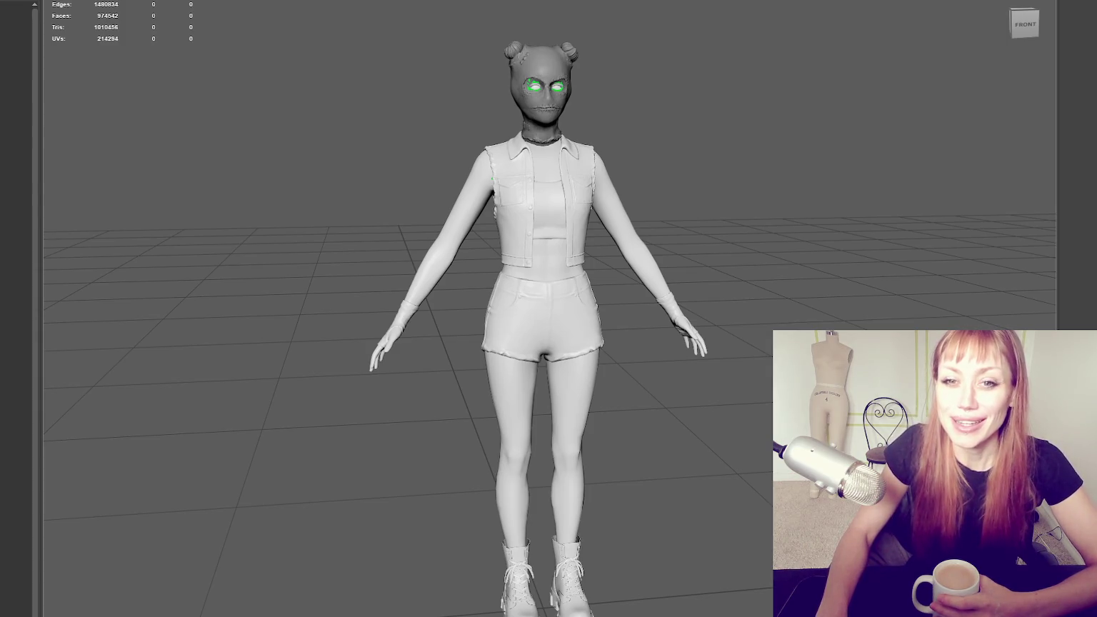
Hide the high-poly character mesh, reveal the low-poly mesh and select the Legs mesh
left_click(570, 216)
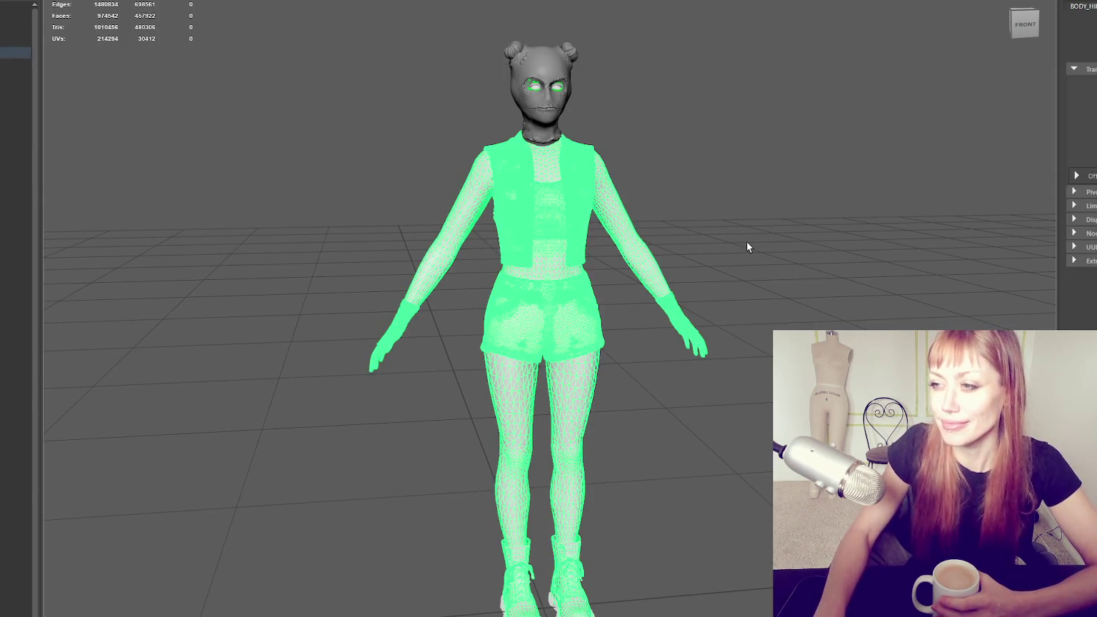
key("ctrl+h")
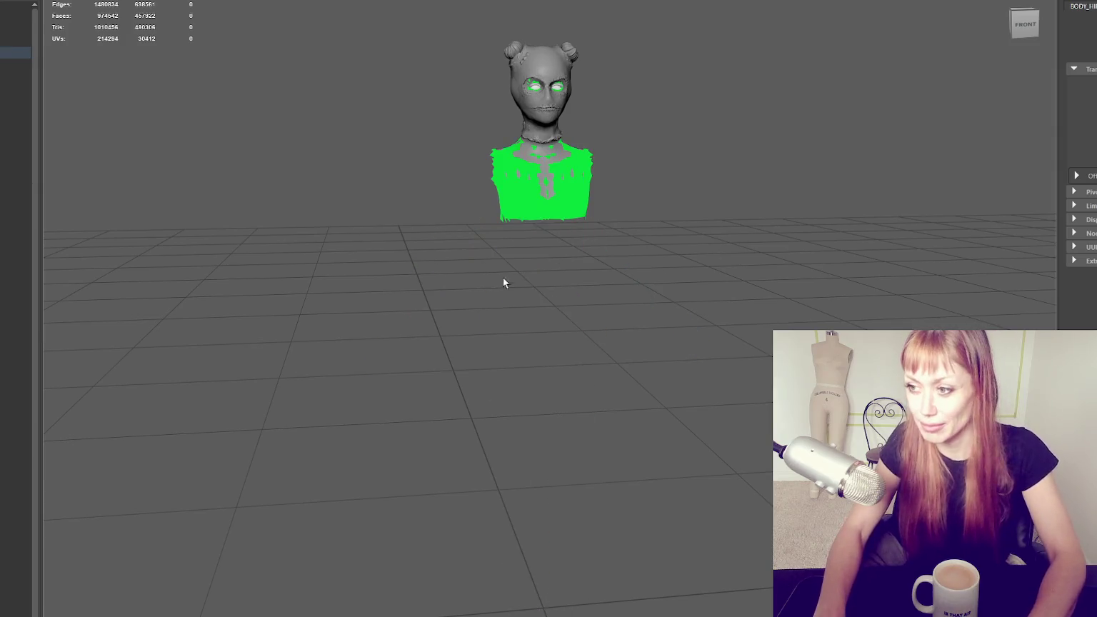
left_click(15, 63)
key("shift+h")
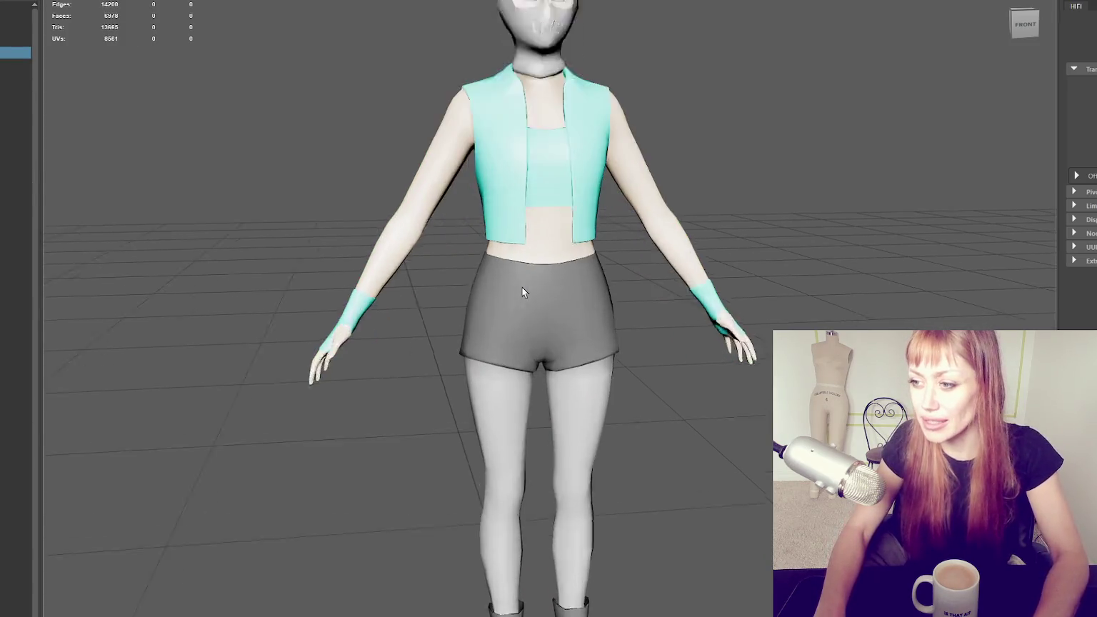
left_click(522, 287)
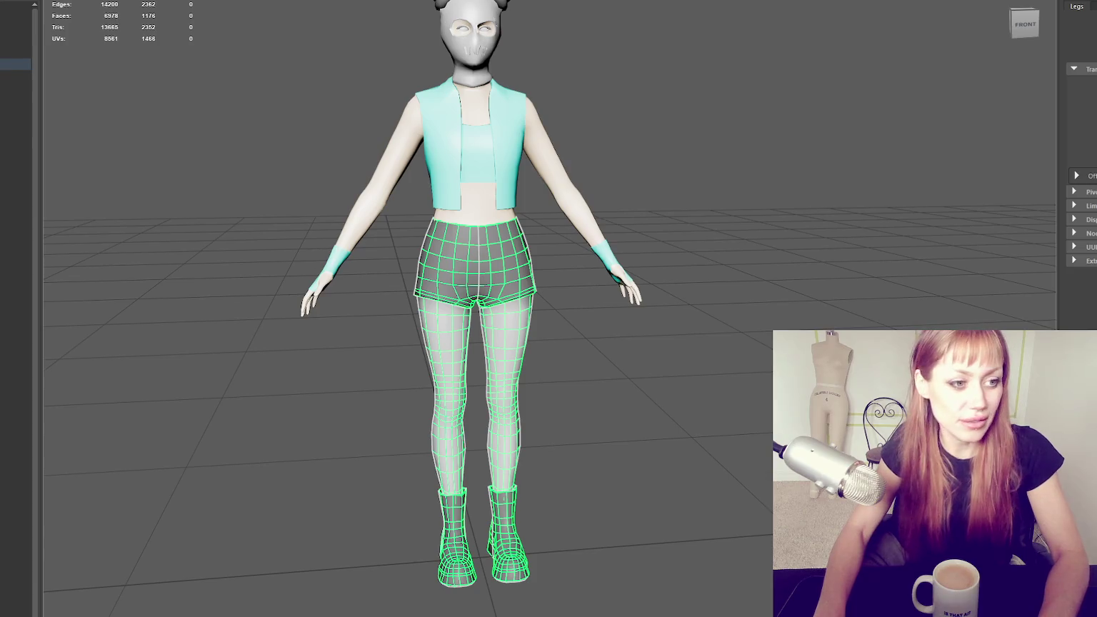
Select the bare-leg UV shells and assign them the SKIN2 favourite material
key("a")
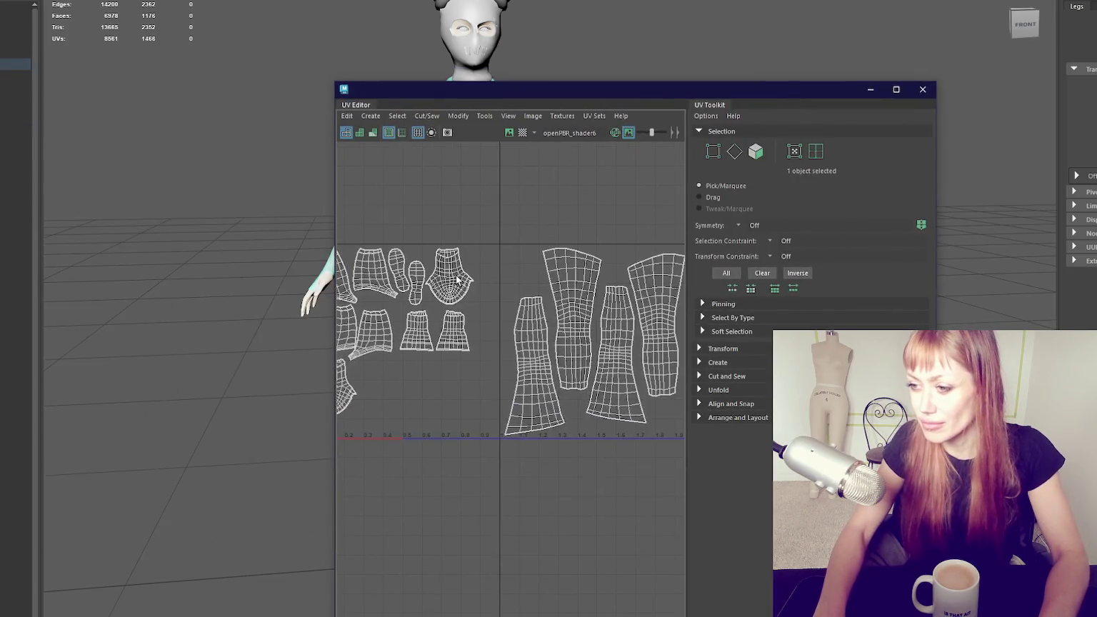
scroll(584, 225, "down", 3)
left_click_drag(583, 240, 472, 392)
right_click_drag(158, 151, 245, 584)
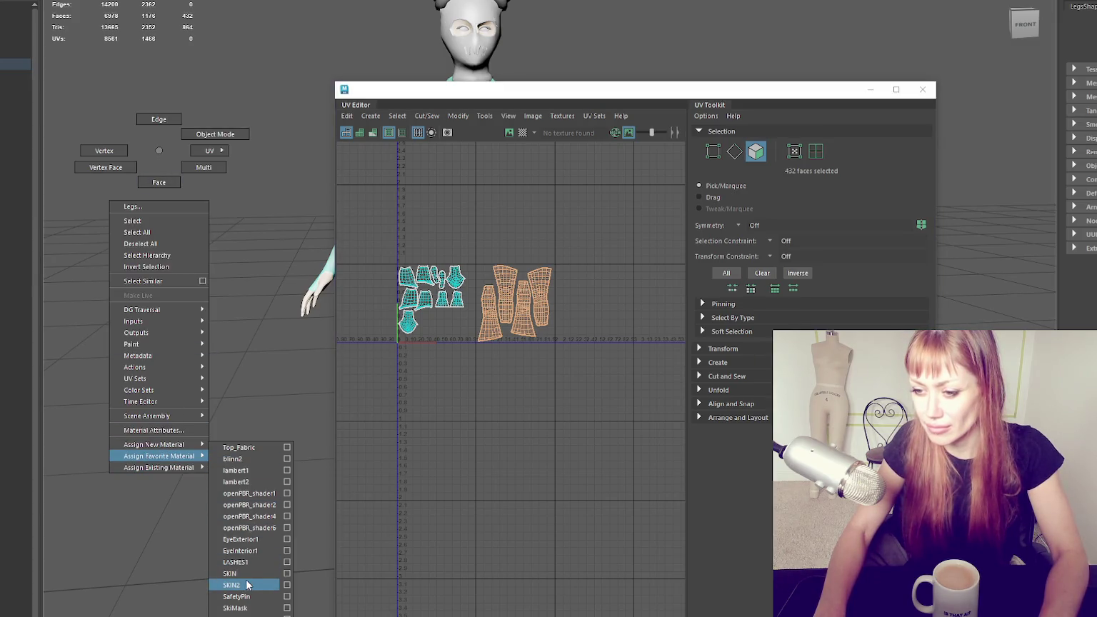
left_click(245, 584)
Shift the leg shells left, lay out the UVs to fill the 0–1 tile, and close the UV Editor
left_click_drag(538, 98, 776, 99)
right_click_drag(760, 246, 761, 285)
key("w")
left_click_drag(832, 312, 794, 312)
key("ctrl+l")
key("f")
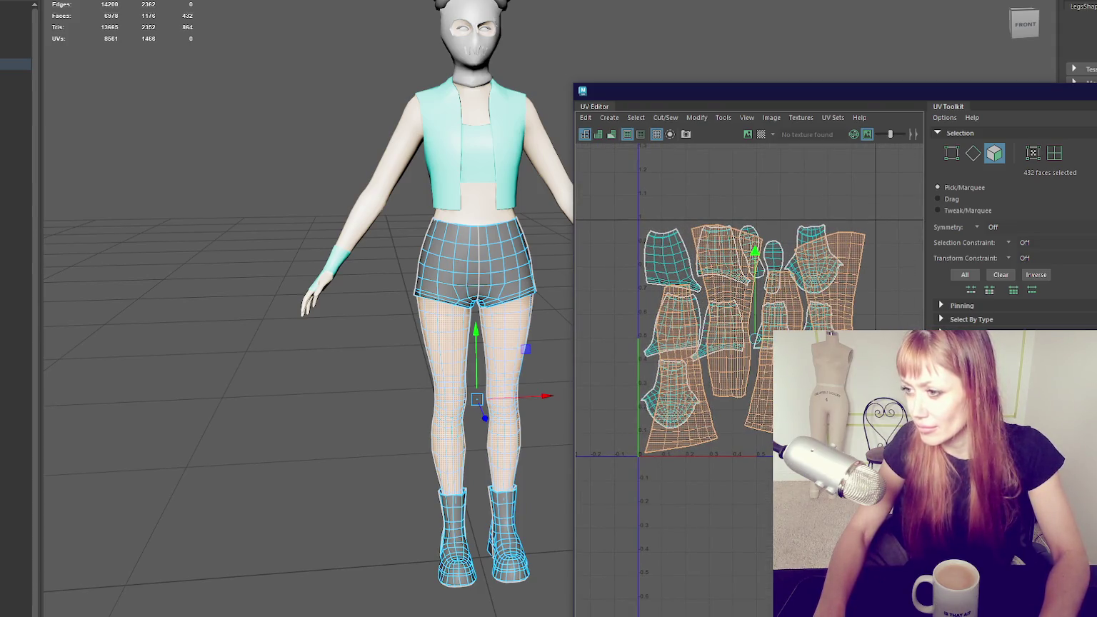
key("ctrl+w")
left_click(732, 154)
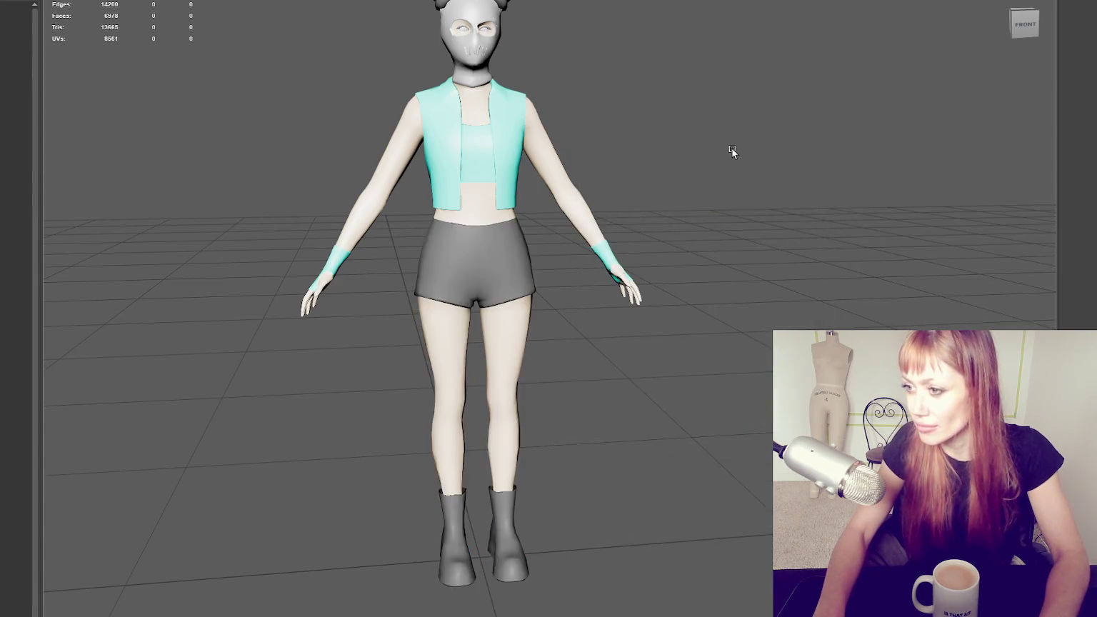
Toggle the Outliner selection between the head and the high-poly BODY_HI object
key("ctrl+z")
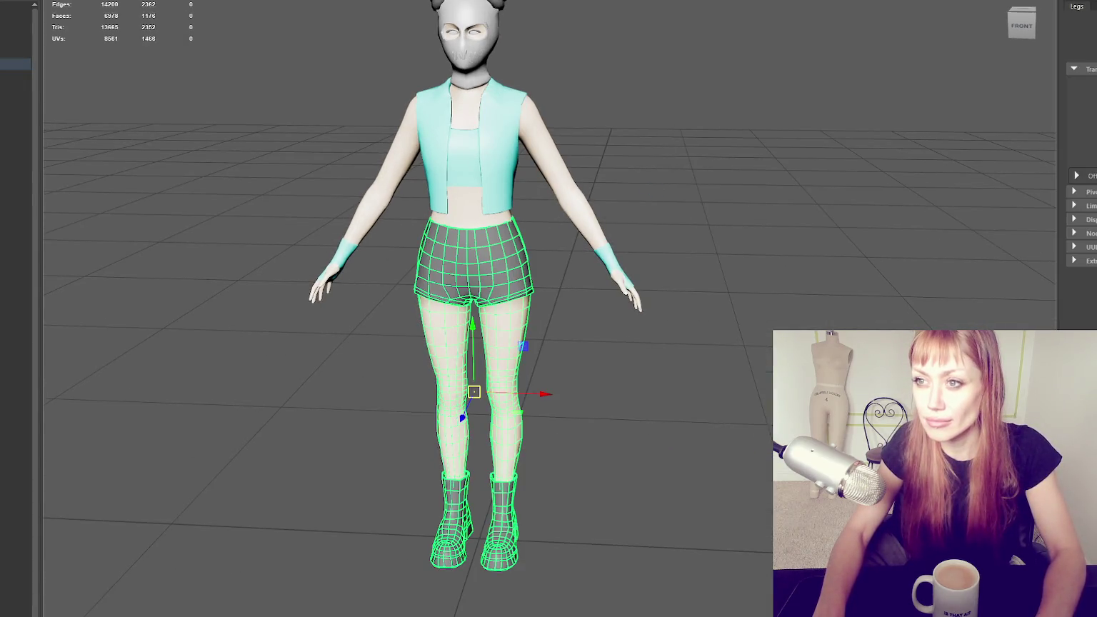
left_click(16, 57)
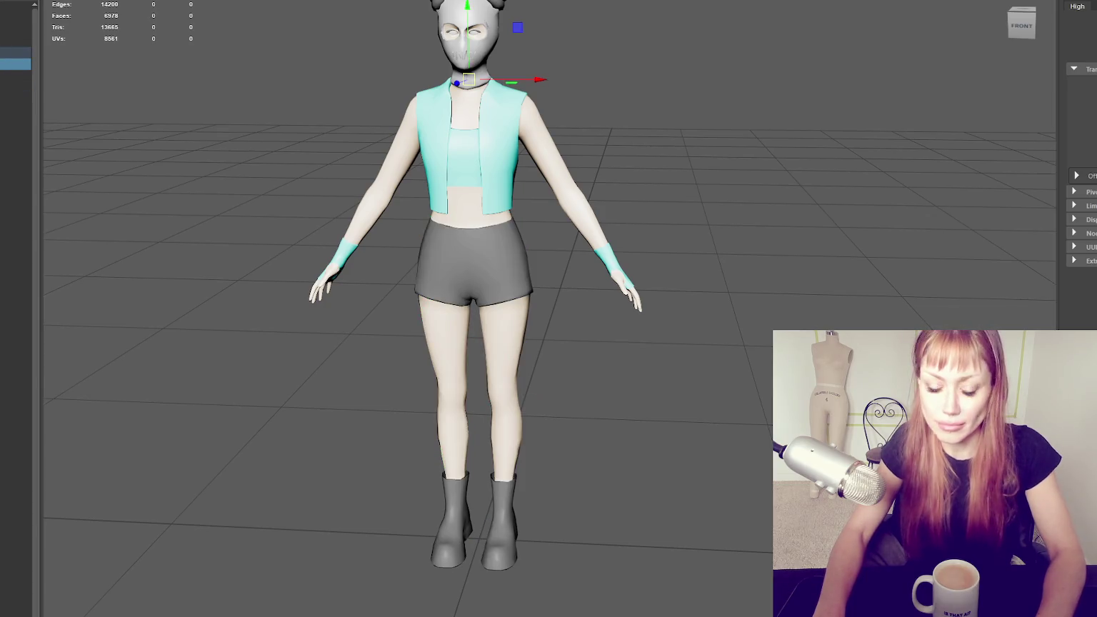
left_click(16, 75)
left_click(16, 63)
left_click(16, 75)
left_click(15, 64)
left_click(16, 75)
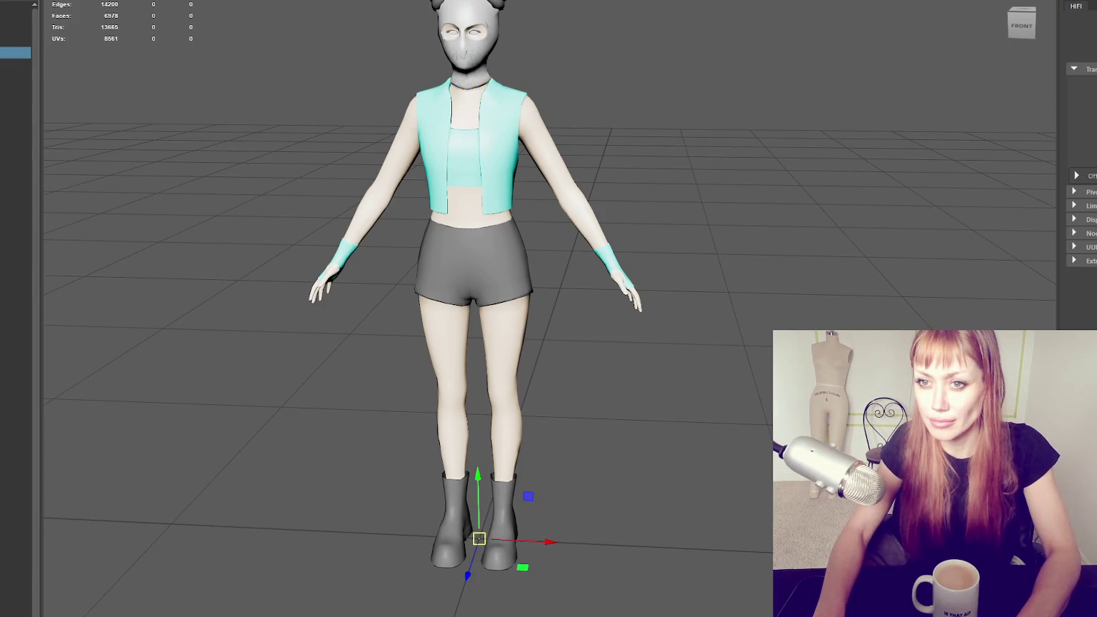
left_click(16, 63)
left_click(16, 75)
Show the high-poly outfit briefly, then hide it again and bring back the low-poly character
key("shift+h")
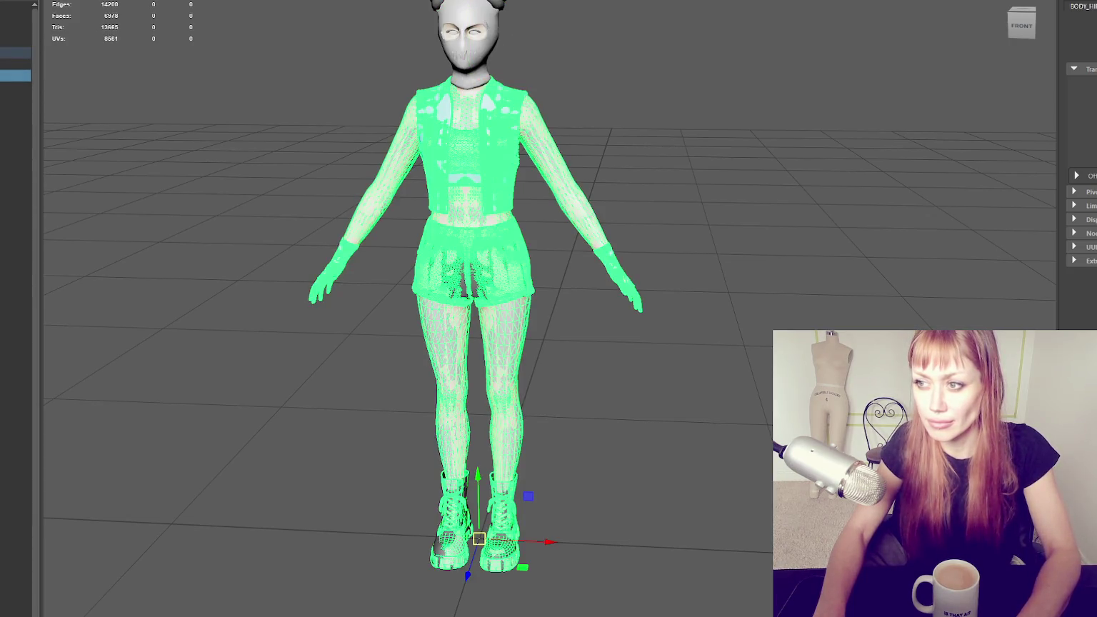
left_click(512, 303)
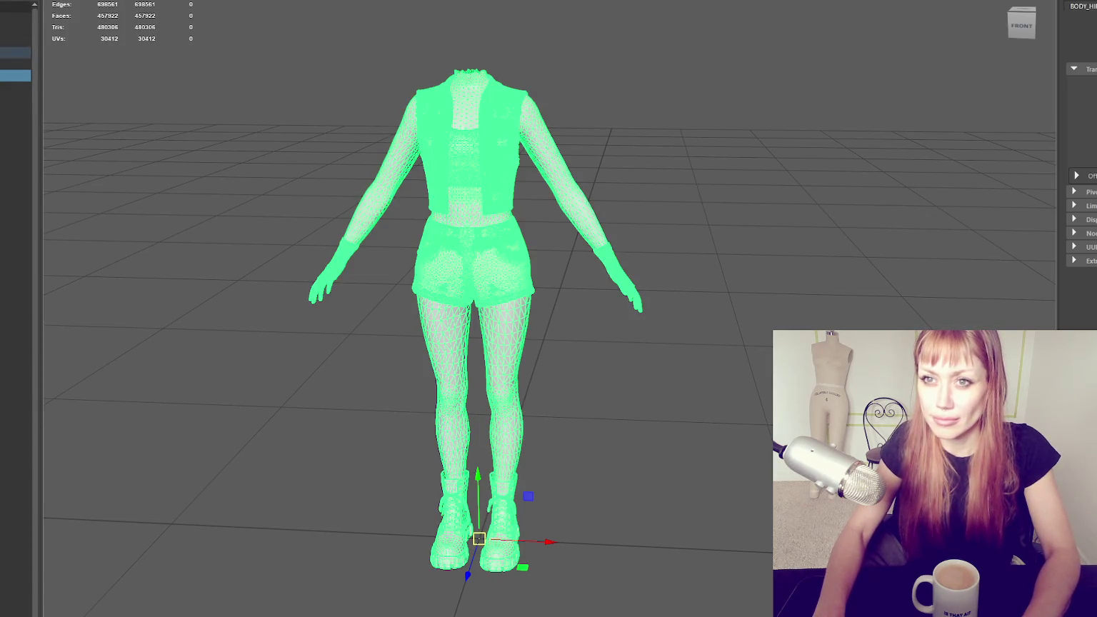
left_click(245, 79)
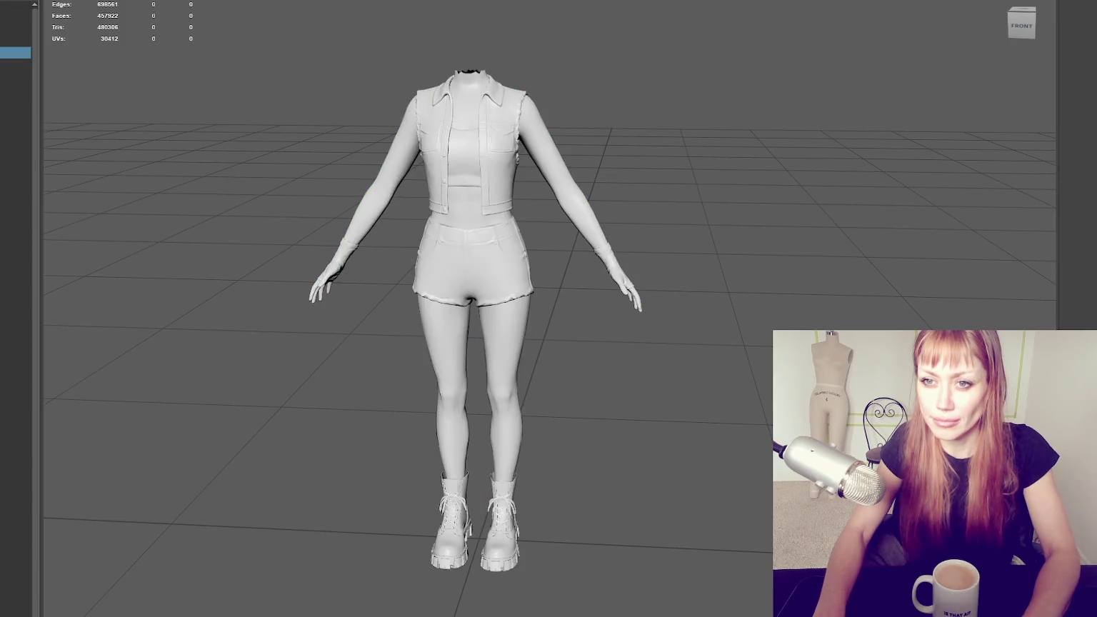
left_click(14, 87)
key("ctrl+h")
key("shift+h")
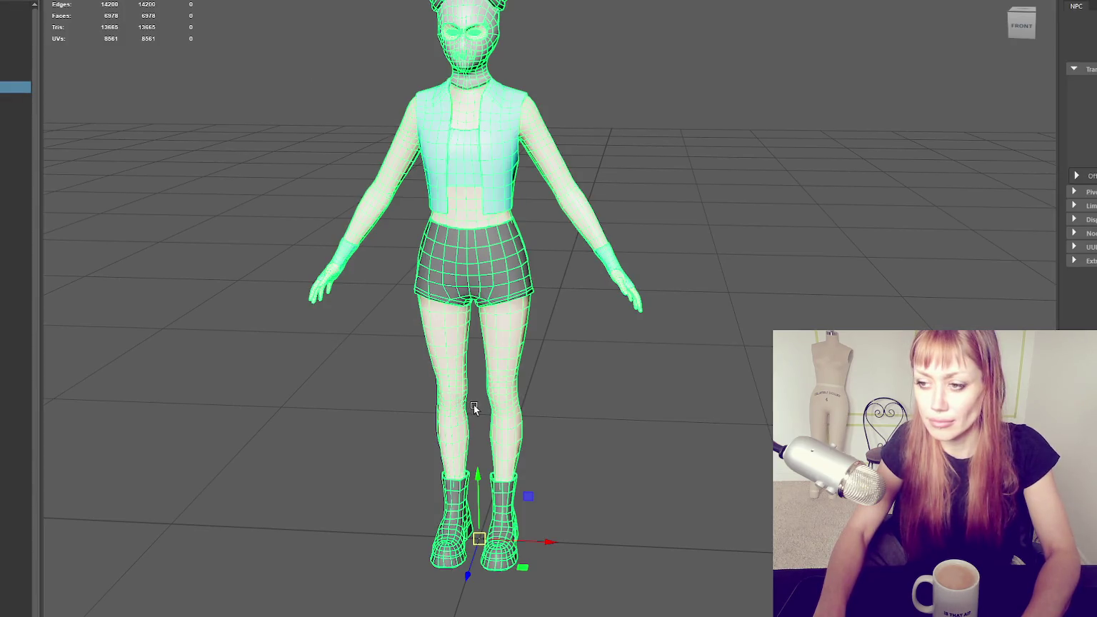
With the universal manipulator, move the Legs mesh pivot down to the feet between the boots
left_click(474, 407)
key("ctrl+t")
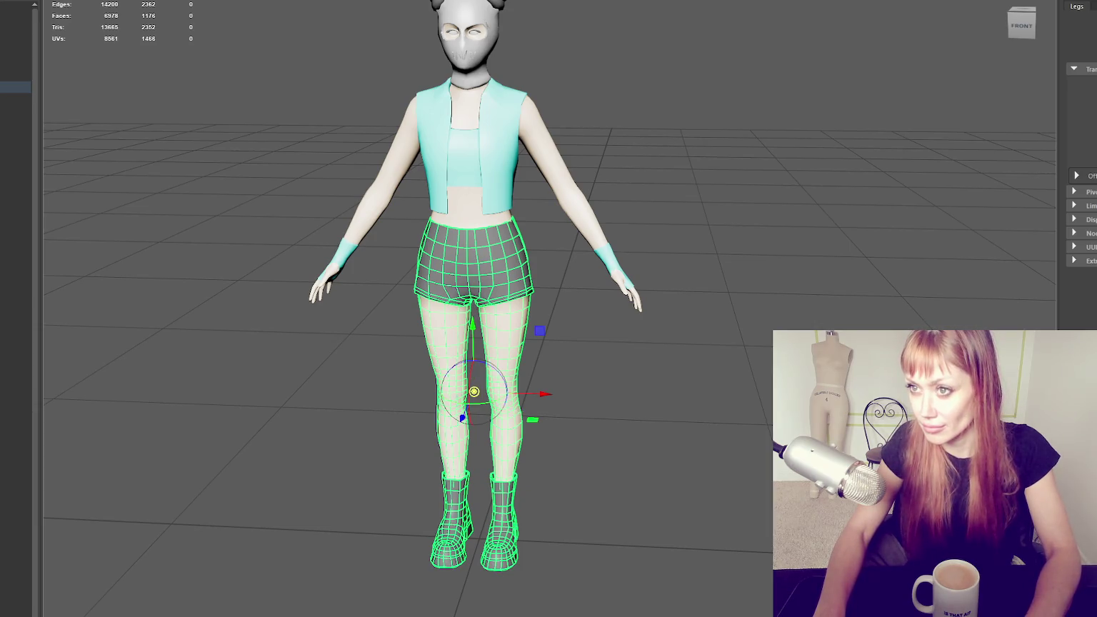
left_click_drag(473, 391, 478, 539)
left_click(548, 542)
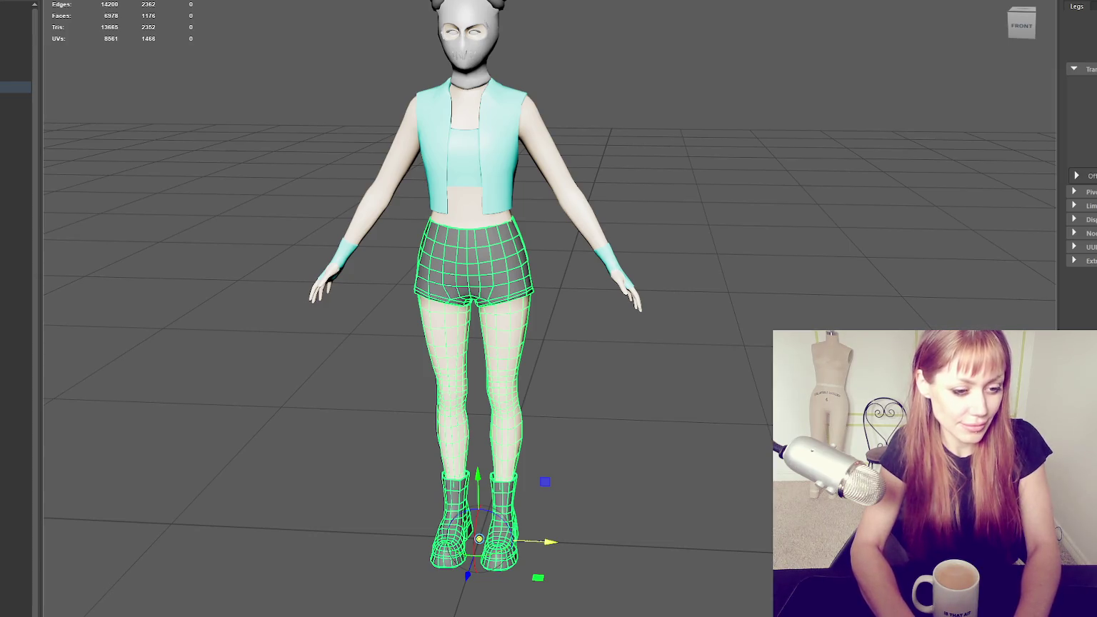
Orbit the camera around the outfitted character, ending on a front view
mouse_move(556, 336)
left_mouse_down("alt")
mouse_move(530, 259)
mouse_move(500, 262)
mouse_move(504, 208)
mouse_move(170, 24)
left_mouse_up("alt")
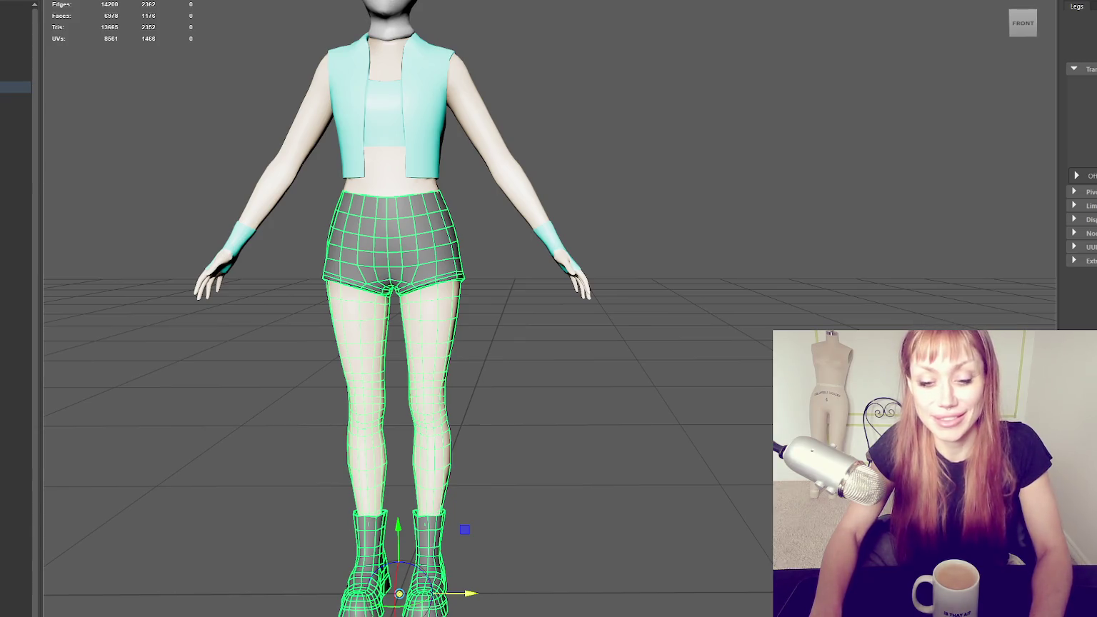
scroll(225, 243, "down", 3)
mouse_move(225, 243)
left_mouse_down("alt")
mouse_move(355, 238)
mouse_move(300, 250)
mouse_move(282, 272)
mouse_move(5, 264)
mouse_move(235, 255)
left_mouse_up("alt")
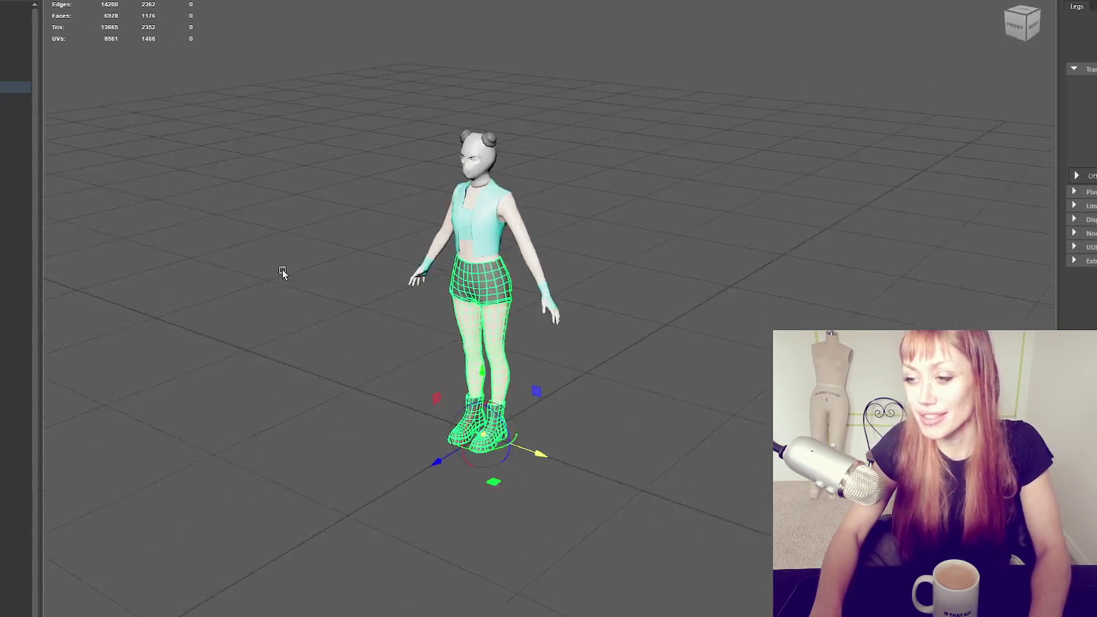
right_click_drag(362, 195, 443, 141)
scroll(393, 232, "up", 3)
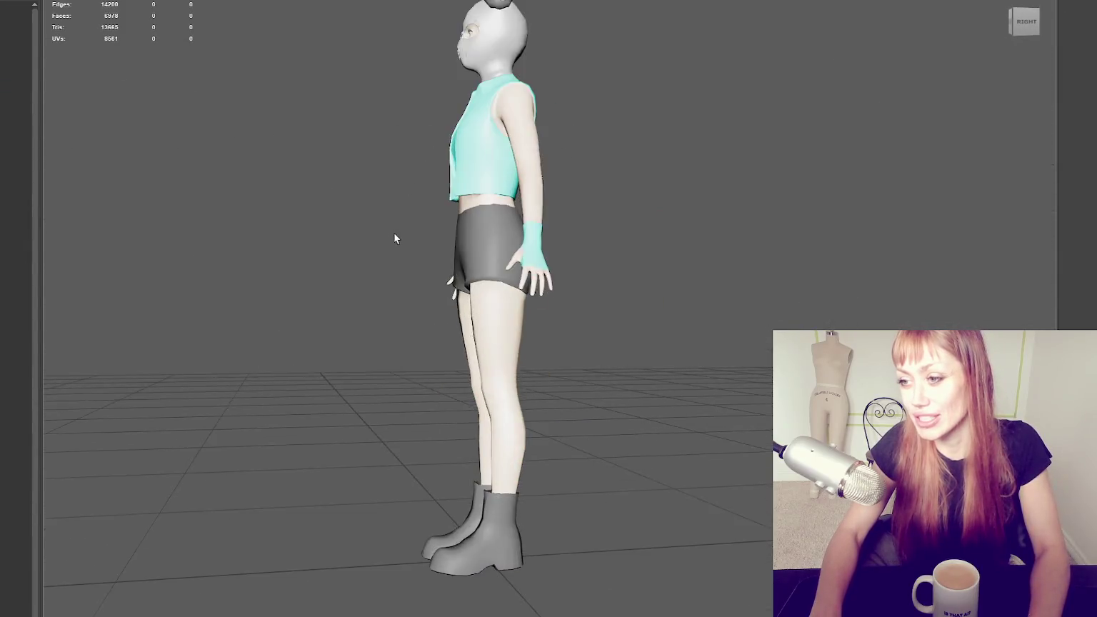
left_click_drag(395, 239, 469, 235, "alt")
Reselect the Legs mesh with the Move tool active and bring up the Windows Start menu
left_click(351, 235)
scroll(341, 241, "up", 2)
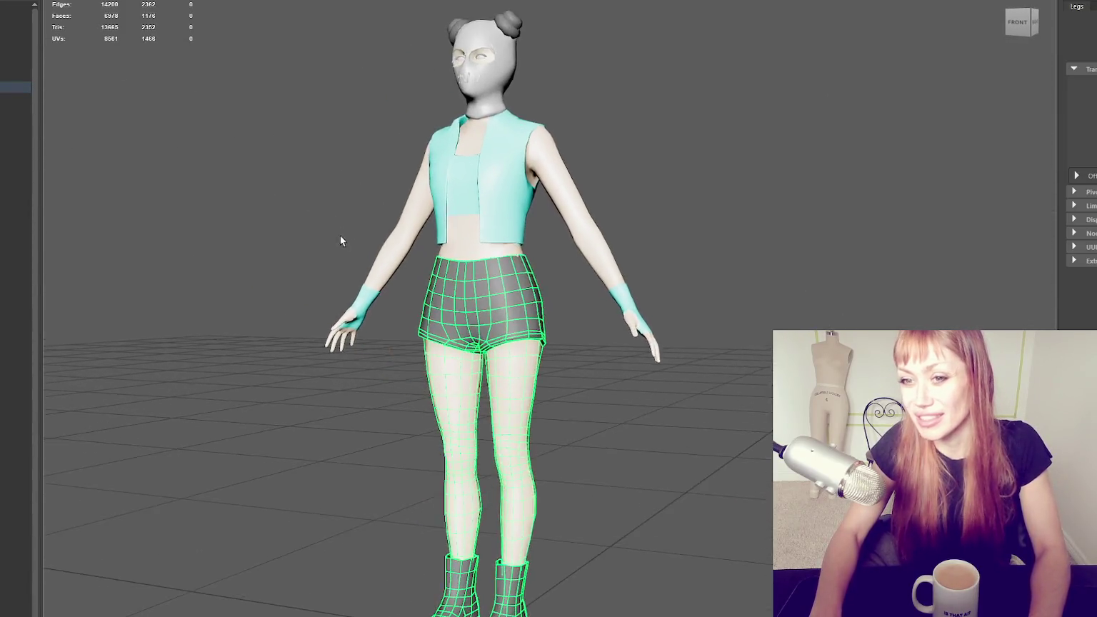
left_click_drag(339, 241, 413, 166, "alt")
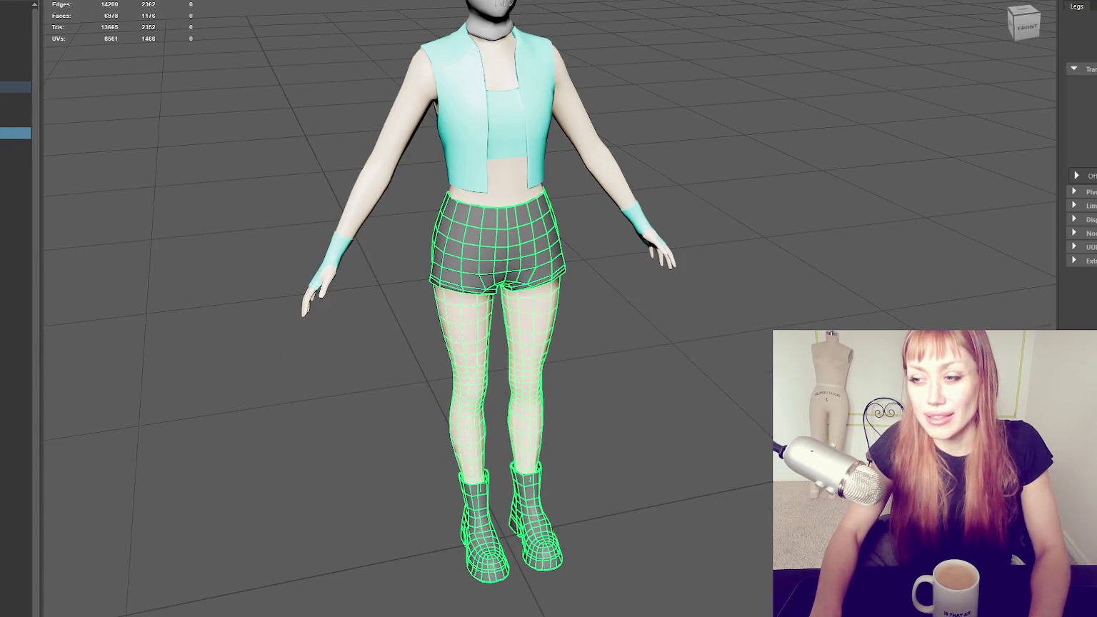
key("w")
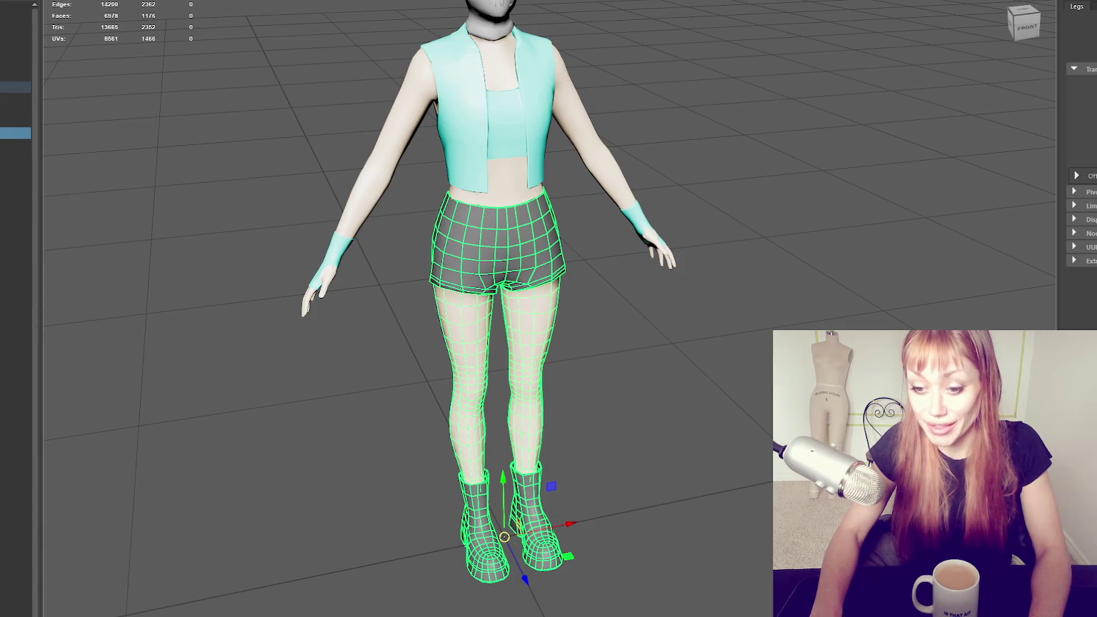
key("super")
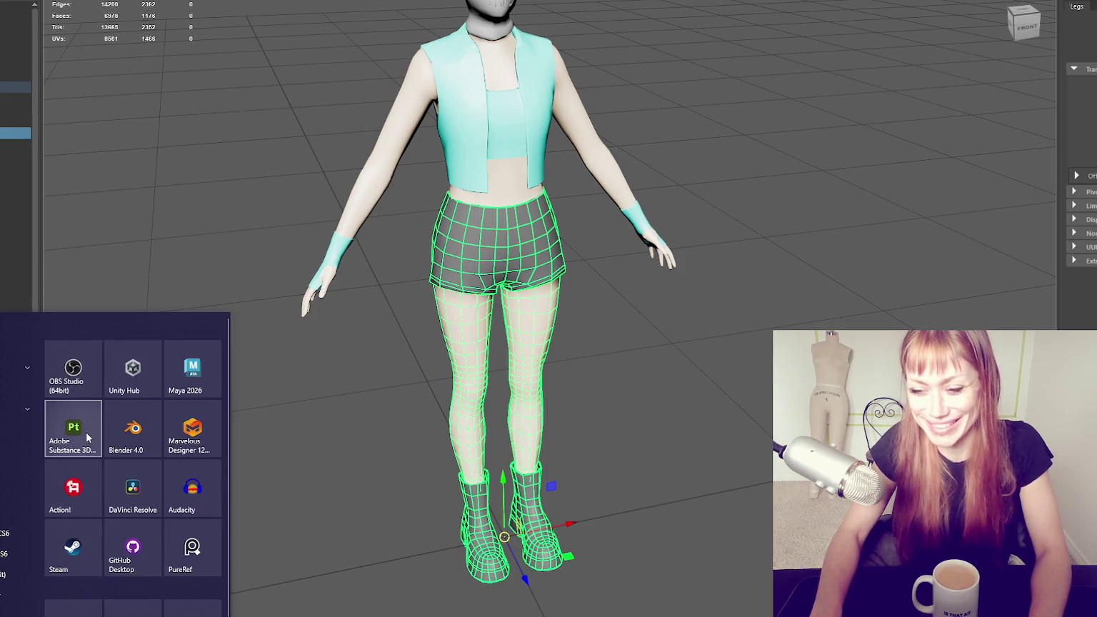
Create a new Substance 3D Painter project from the legs lo.fbx low-poly mesh
key("super")
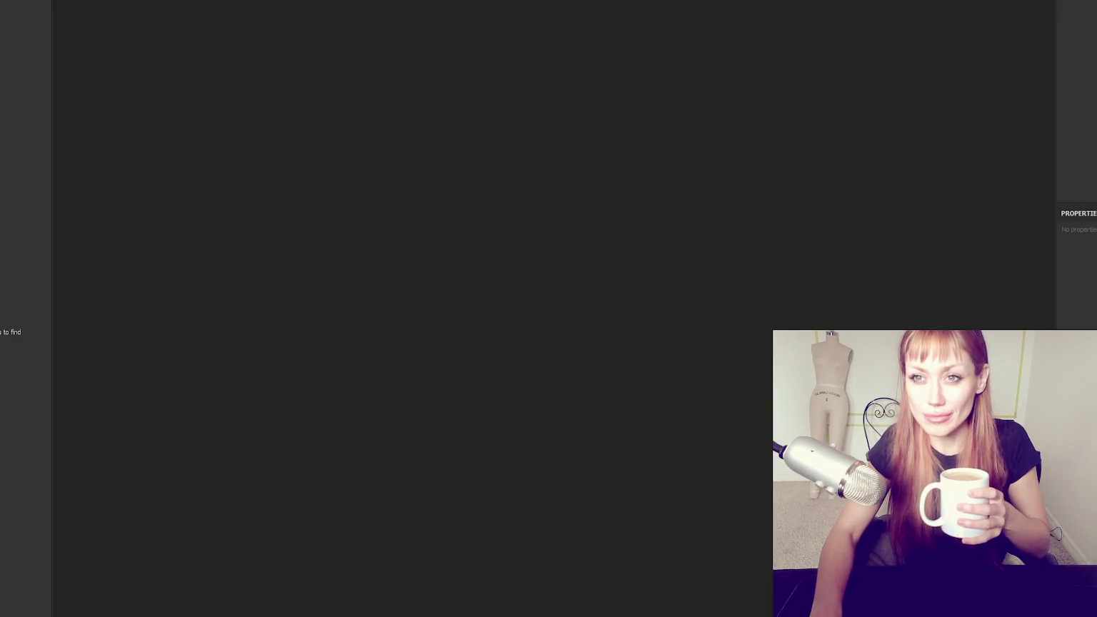
key("ctrl+n")
left_click(718, 155)
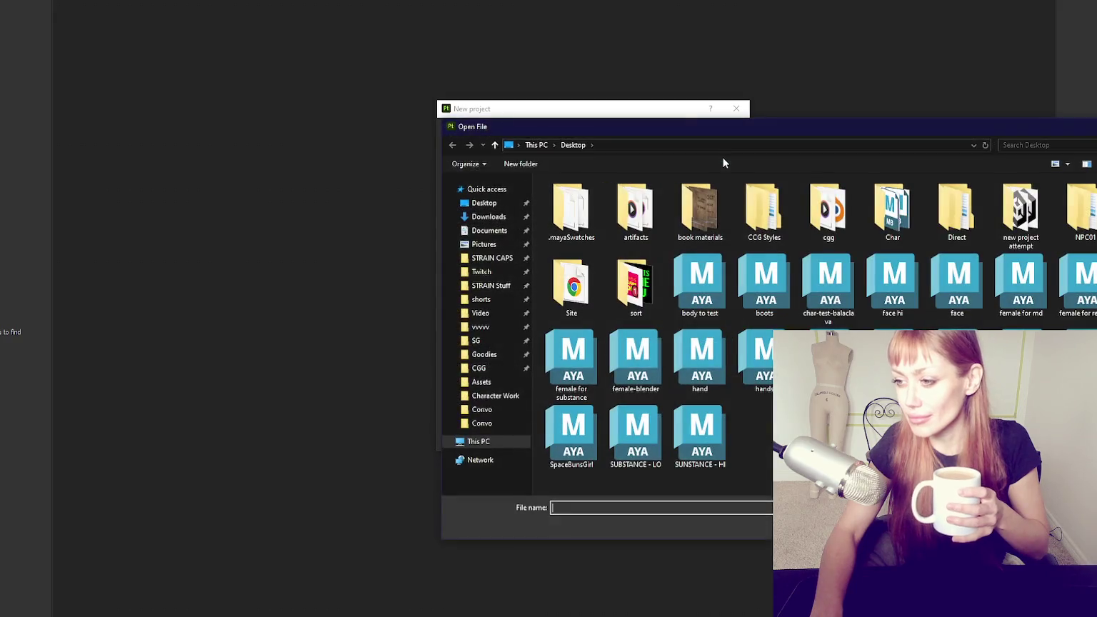
double_click(821, 285)
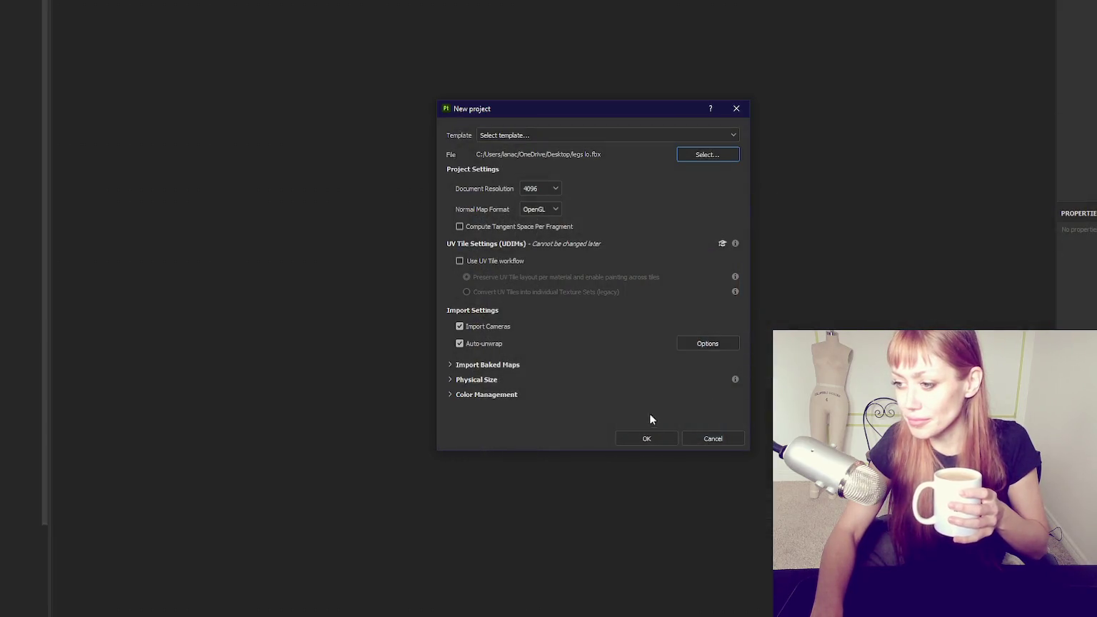
left_click(642, 437)
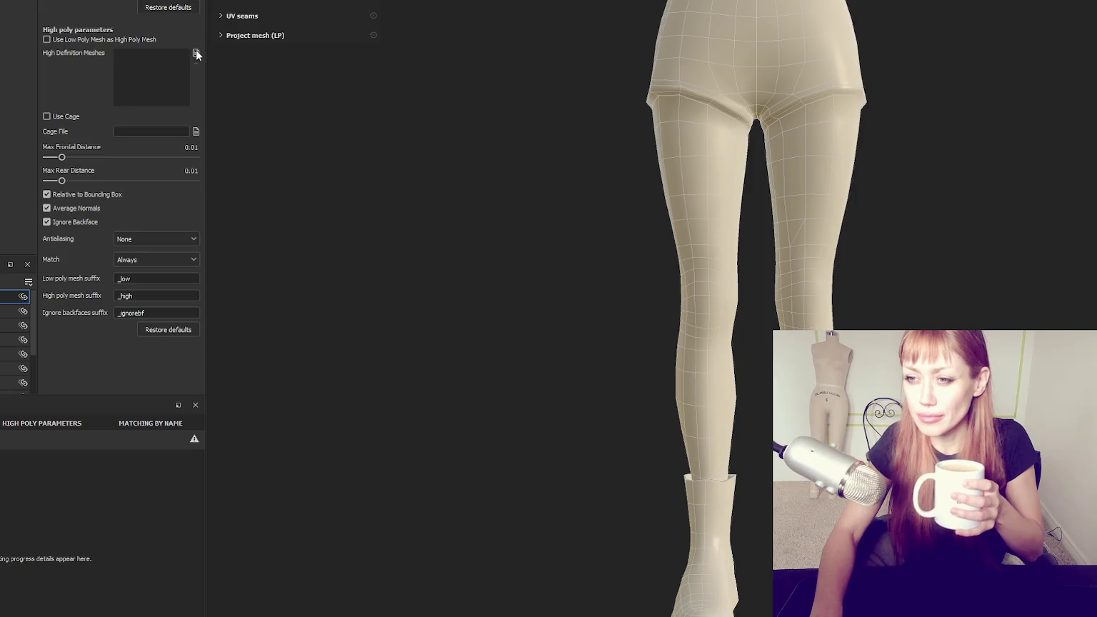
Assign the high-poly mesh file as the bake's high-definition mesh, then return to Maya
left_click(196, 54)
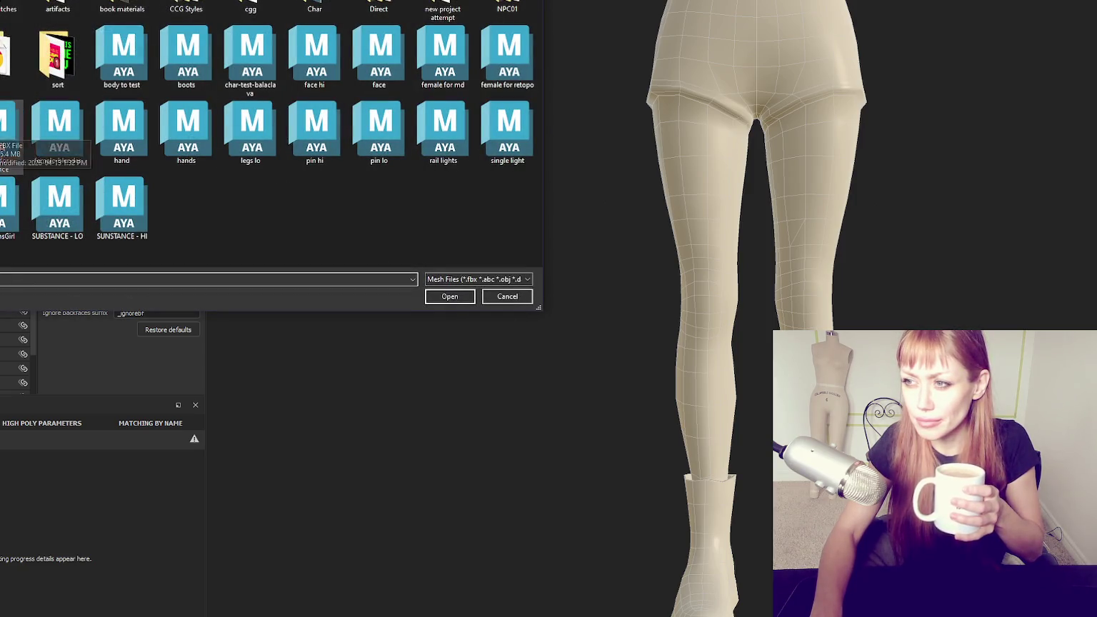
double_click(10, 143)
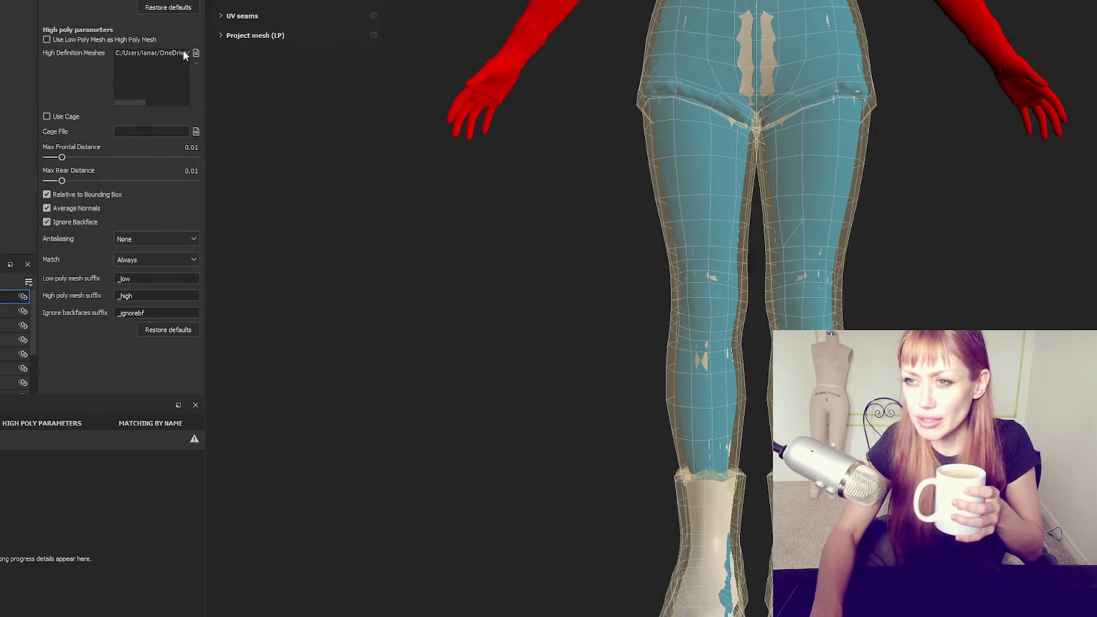
left_click(196, 54)
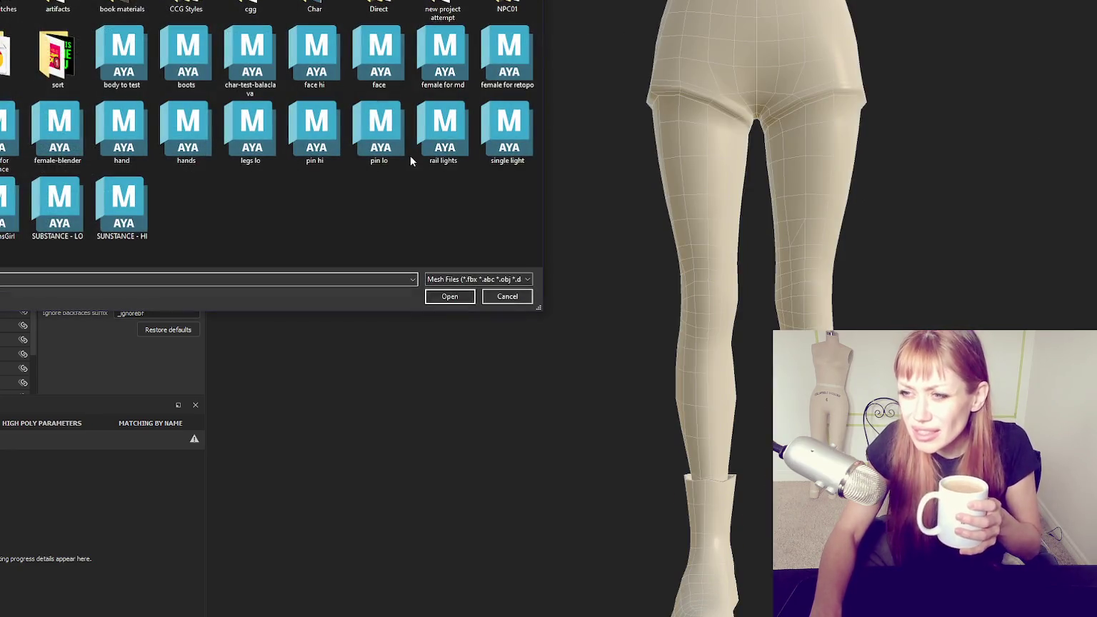
double_click(112, 213)
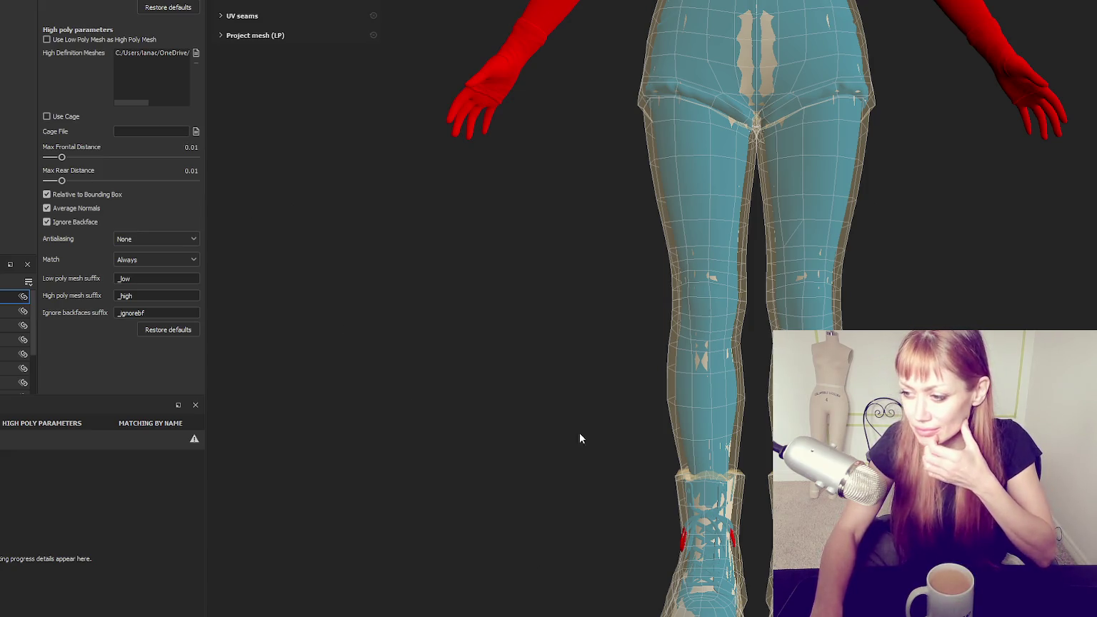
key("alt+Tab")
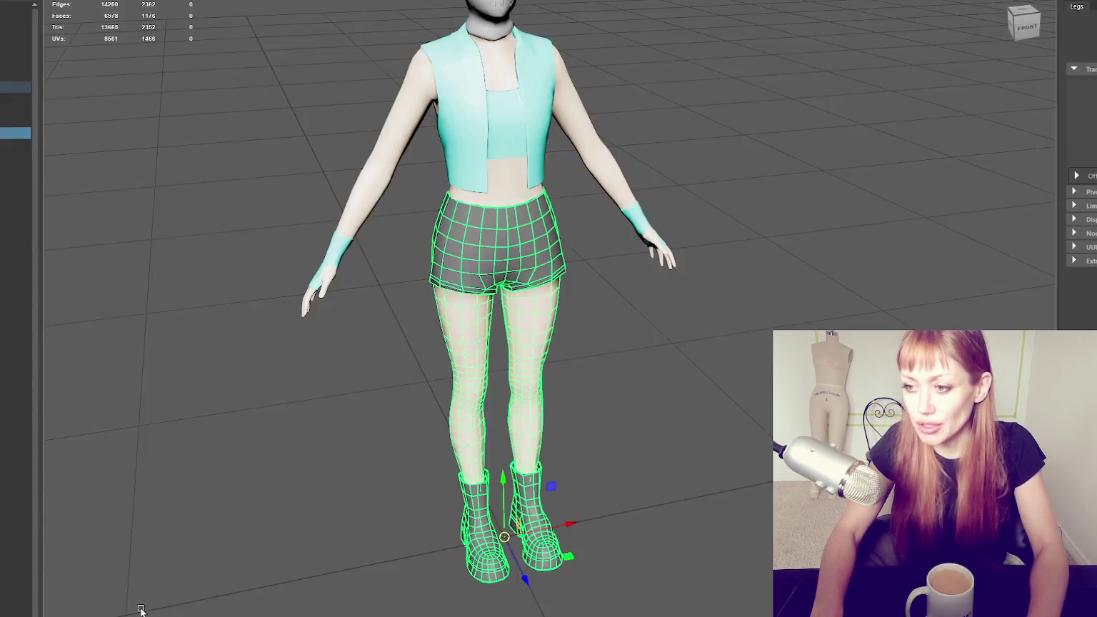
Orbit to frame the legs and boots and select the body mesh in the Outliner
key("Up")
key("Up")
key("Up")
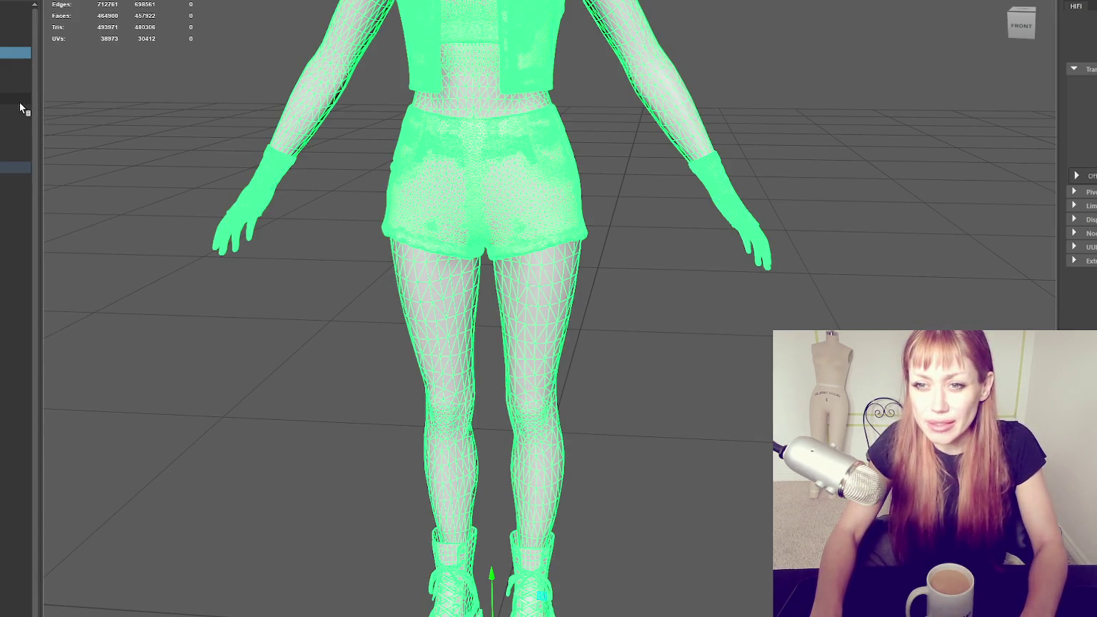
left_click(50, 96)
left_click_drag(492, 361, 458, 477, "alt")
left_click(463, 438)
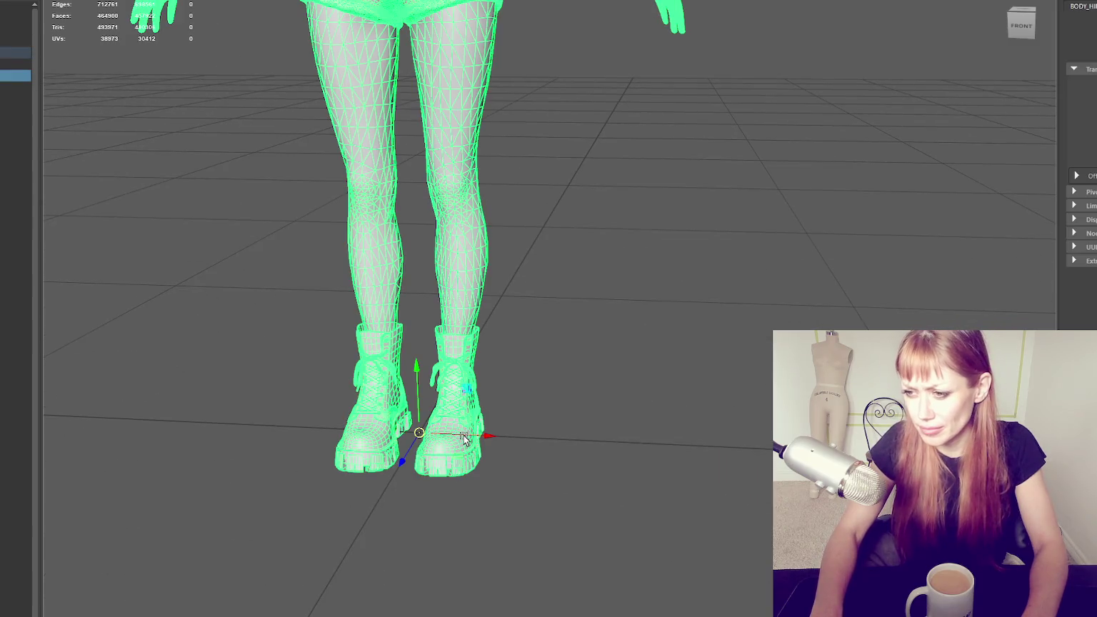
left_click(16, 86)
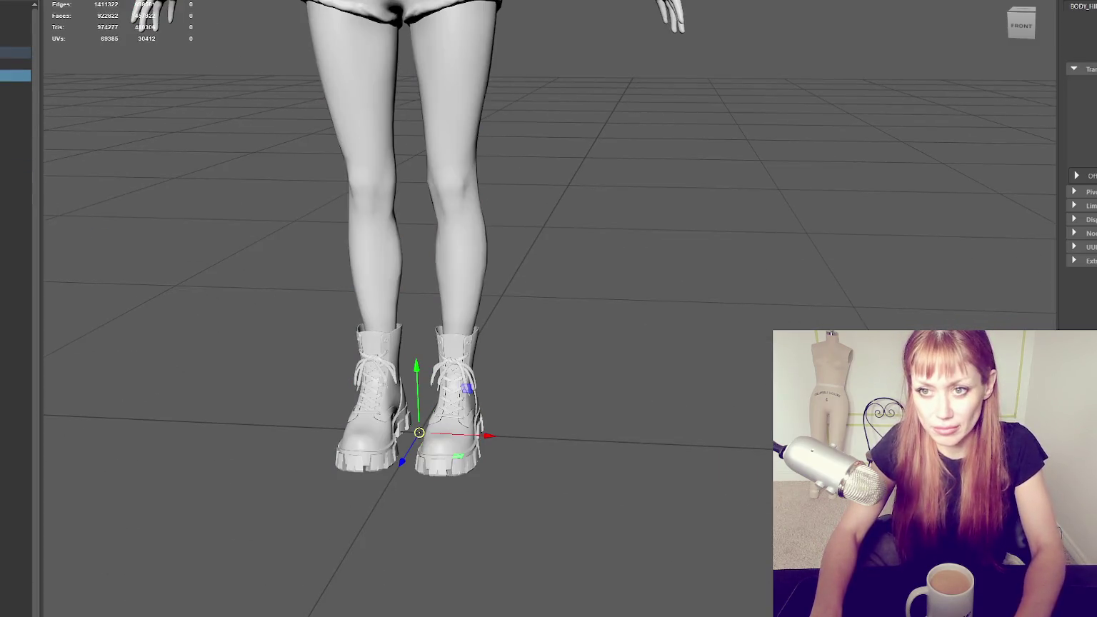
double_click(15, 87)
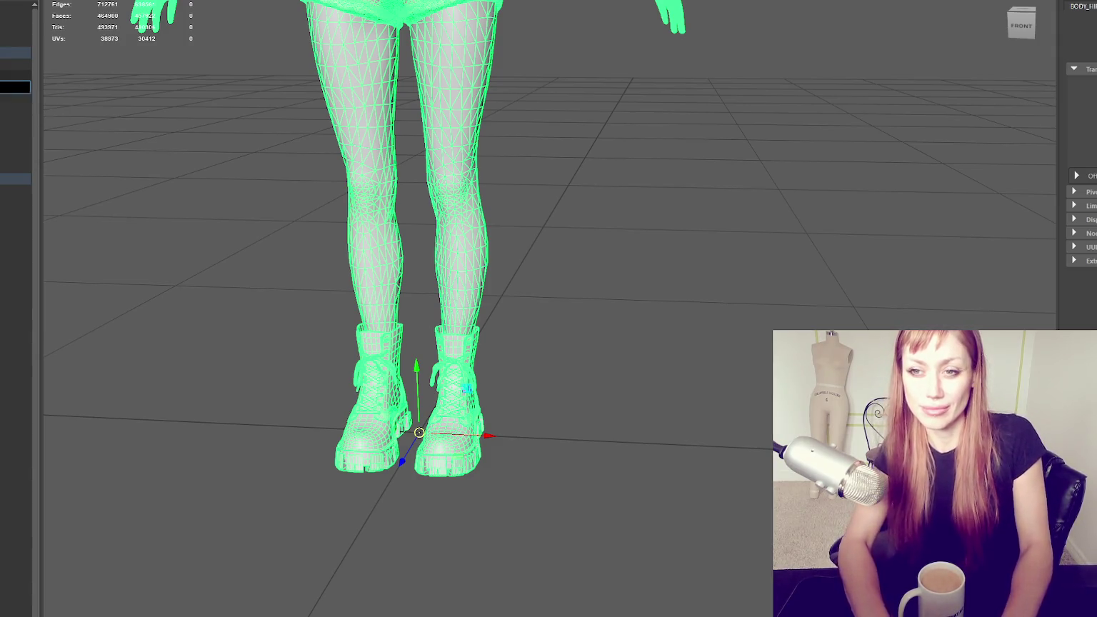
Delete the tied lace bow, a loose lace piece and the left boot's lace loop
left_click(440, 413)
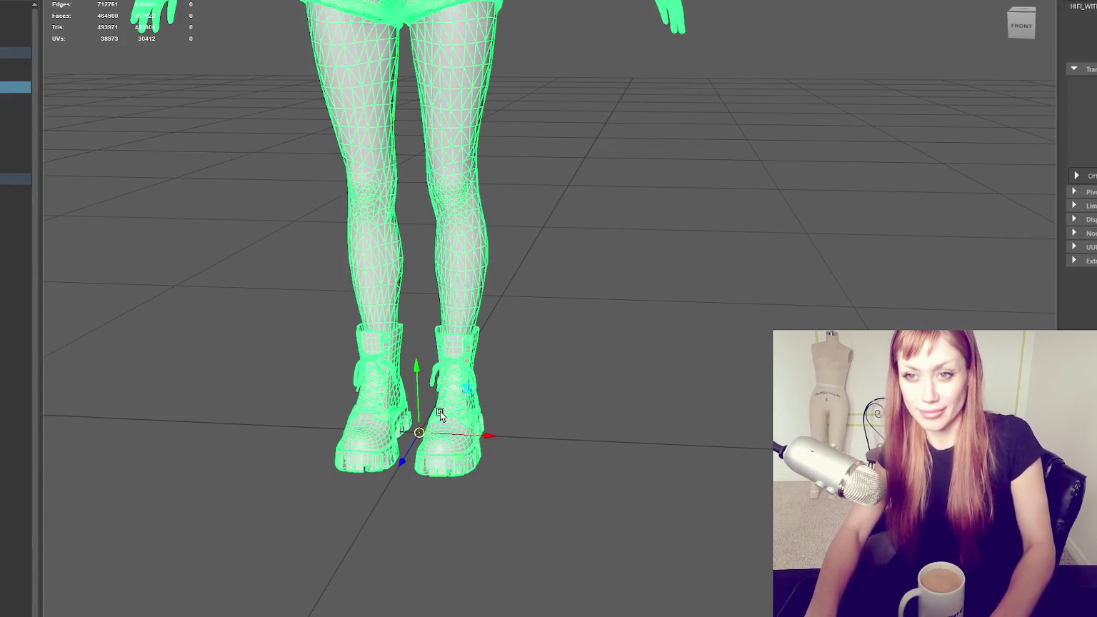
mouse_move(537, 398)
right_mouse_down("alt")
mouse_move(558, 311)
mouse_move(644, 166)
mouse_move(690, 142)
right_mouse_up("alt")
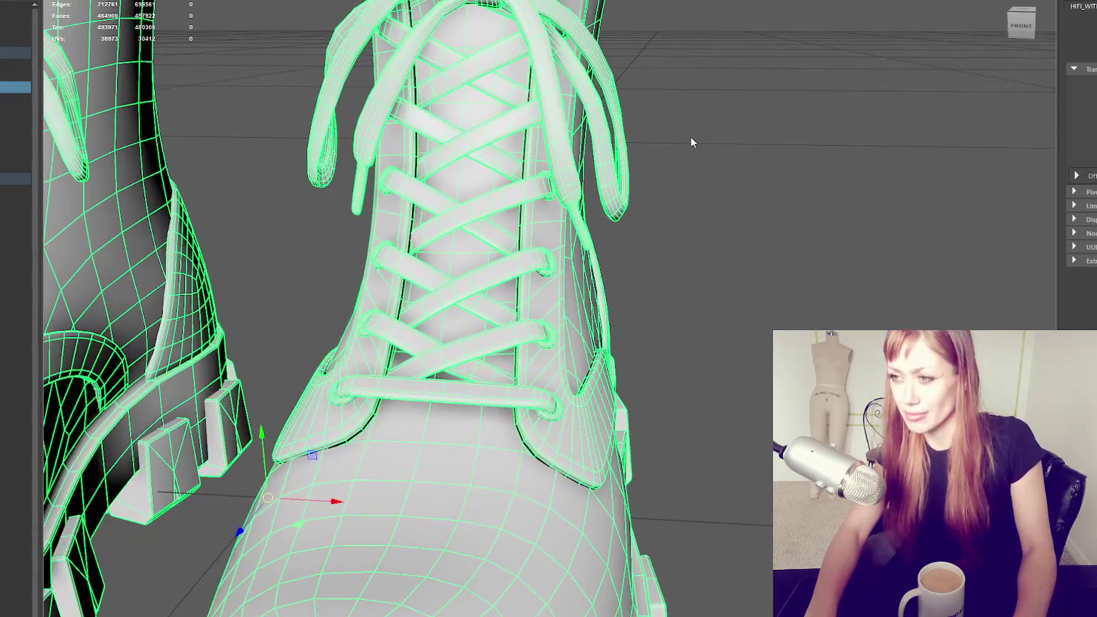
middle_click_drag(661, 146, 590, 190, "alt")
left_click(590, 190)
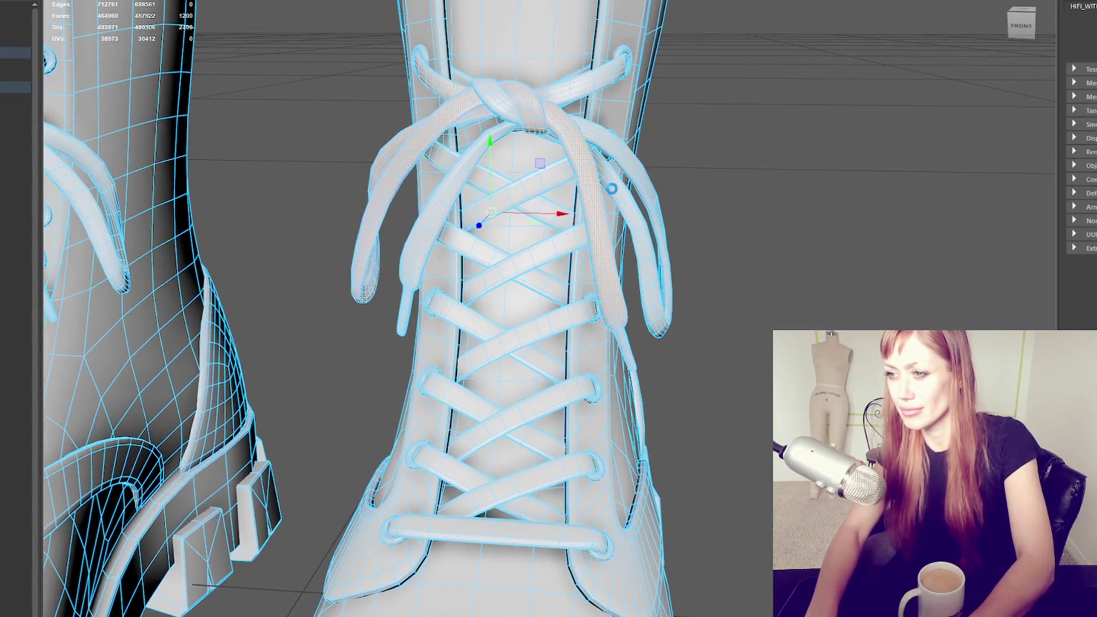
key("Delete")
left_click(611, 189)
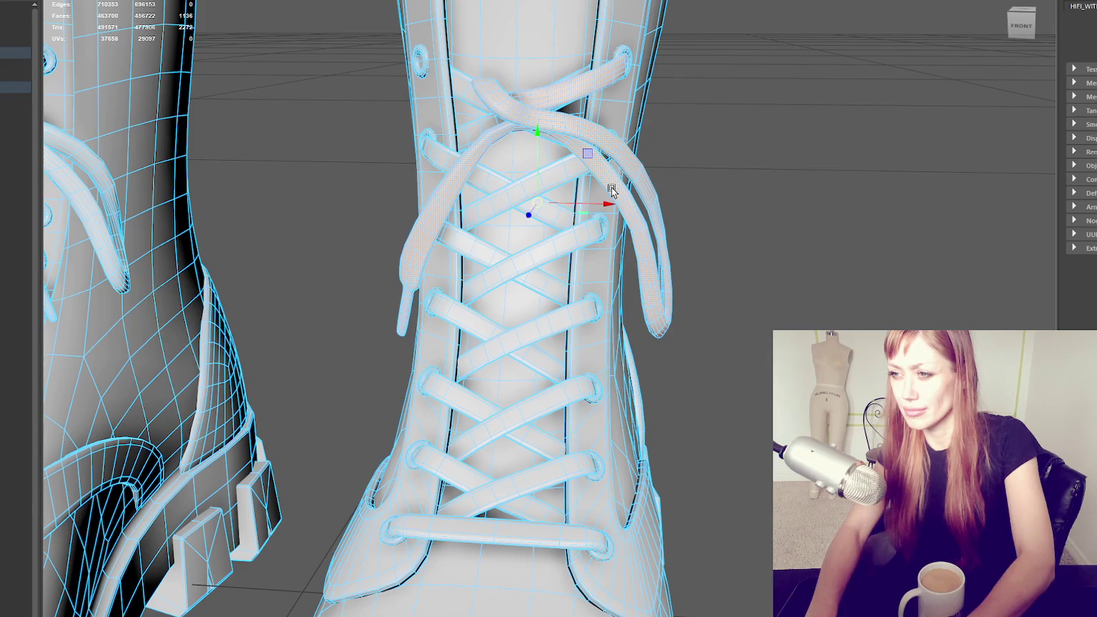
key("Delete")
scroll(613, 190, "down", 5)
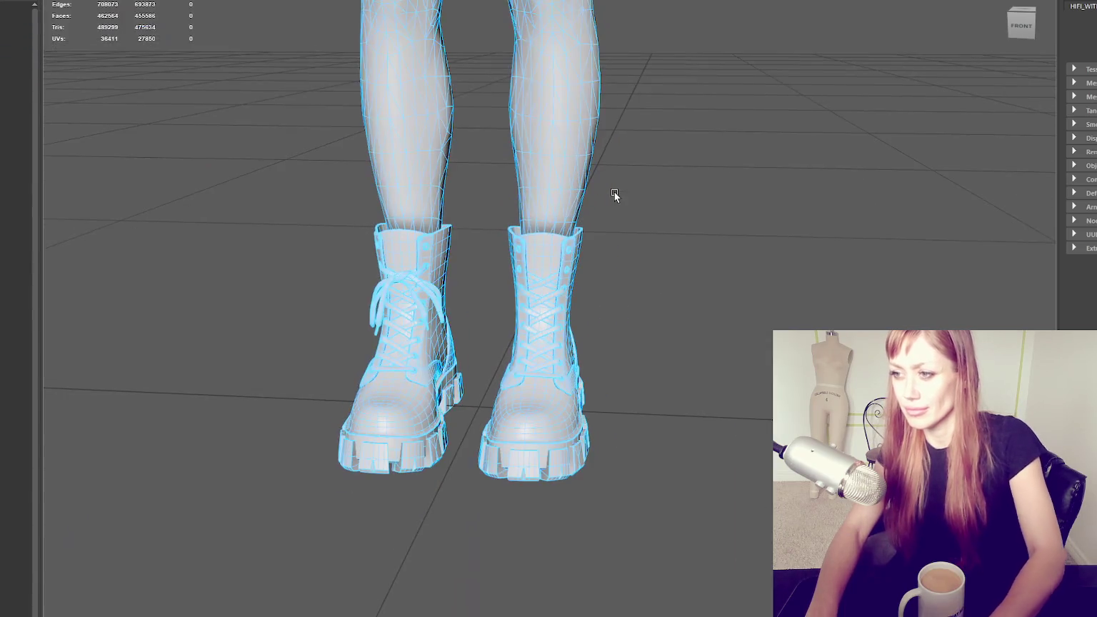
left_click(411, 297)
key("Delete")
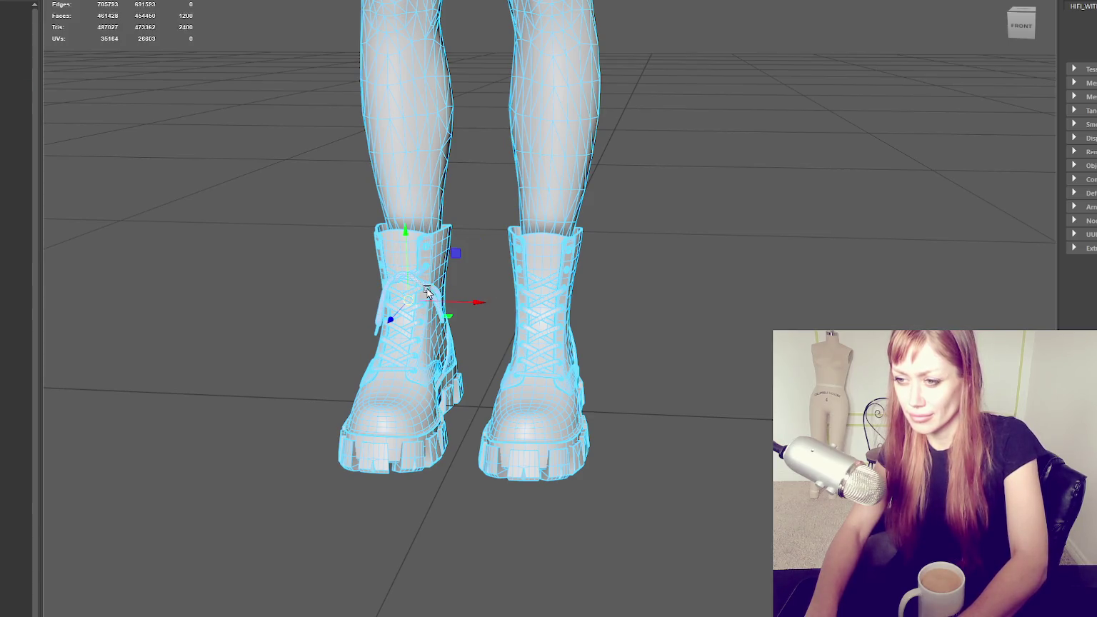
left_click(11, 90)
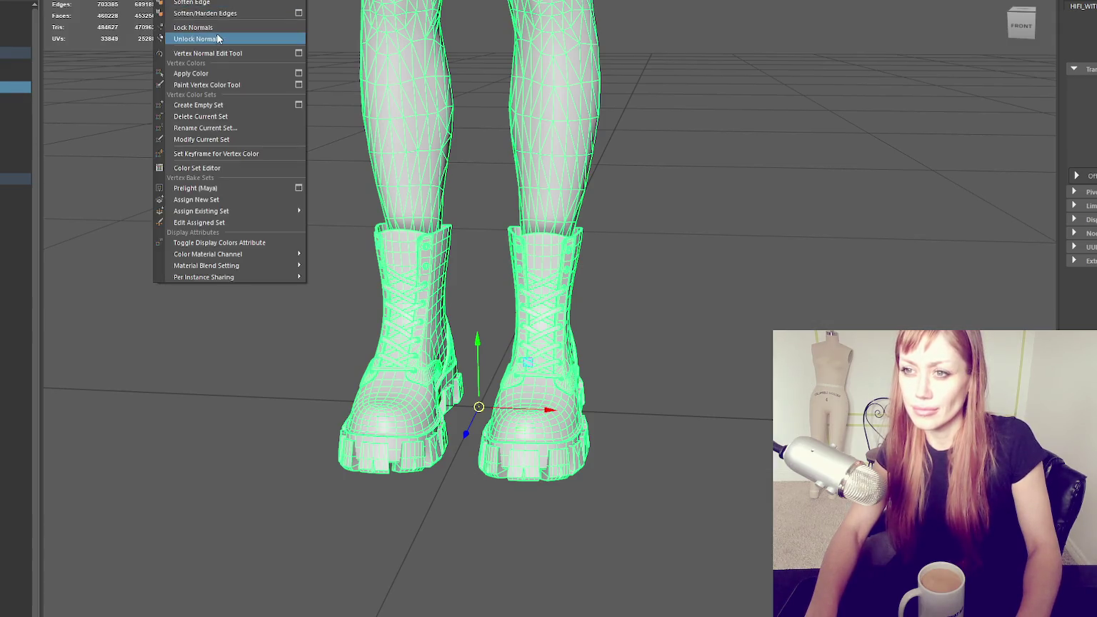
Unlock the normals on the legs and boots mesh, then switch to Substance 3D Painter
mouse_move(720, 103)
right_mouse_down("shift")
mouse_move(796, 137)
mouse_move(840, 126)
right_mouse_up("shift")
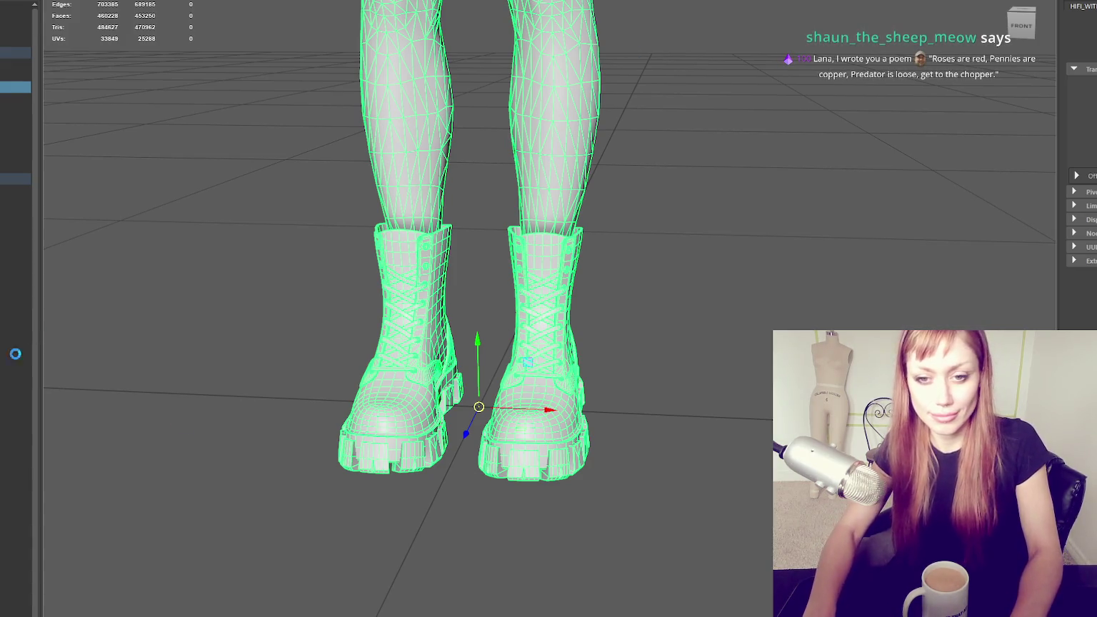
key("alt+Tab")
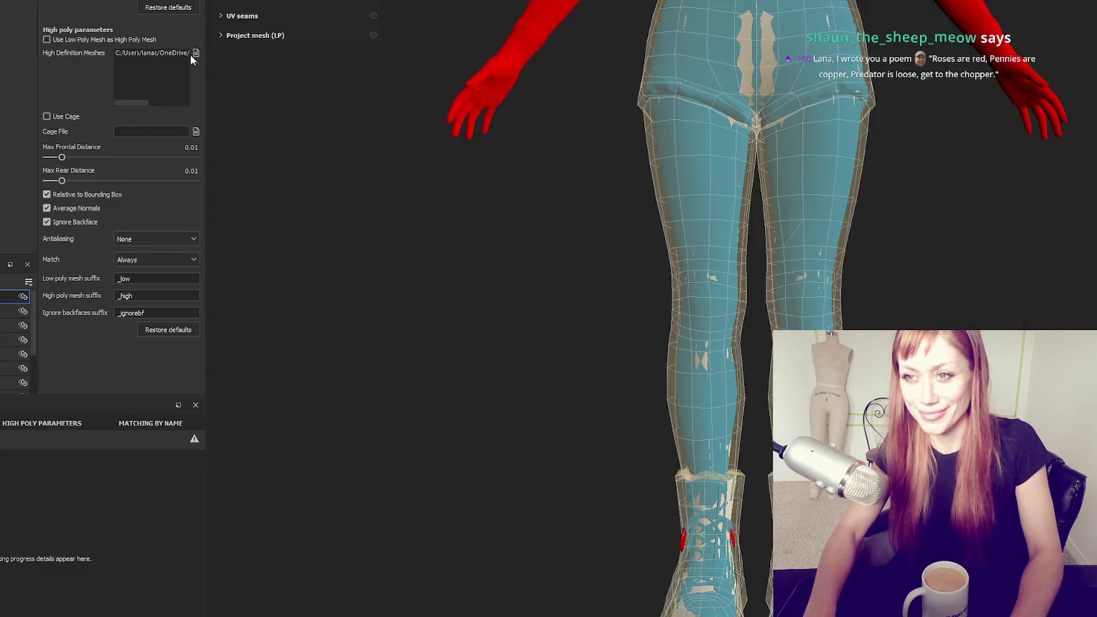
Load the high-poly FBX for baking and set Max Frontal Distance to 0.0094
left_click(196, 52)
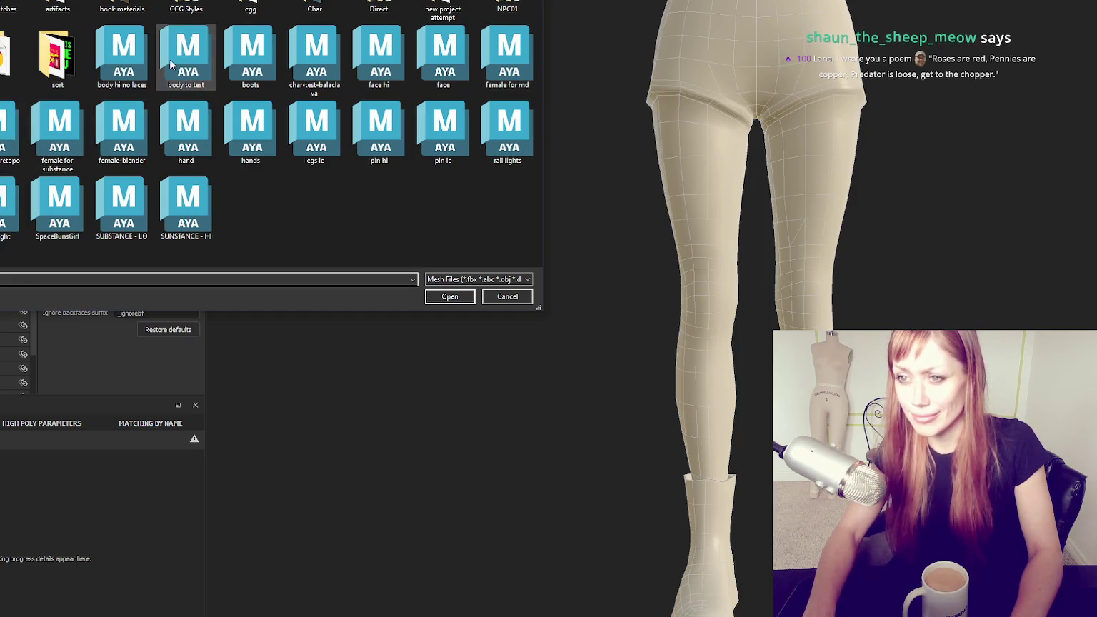
double_click(137, 63)
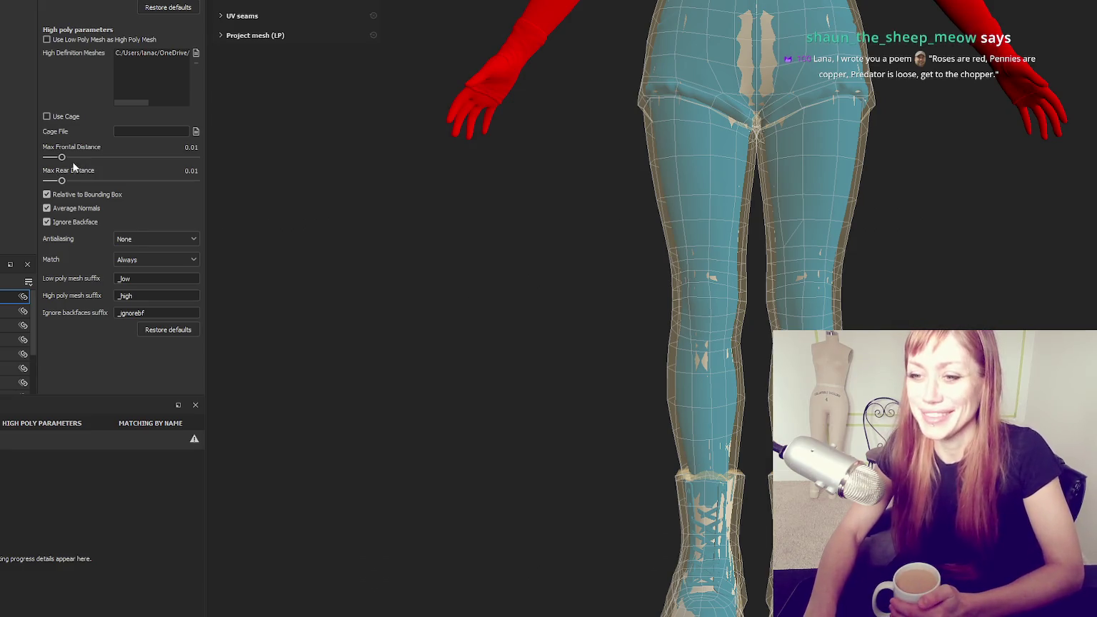
left_click_drag(61, 158, 62, 160)
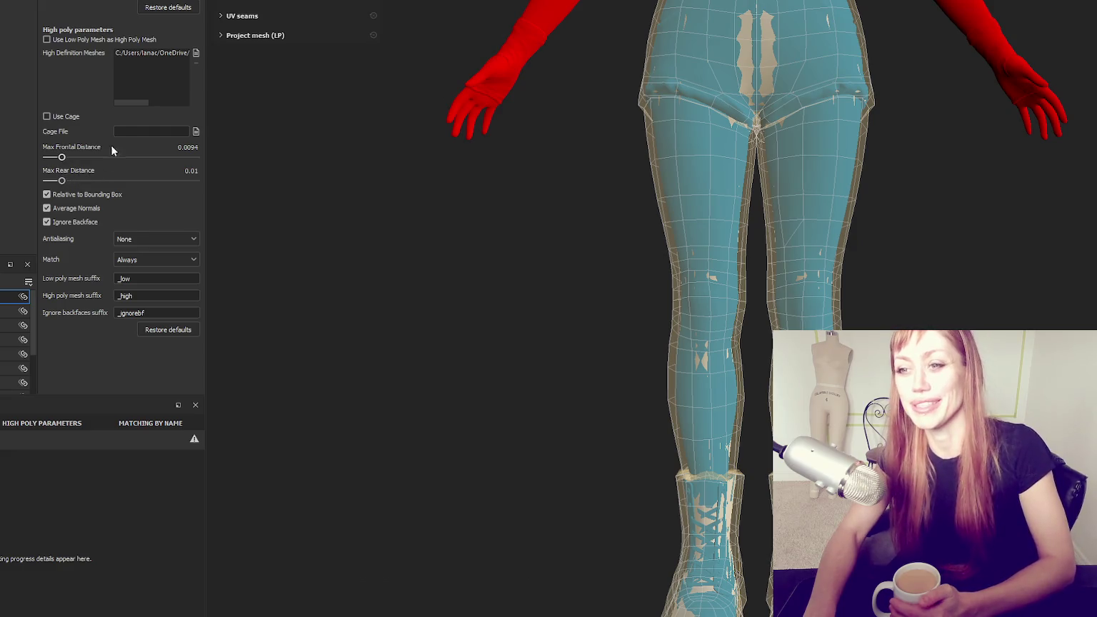
Back in Maya, orbit to view the high-poly legs and boots from behind
scroll(629, 225, "down", 3)
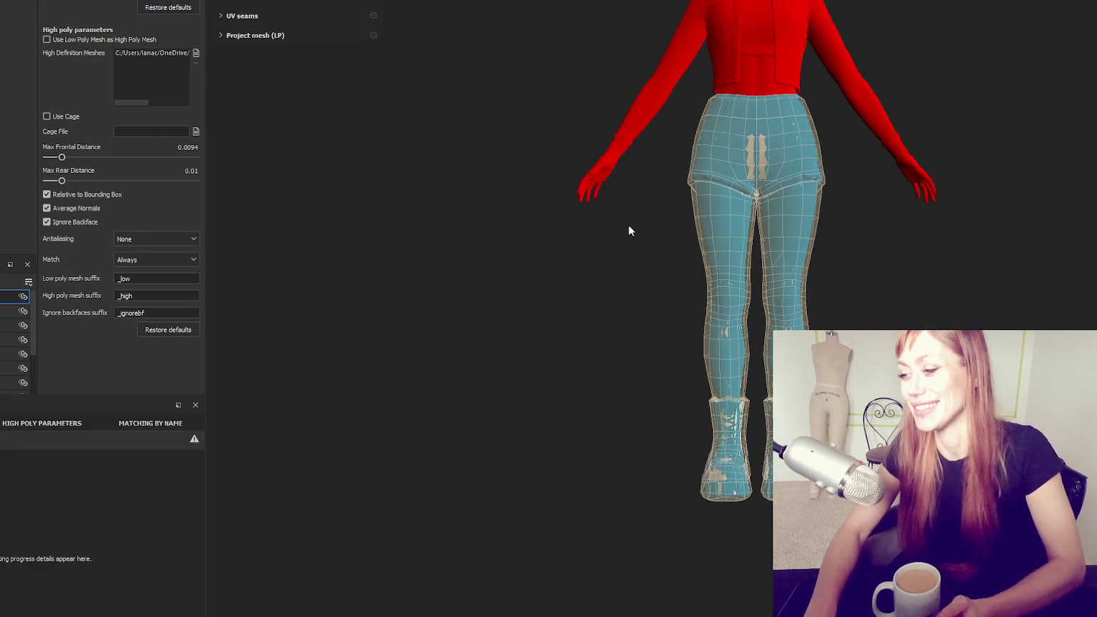
scroll(514, 225, "up", 2)
left_click_drag(524, 221, 643, 221, "alt")
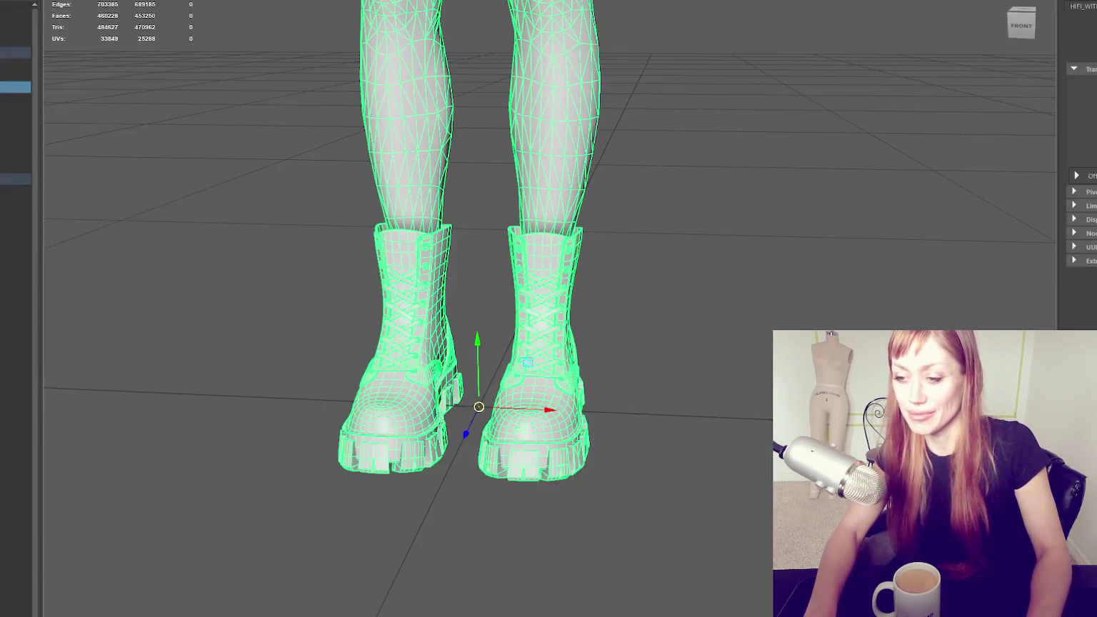
left_click(693, 252)
left_click_drag(693, 252, 756, 340, "alt")
Select the boot's back tab faces in face mode and delete a face on the pull loop
left_click(756, 340)
right_click(756, 340)
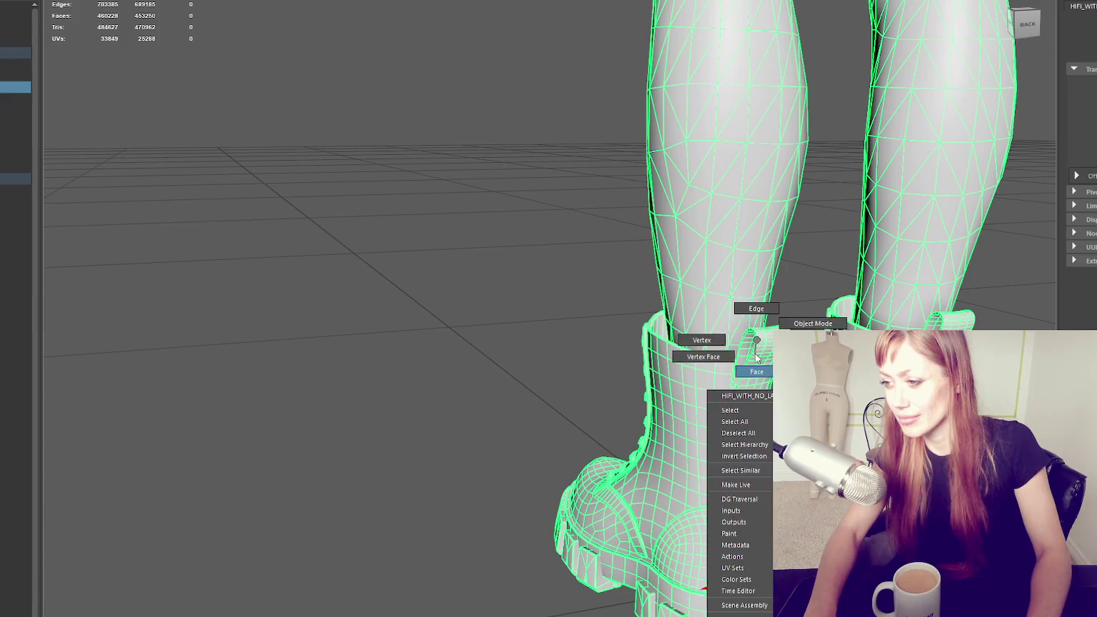
left_click(756, 371)
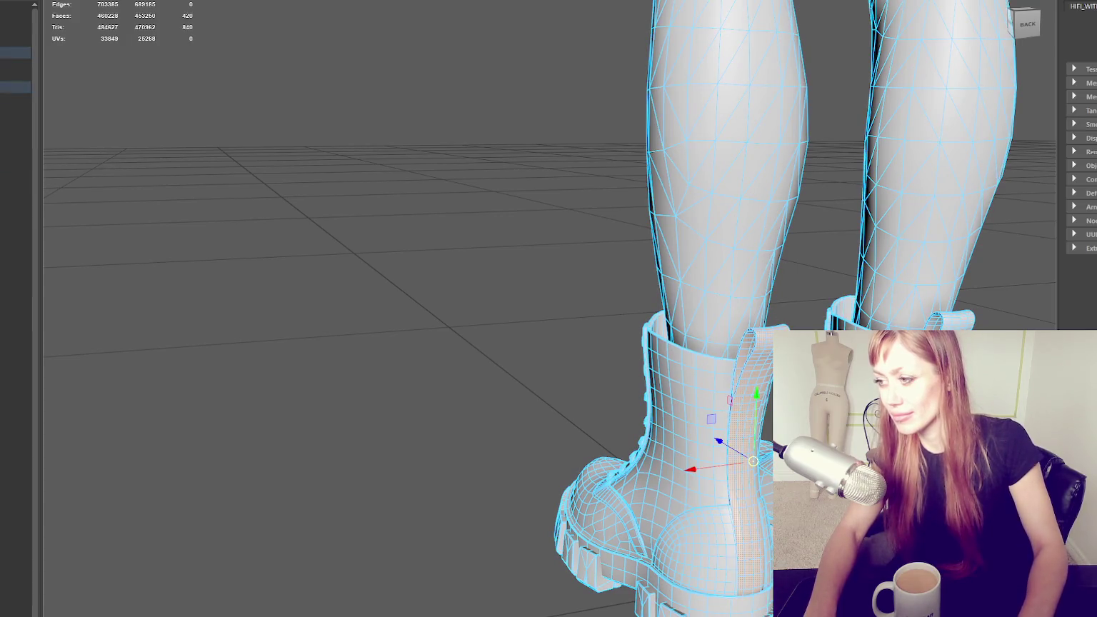
key("ctrl+1")
mouse_move(709, 350)
left_mouse_down("alt")
mouse_move(699, 316)
mouse_move(854, 319)
mouse_move(872, 294)
mouse_move(742, 277)
mouse_move(585, 322)
left_mouse_up("alt")
left_click(871, 294)
key("ctrl+1")
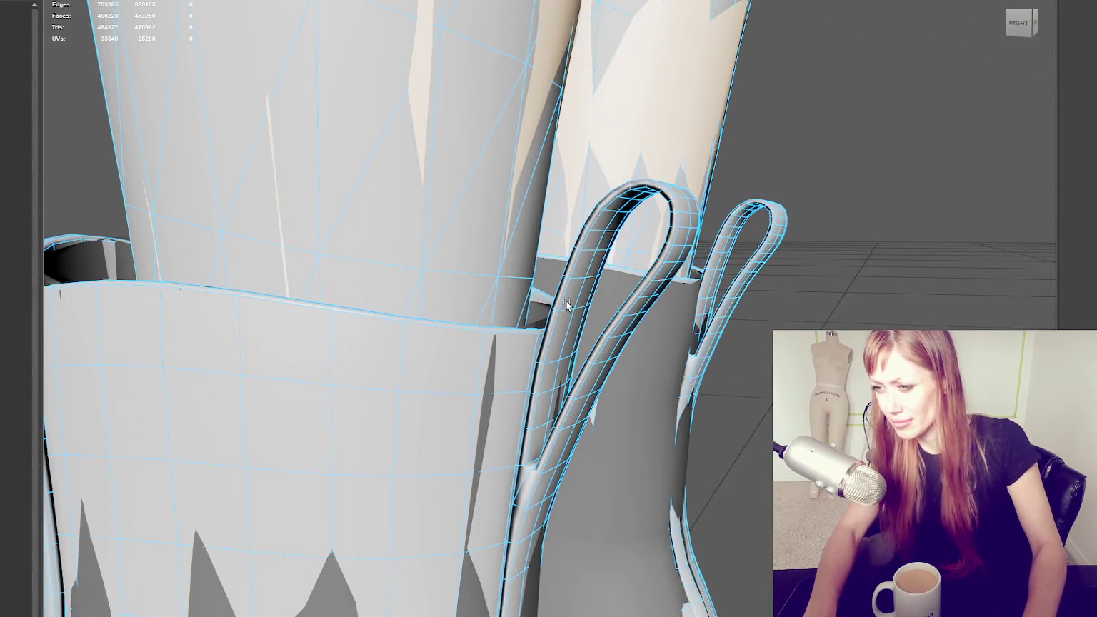
left_click(577, 301)
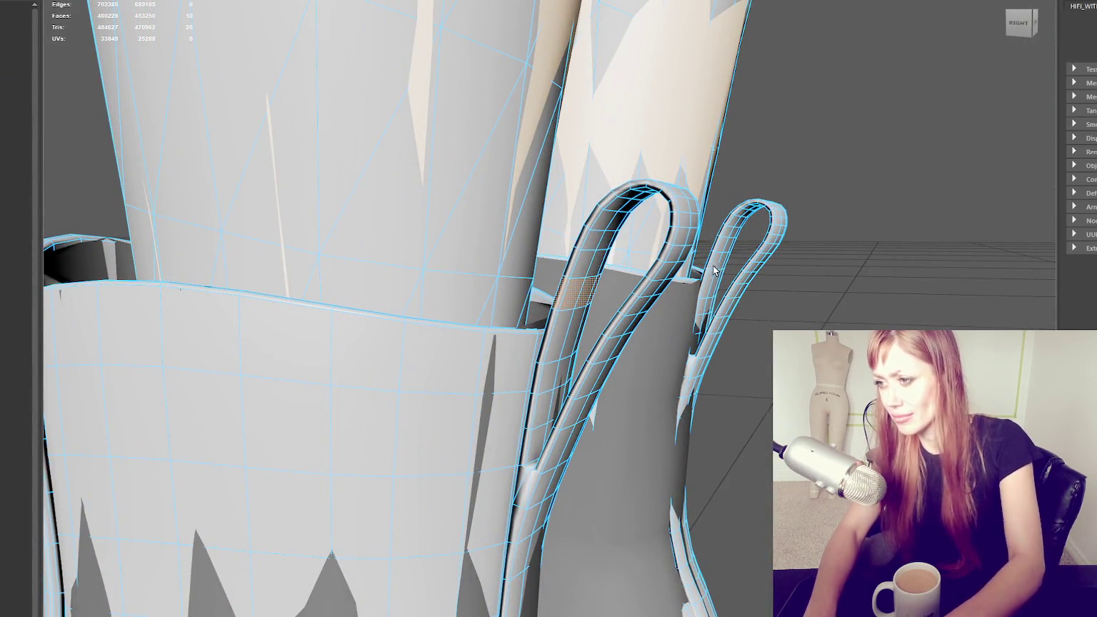
key("Delete")
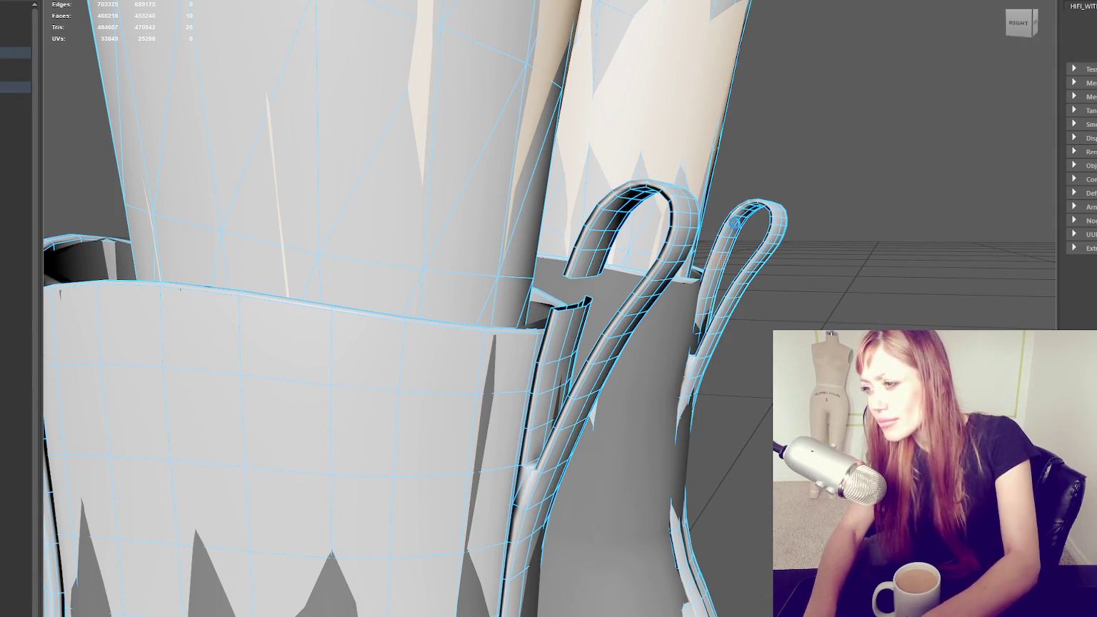
Select the whole right strap loop and delete its faces
double_click(735, 227)
key("3")
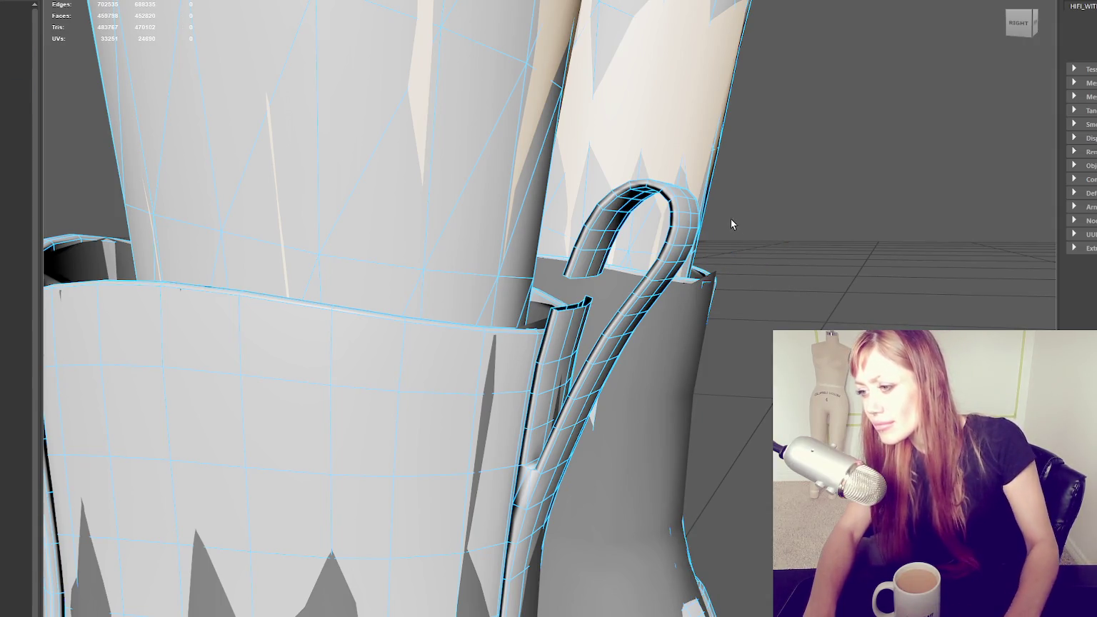
key("1")
left_click_drag(694, 367, 735, 362, "alt")
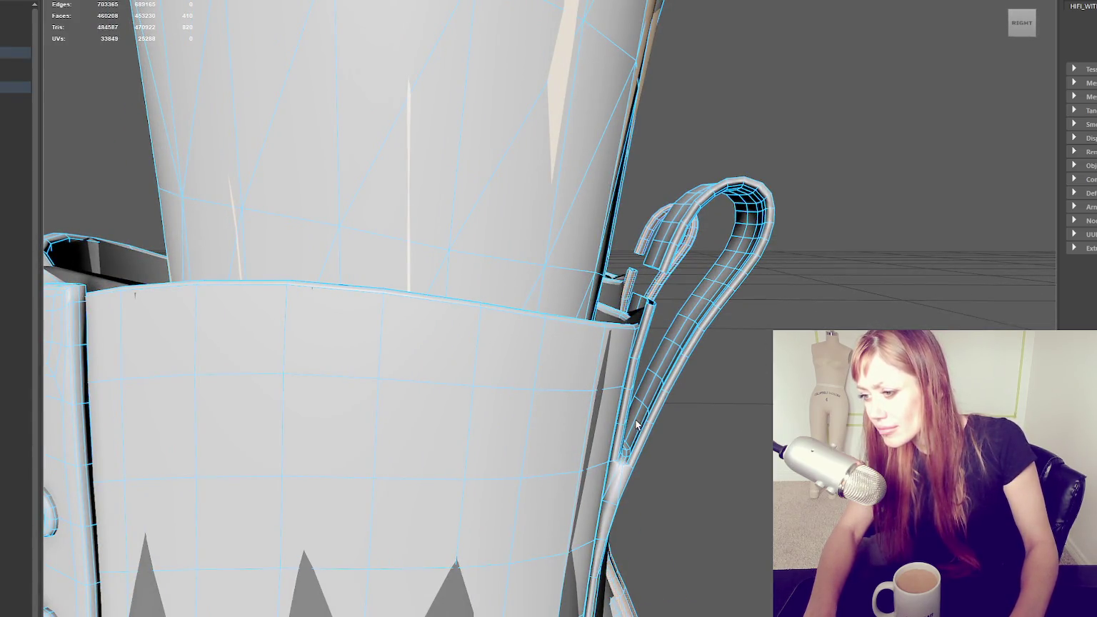
key("Delete")
Grow the face selection along the strap, delete it, and reframe the legs and boots
mouse_move(712, 345)
left_mouse_down("alt")
mouse_move(759, 338)
mouse_move(747, 341)
left_mouse_up("alt")
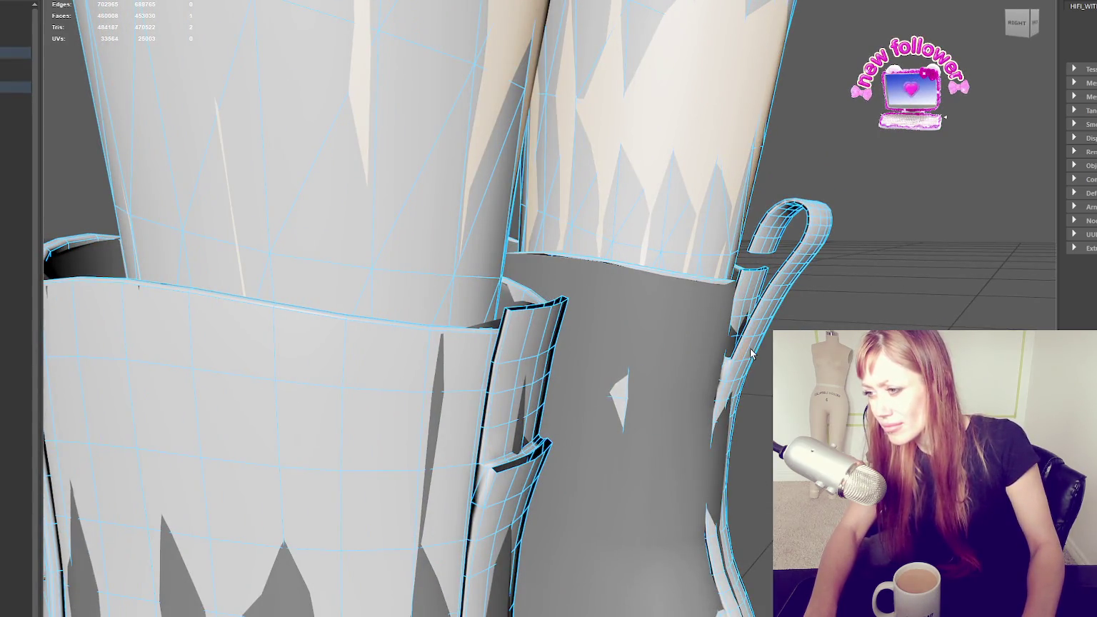
key("shift+period")
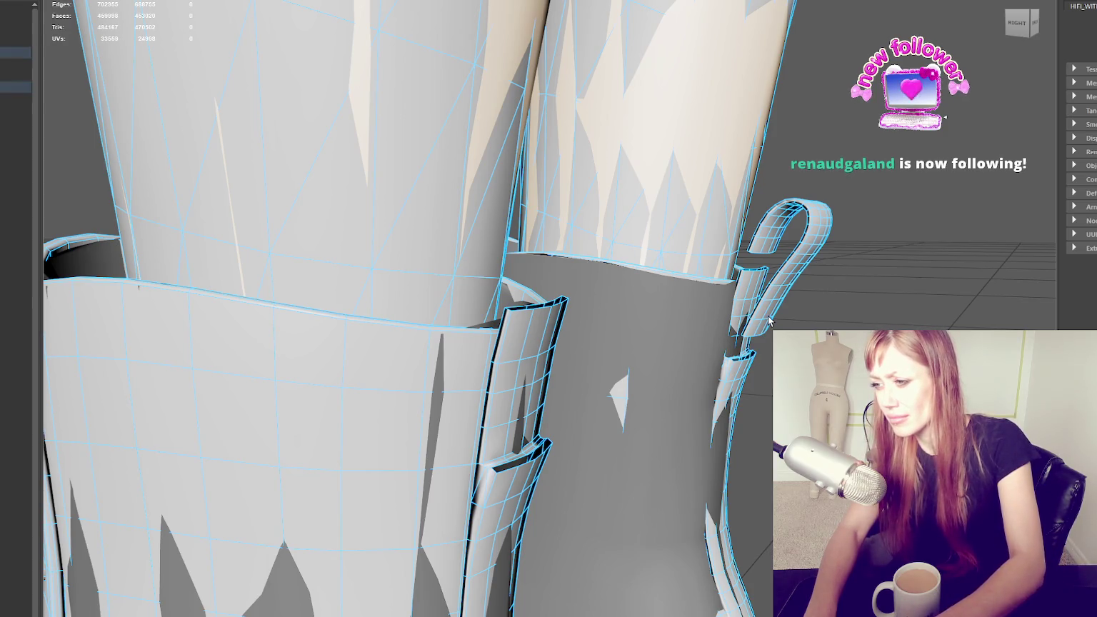
key("Delete")
middle_click_drag(769, 320, 593, 369, "alt")
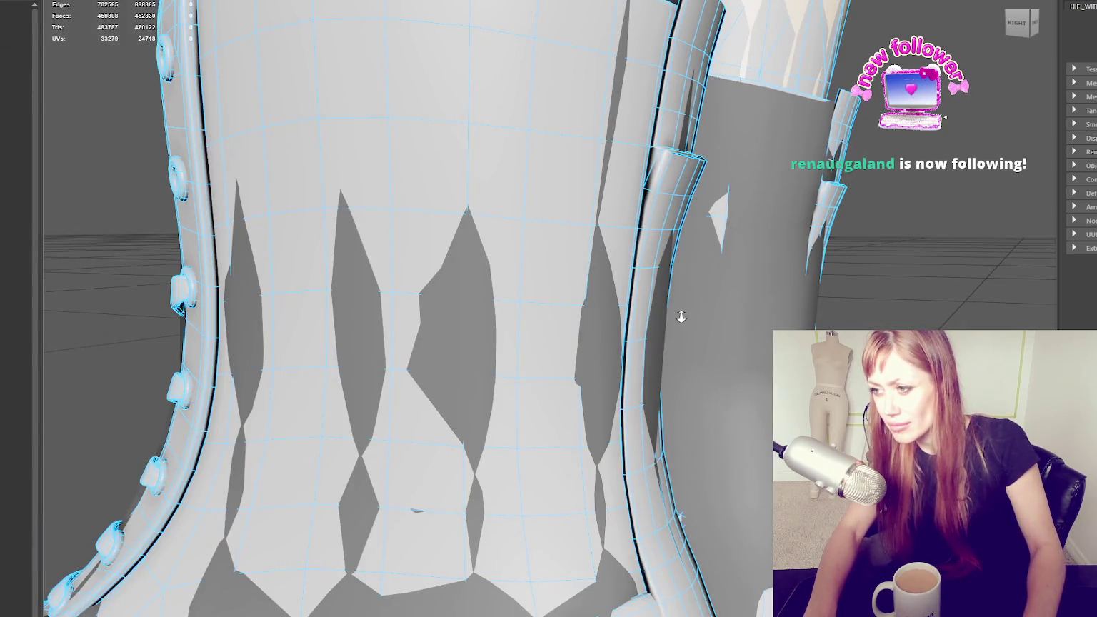
right_click_drag(680, 317, 730, 264, "alt")
left_click_drag(730, 265, 705, 314, "alt")
right_click_drag(704, 313, 743, 285, "alt")
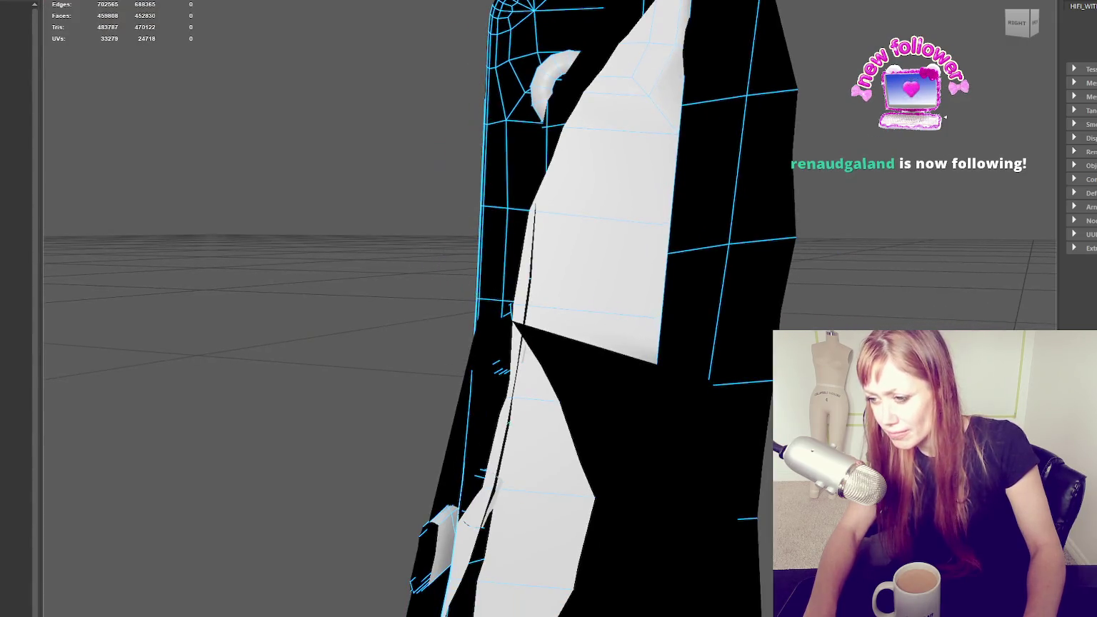
key("f")
scroll(702, 341, "up", 3)
middle_click_drag(702, 341, 635, 118, "alt")
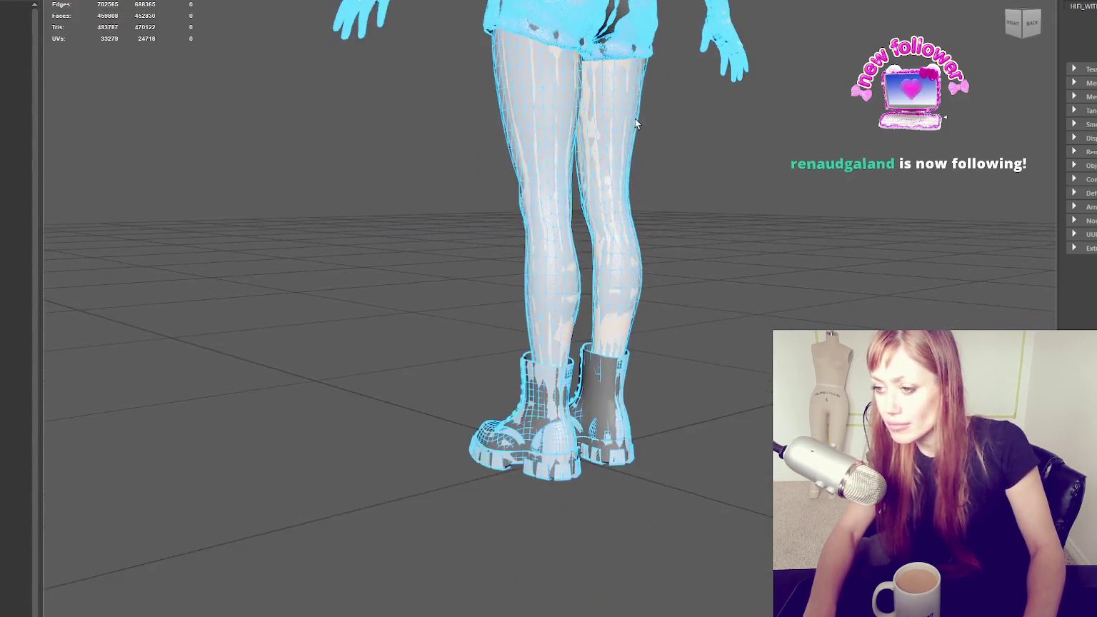
Select the boot's loose strap faces, grow the selection and delete them
right_click_drag(634, 118, 586, 370, "alt")
scroll(610, 356, "down", 3)
left_click_drag(609, 356, 686, 245, "alt")
right_click_drag(686, 245, 740, 263, "alt")
left_click_drag(739, 262, 700, 272, "alt")
scroll(700, 271, "up", 3)
scroll(700, 271, "down", 3)
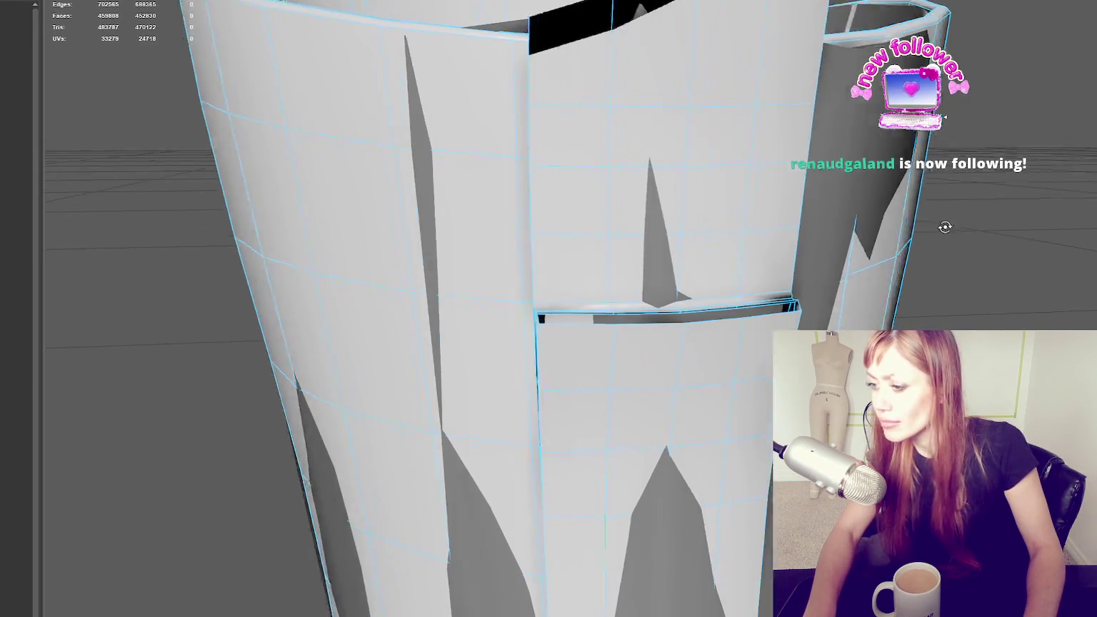
mouse_move(943, 225)
left_mouse_down("alt")
mouse_move(886, 228)
mouse_move(441, 335)
left_mouse_up("alt")
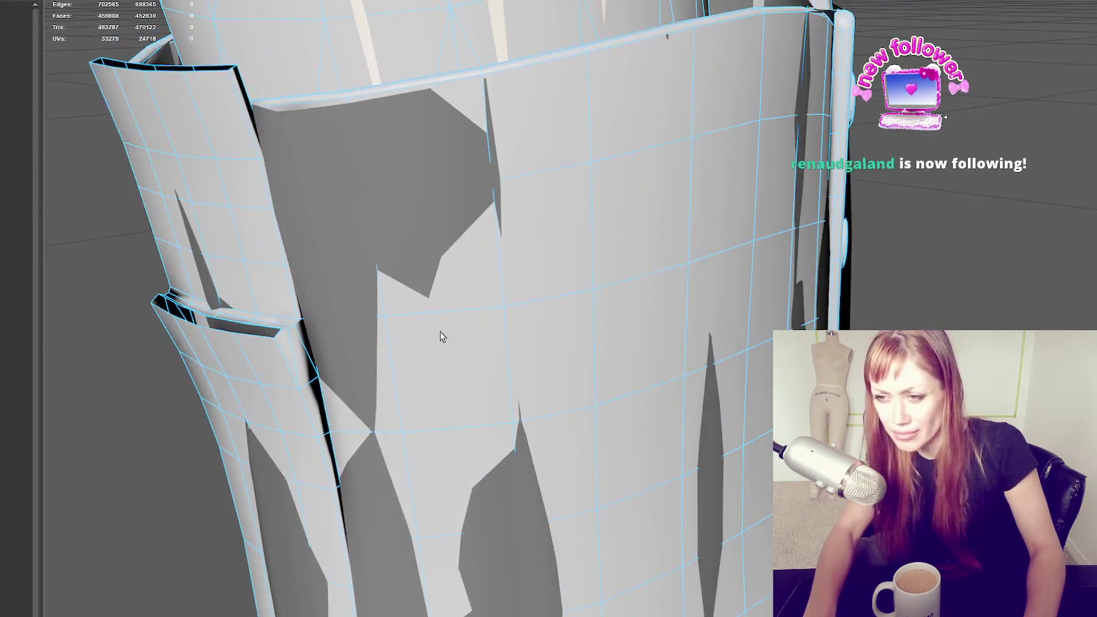
right_click_drag(440, 336, 227, 321, "alt")
mouse_move(226, 321)
left_mouse_down("alt")
mouse_move(287, 310)
mouse_move(242, 304)
left_mouse_up("alt")
right_click_drag(267, 230, 351, 259)
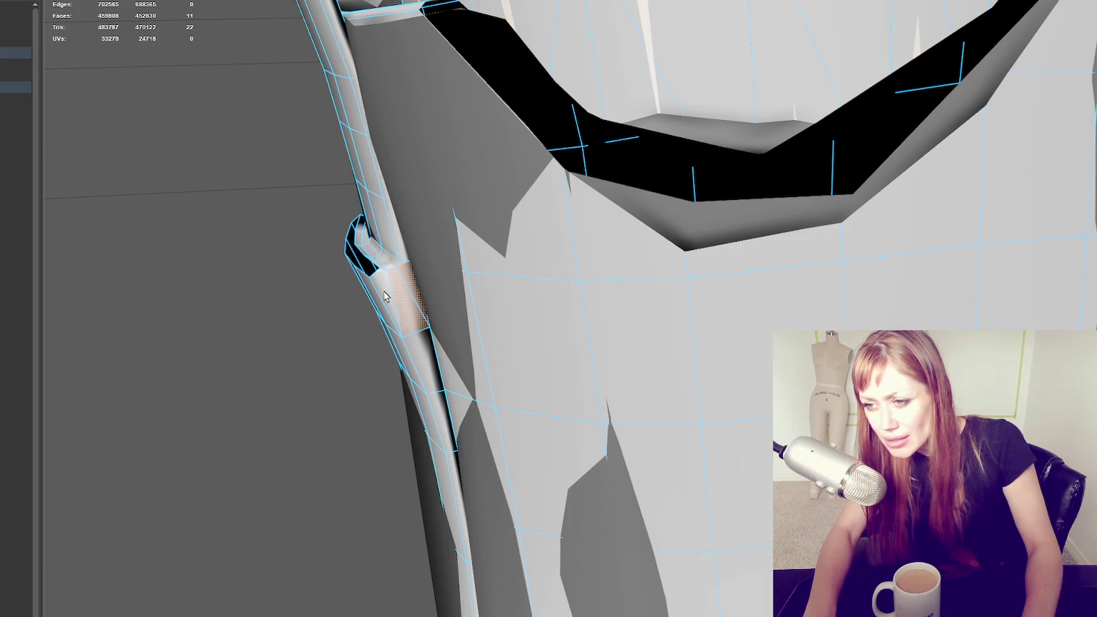
left_click_drag(379, 302, 460, 264, "alt")
key("shift+period")
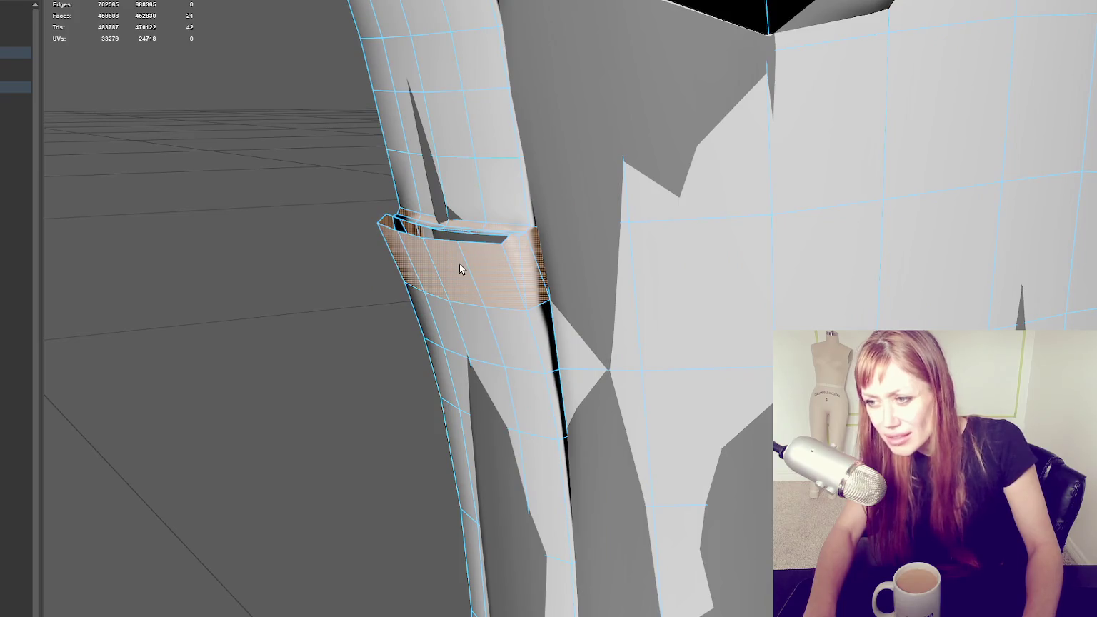
key("Delete")
Delete four more stray faces, then isolate the garment piece to check it
mouse_move(468, 262)
left_mouse_down("alt")
mouse_move(623, 265)
mouse_move(937, 212)
mouse_move(878, 312)
mouse_move(909, 314)
left_mouse_up("alt")
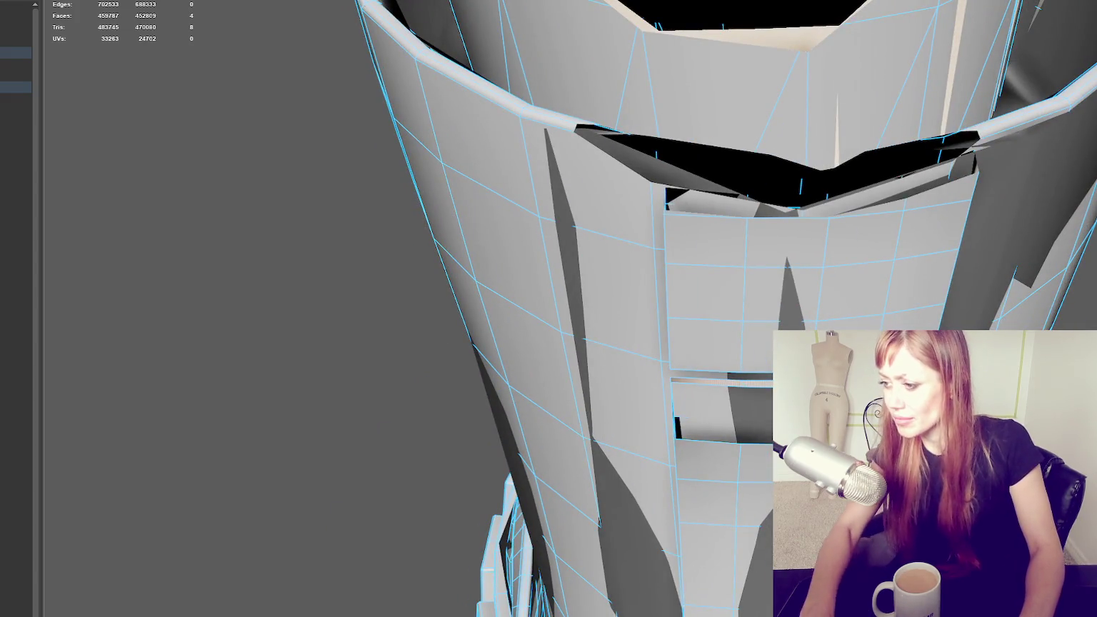
key("Delete")
right_click_drag(872, 281, 920, 260)
left_click(873, 309)
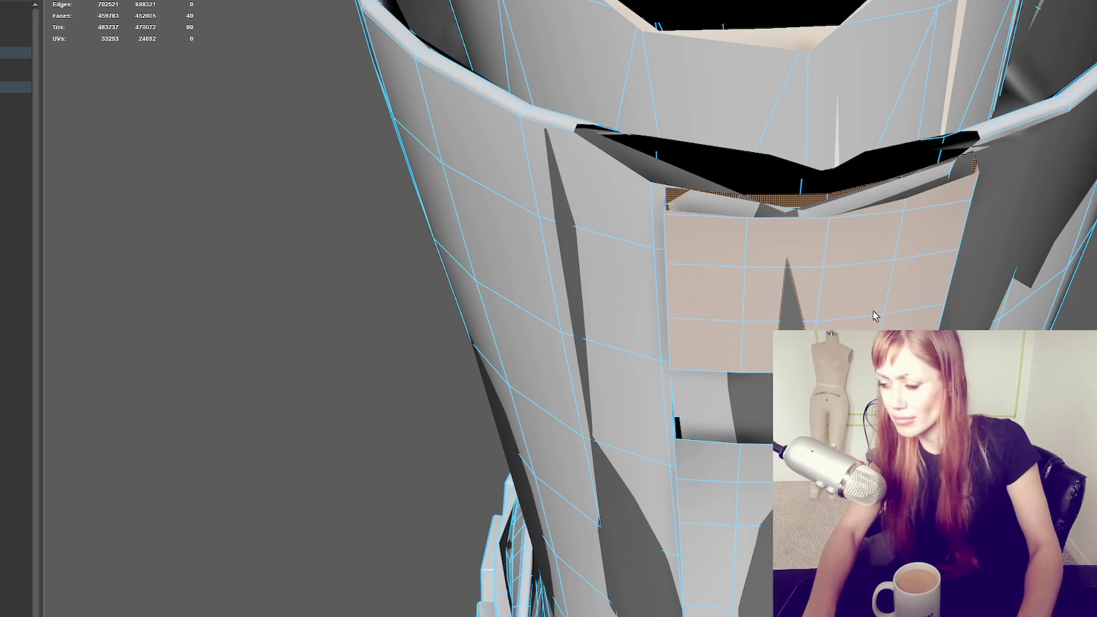
key("ctrl+1")
key("ctrl+1")
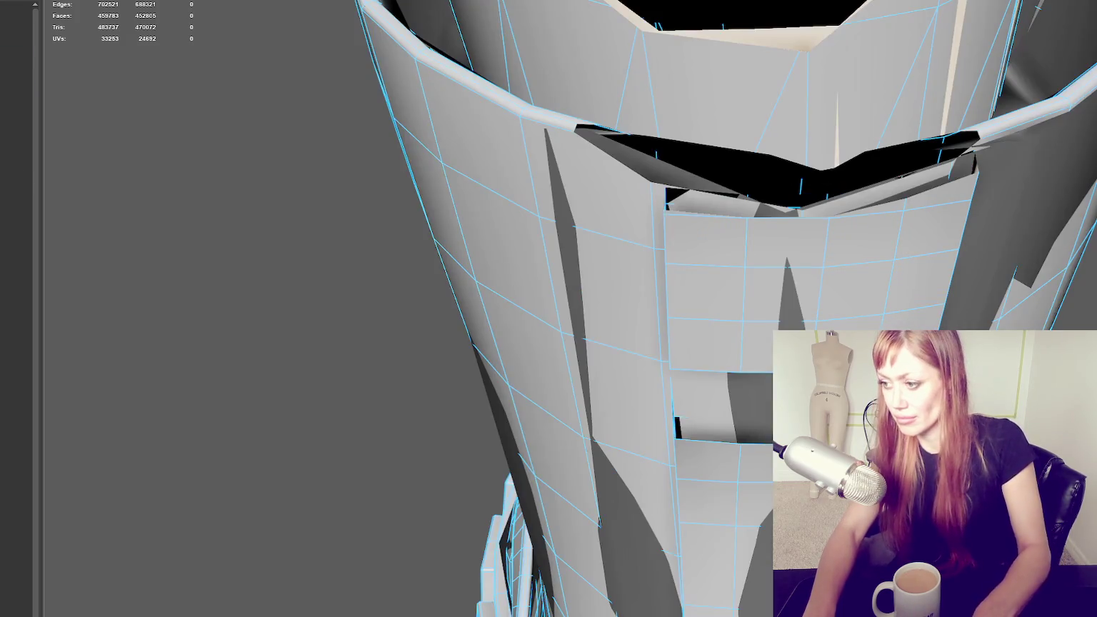
key("ctrl+1")
mouse_move(812, 294)
left_mouse_down("alt")
mouse_move(803, 320)
mouse_move(678, 301)
left_mouse_up("alt")
Delete the face strip and bridge the gap between the upper and lower strip pieces
key("Delete")
mouse_move(452, 277)
left_mouse_down("alt")
mouse_move(504, 272)
mouse_move(527, 284)
mouse_move(614, 159)
mouse_move(652, 55)
left_mouse_up("alt")
left_click(651, 47)
double_click(646, 108, "shift")
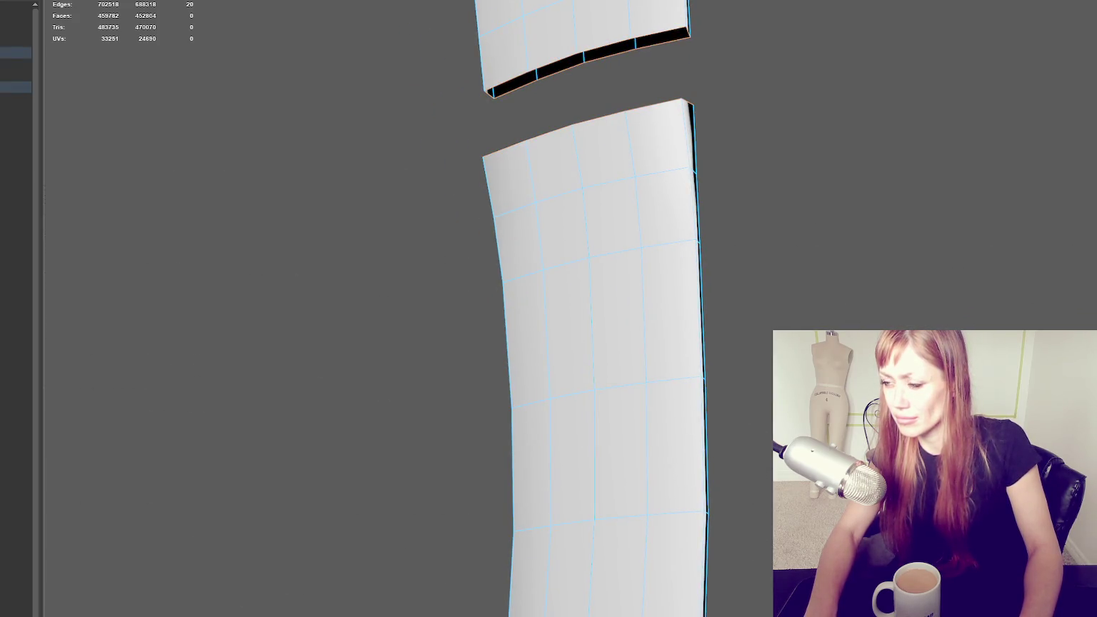
key("g")
Nudge the selected strip vertices slightly sideways to line them up
mouse_move(776, 211)
left_mouse_down("alt")
mouse_move(719, 218)
mouse_move(645, 137)
left_mouse_up("alt")
mouse_move(387, 211)
left_mouse_down()
mouse_move(339, 261)
mouse_move(964, 257)
mouse_move(429, 274)
left_mouse_up()
key("w")
key("ctrl+z")
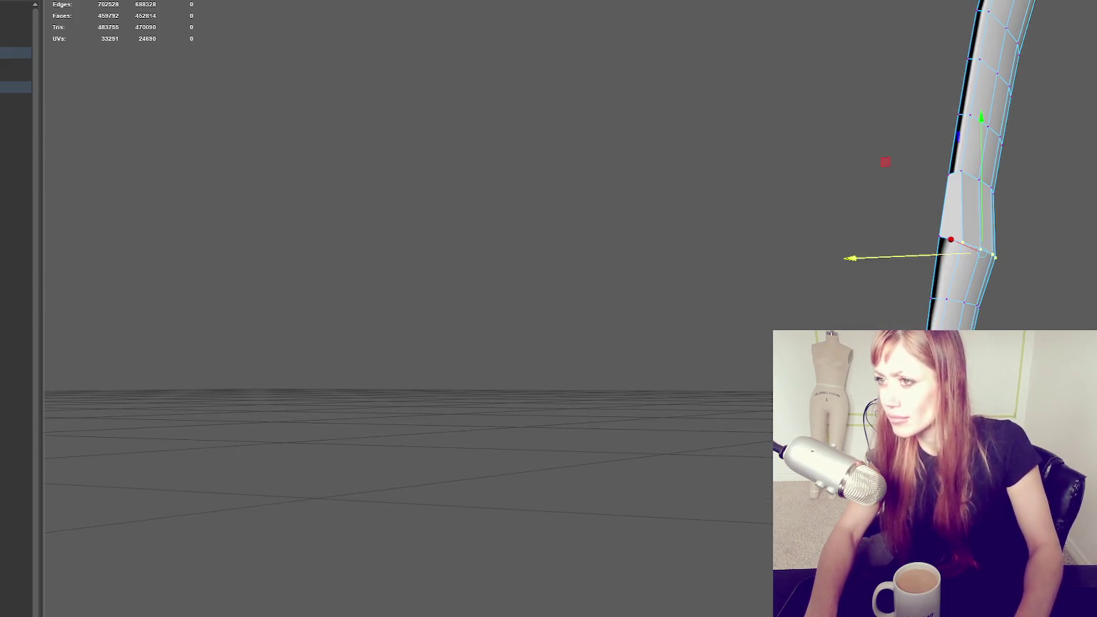
left_click_drag(914, 255, 906, 254)
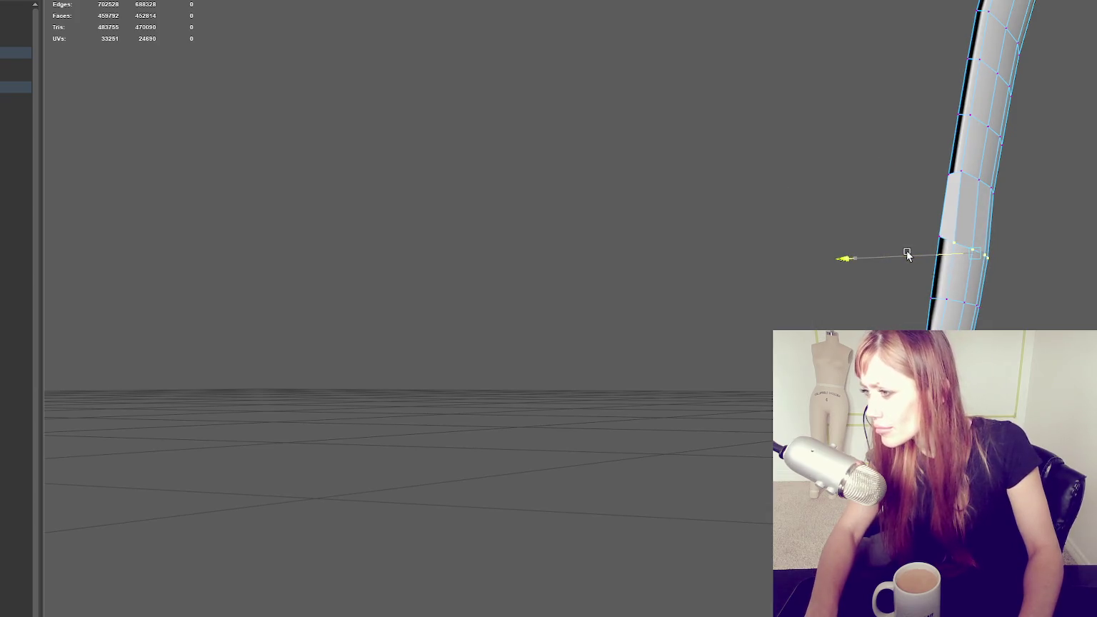
right_click_drag(995, 101, 766, 90)
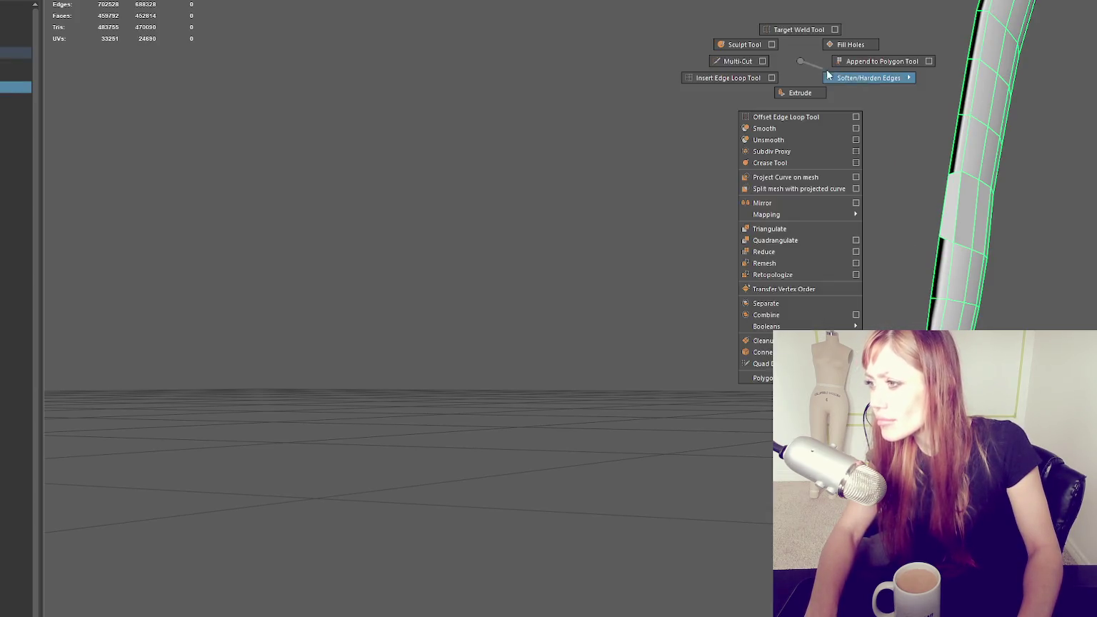
left_click(766, 90)
left_click_drag(767, 89, 756, 189, "alt")
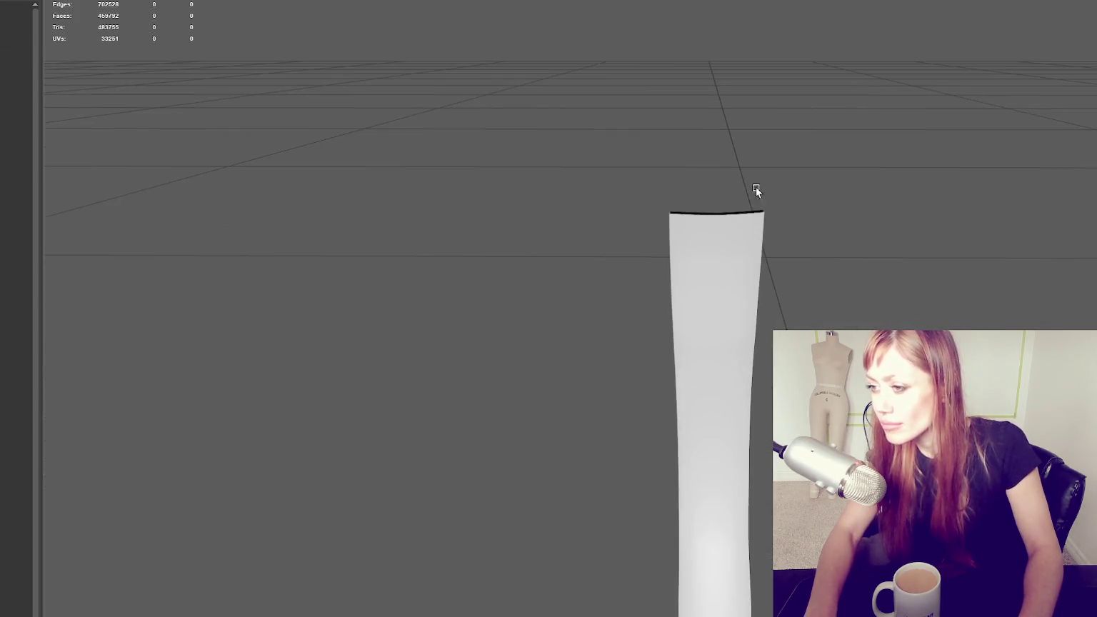
middle_click_drag(756, 189, 709, 404, "alt")
Extrude the strip's top edge and shift the new top vertices sideways
left_click(721, 432)
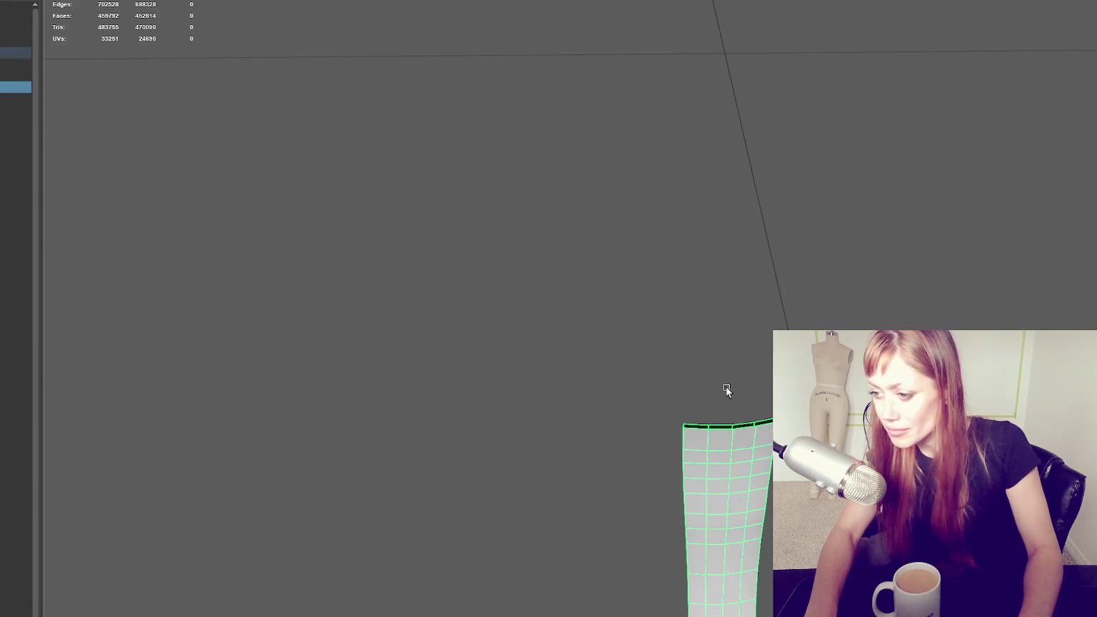
left_click(693, 412)
left_click_drag(692, 411, 709, 403, "alt")
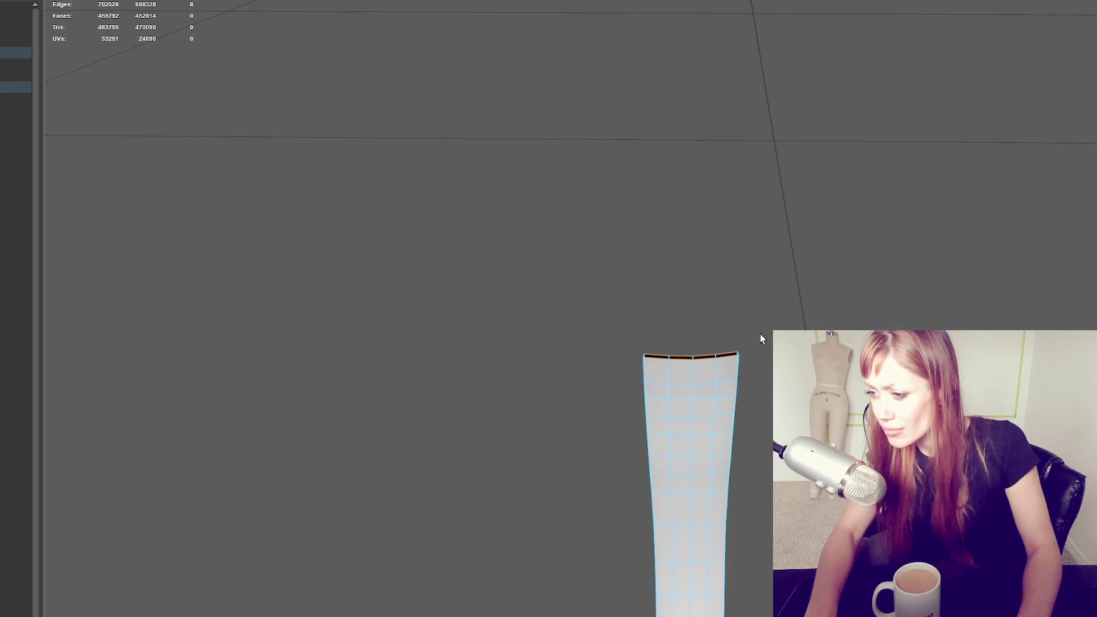
key("ctrl+e")
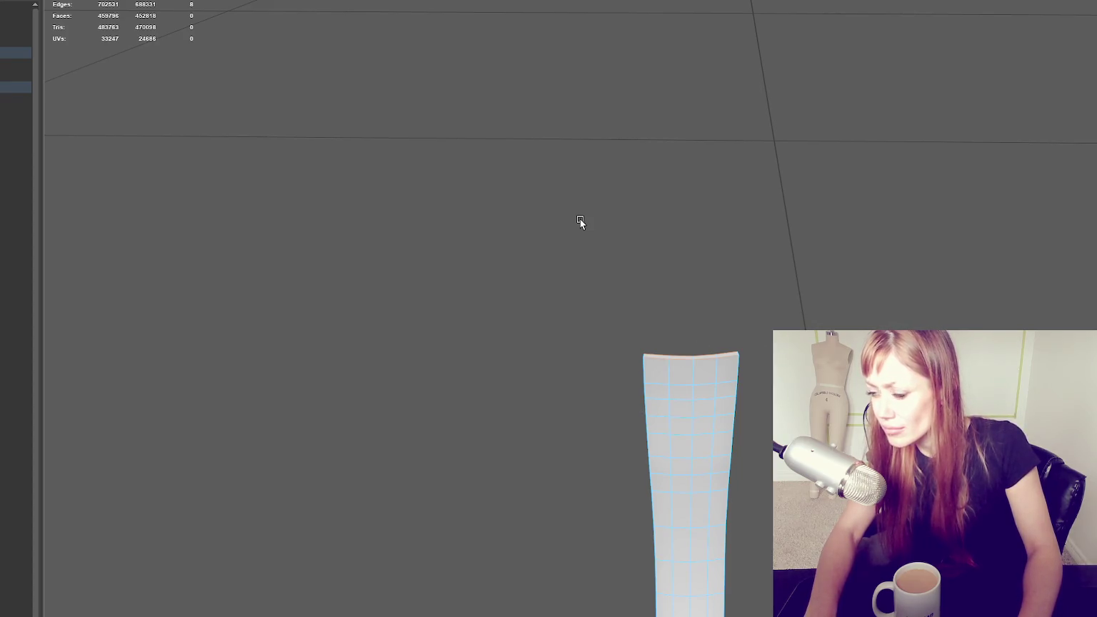
key("F9")
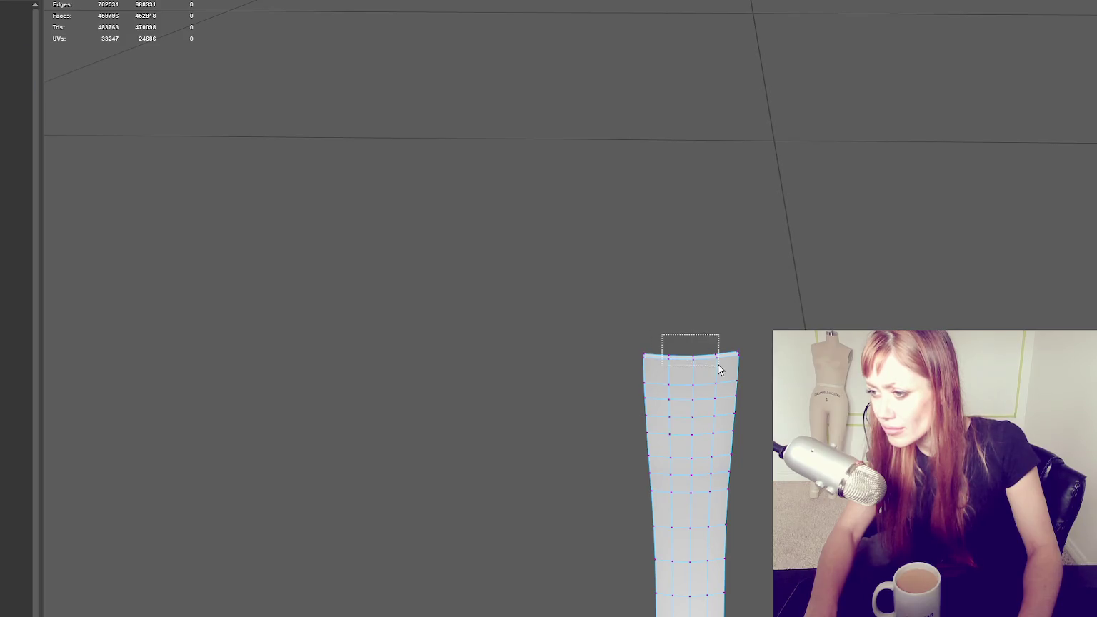
left_click(664, 355)
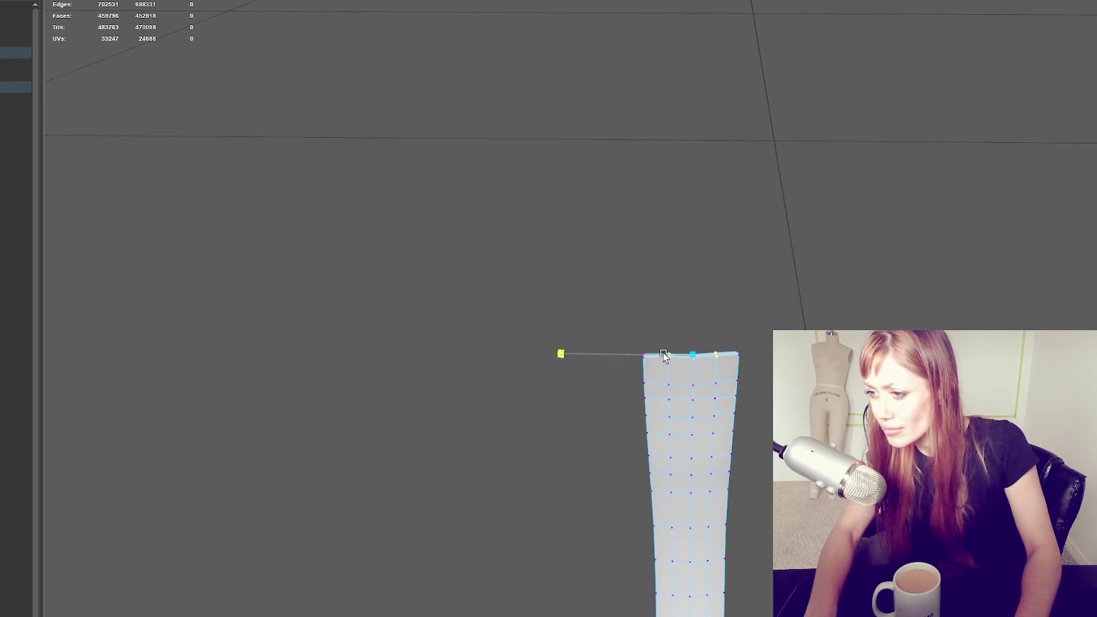
left_click_drag(610, 358, 613, 355)
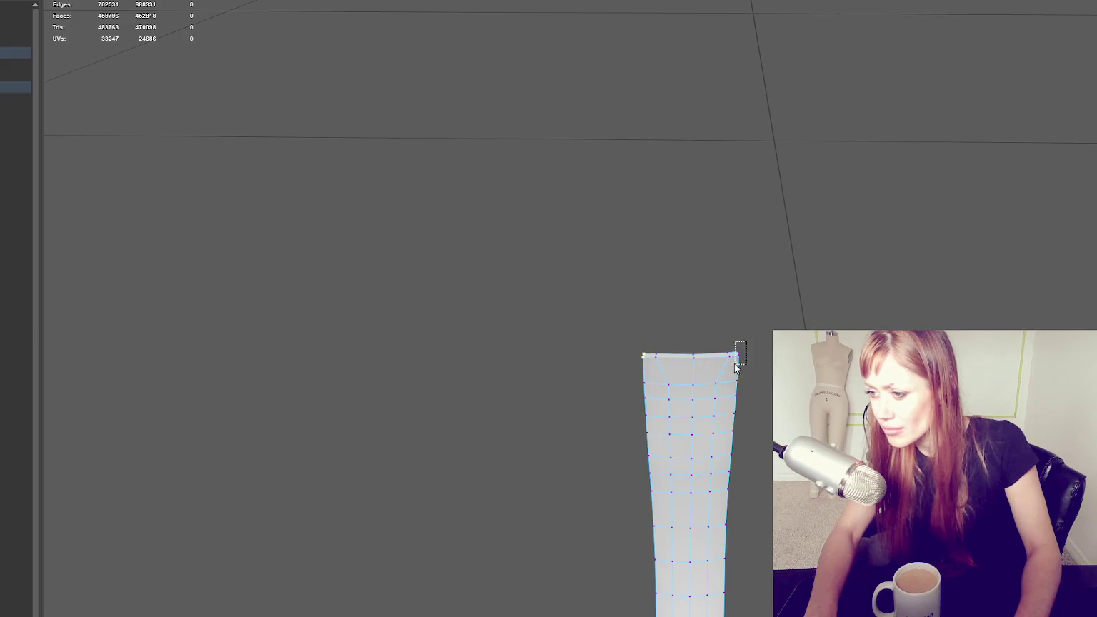
Isolate the boot faces and delete a row of faces from the strip
left_click(903, 130)
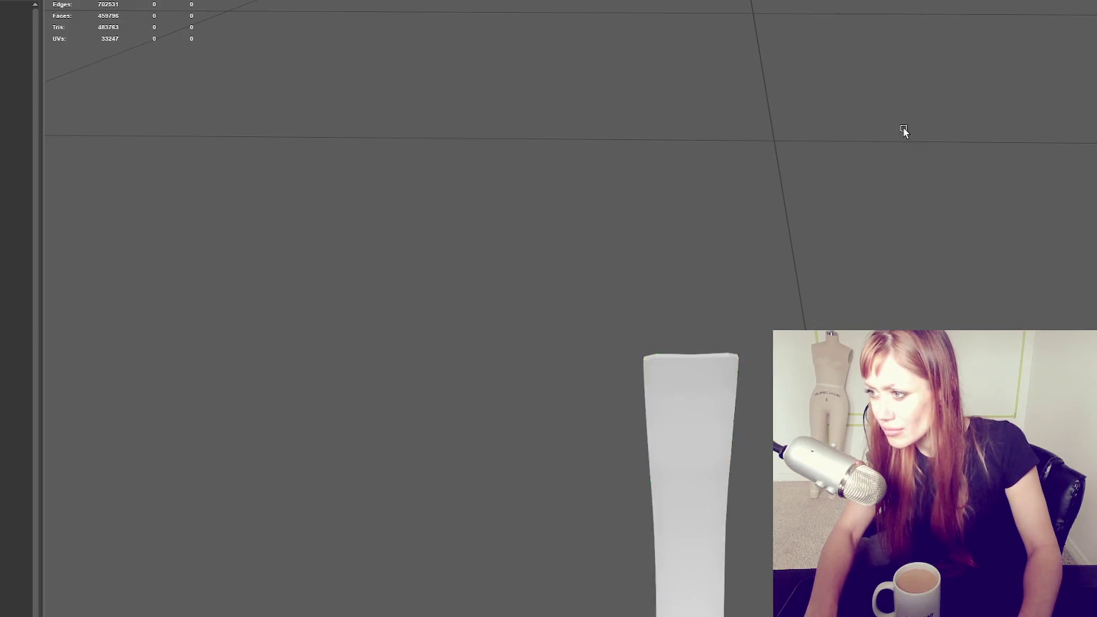
scroll(788, 174, "down", 2)
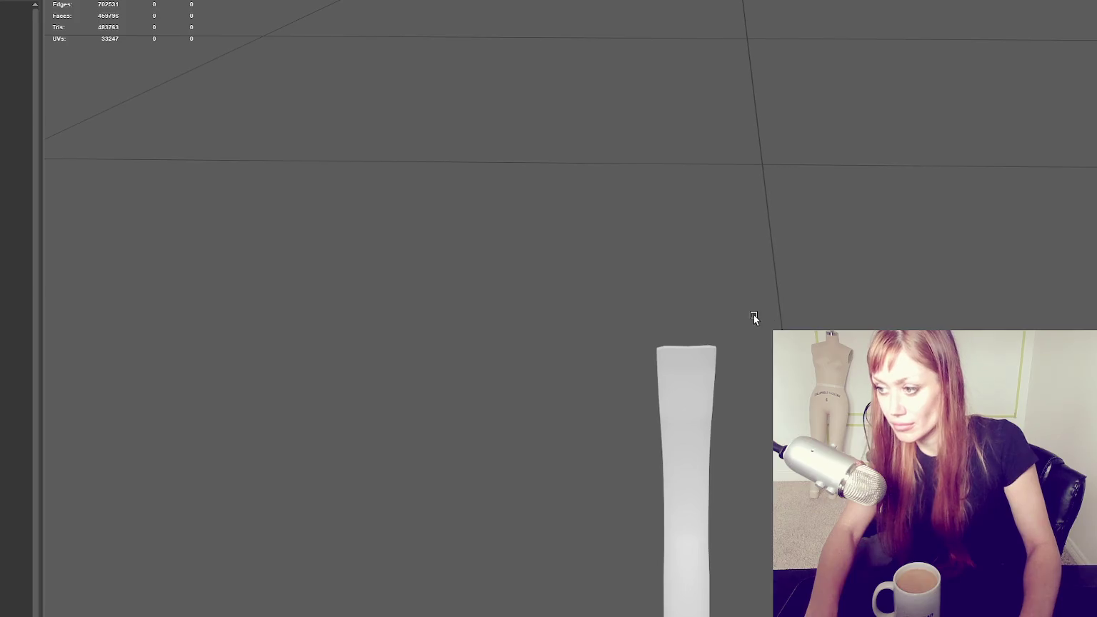
scroll(753, 315, "up", 3)
left_click(624, 322)
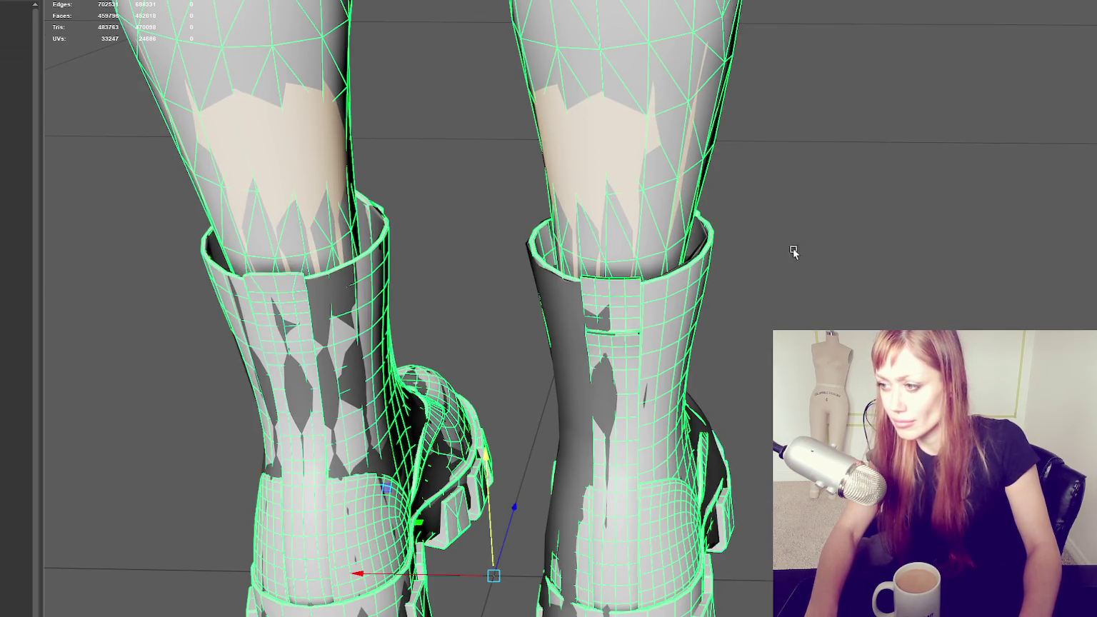
key("F11")
key("ctrl+1")
key("f")
mouse_move(673, 325)
left_mouse_down("alt")
mouse_move(580, 291)
mouse_move(648, 327)
mouse_move(581, 318)
mouse_move(574, 332)
left_mouse_up("alt")
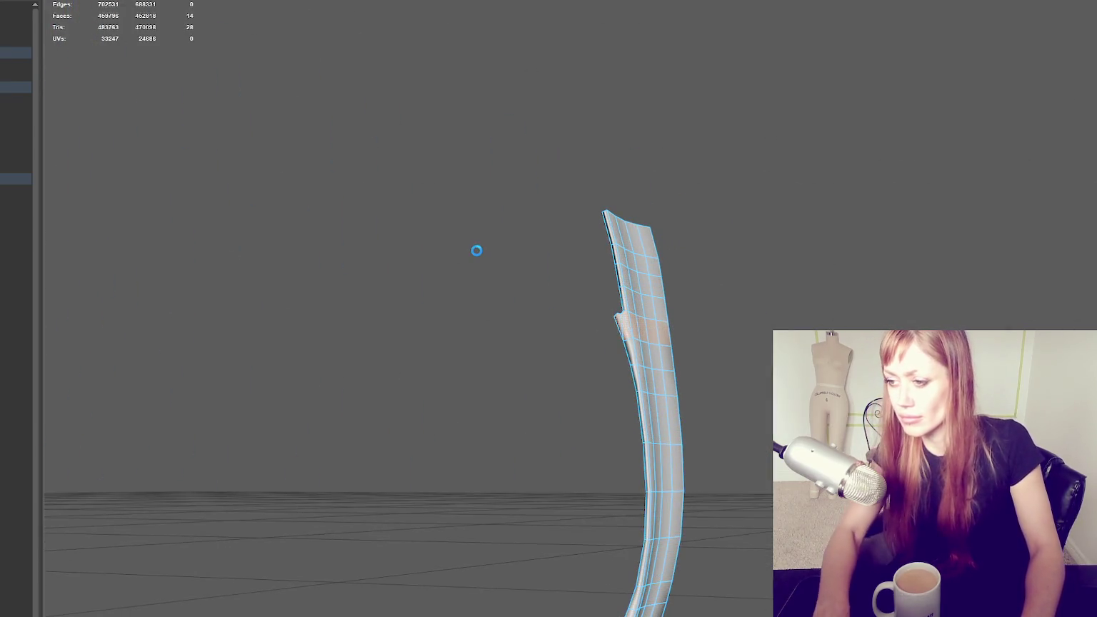
key("Delete")
Delete the small flange faces between the two strip pieces
right_click_drag(718, 331, 771, 360, "alt")
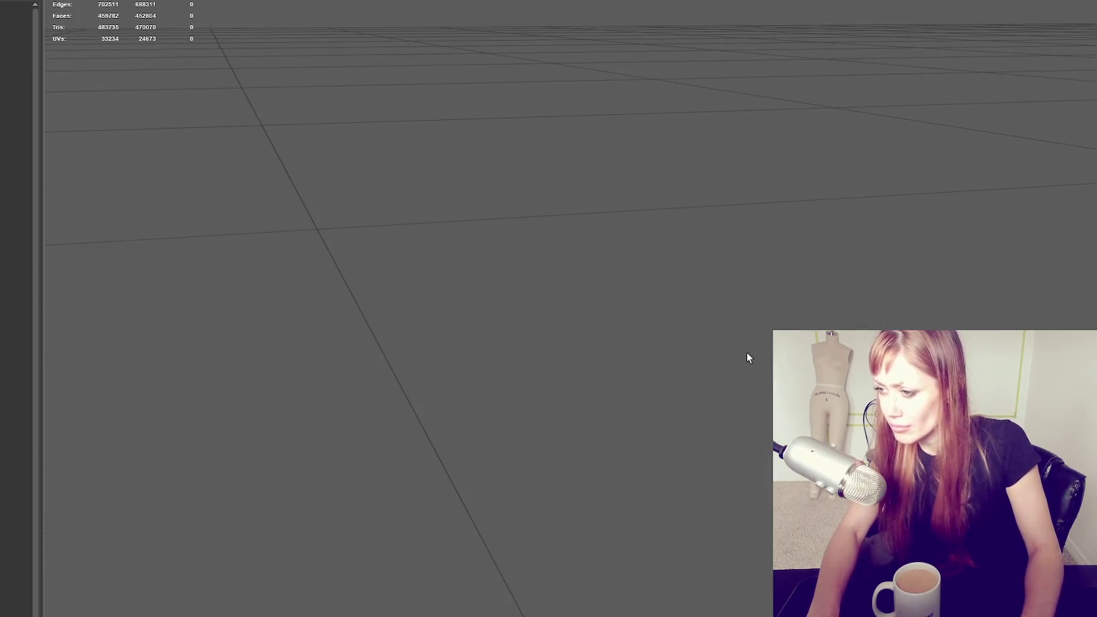
left_click(742, 366)
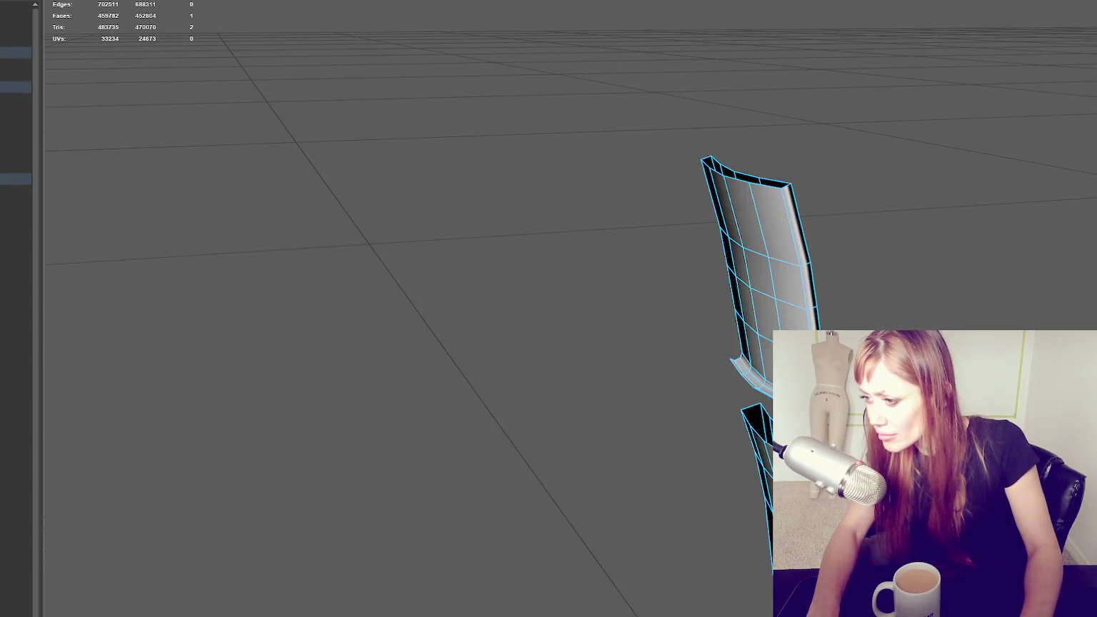
key("Delete")
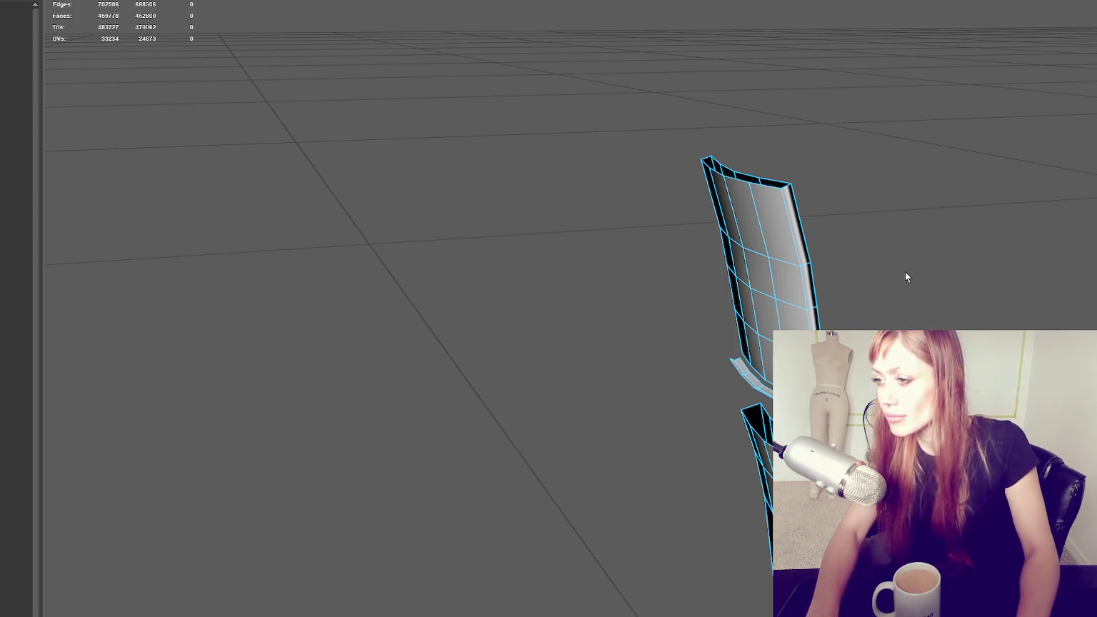
right_click_drag(905, 271, 899, 296)
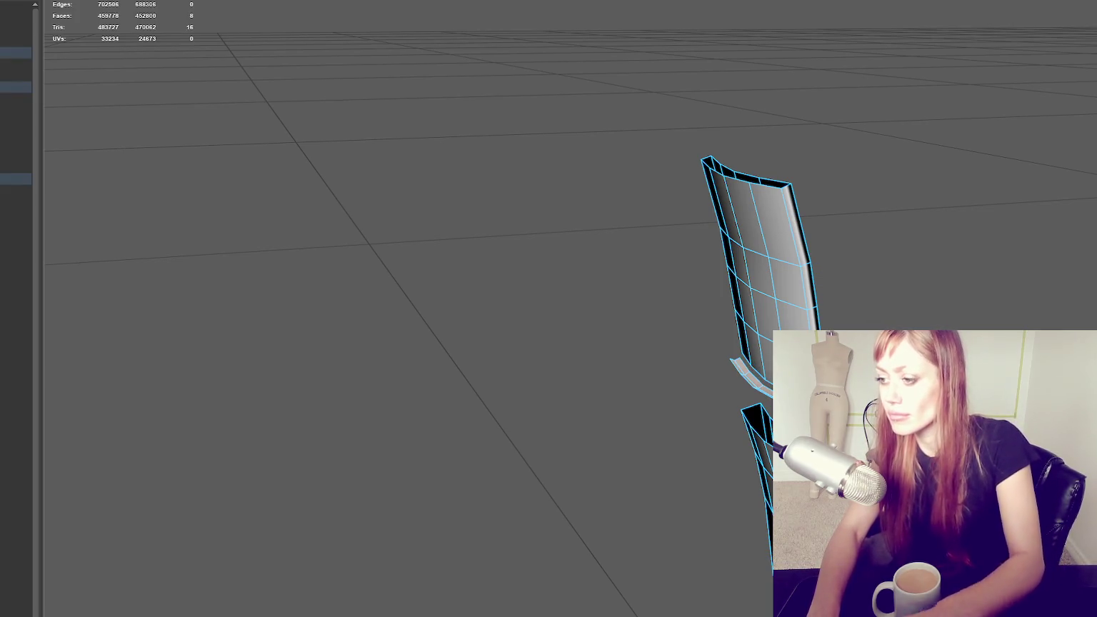
right_click_drag(820, 160, 818, 254)
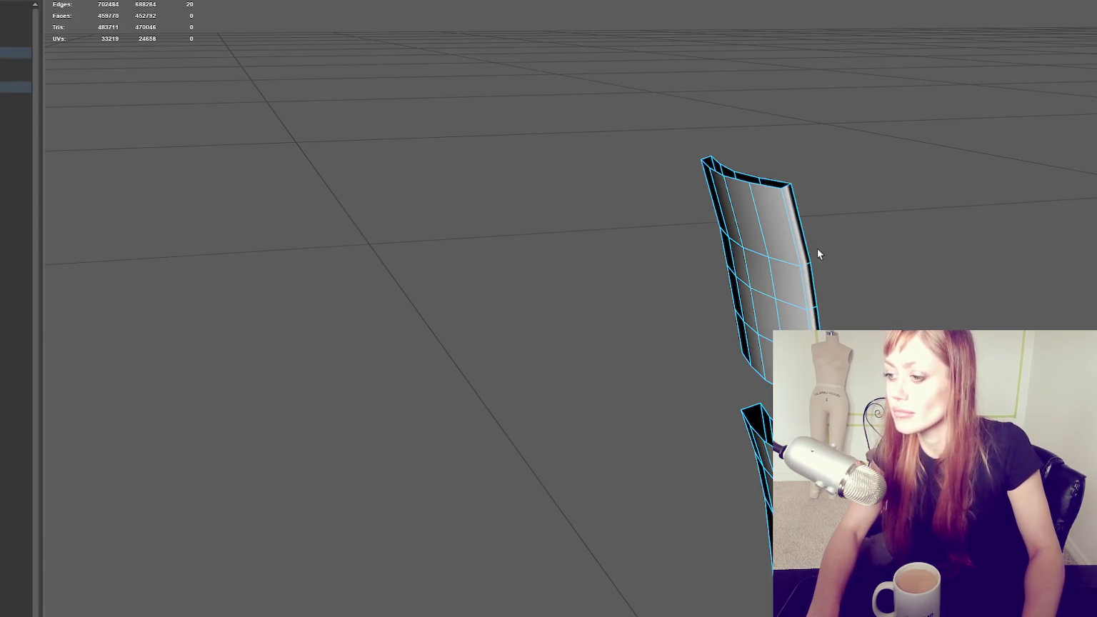
Select the top rim edges, bridge the two tube pieces together, and turn on wireframe
left_click_drag(818, 254, 840, 136, "alt")
key("Escape")
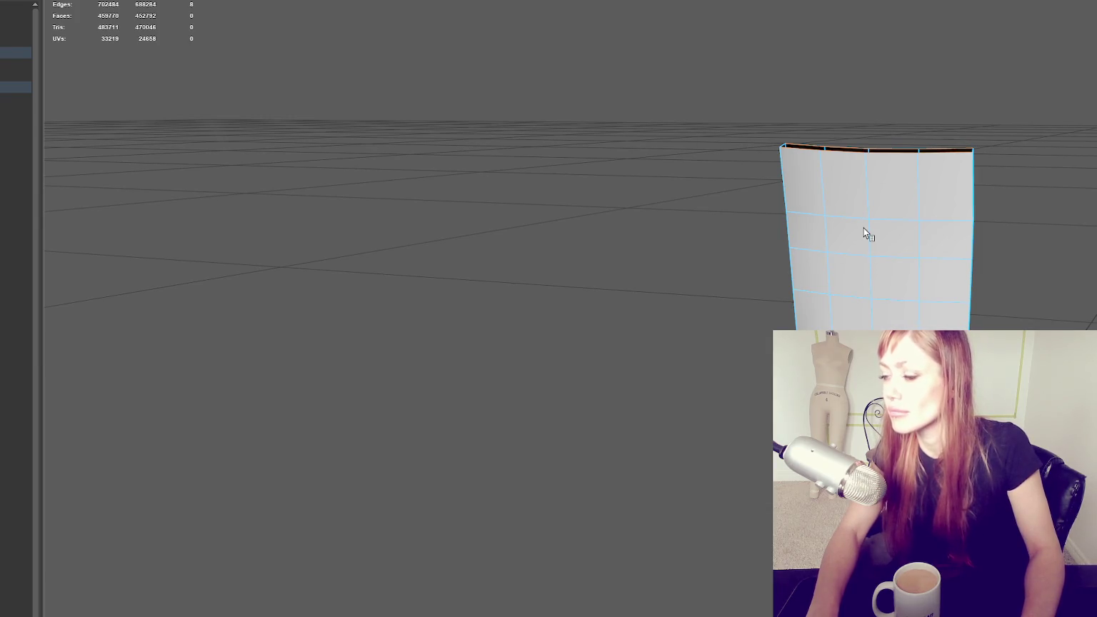
key("ctrl+z")
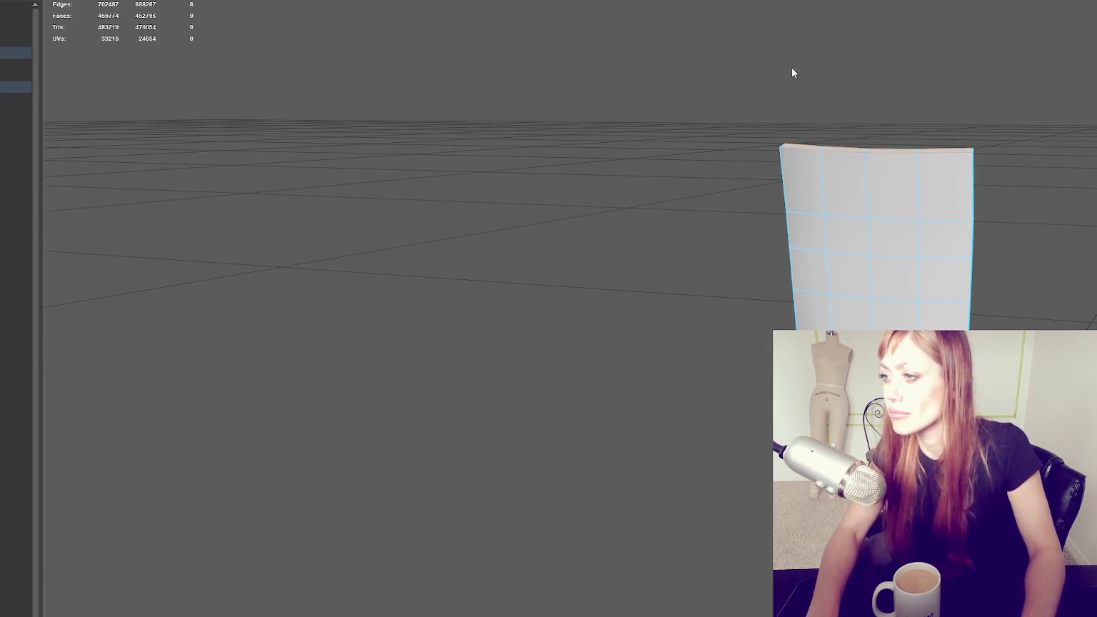
left_click_drag(934, 184, 934, 183)
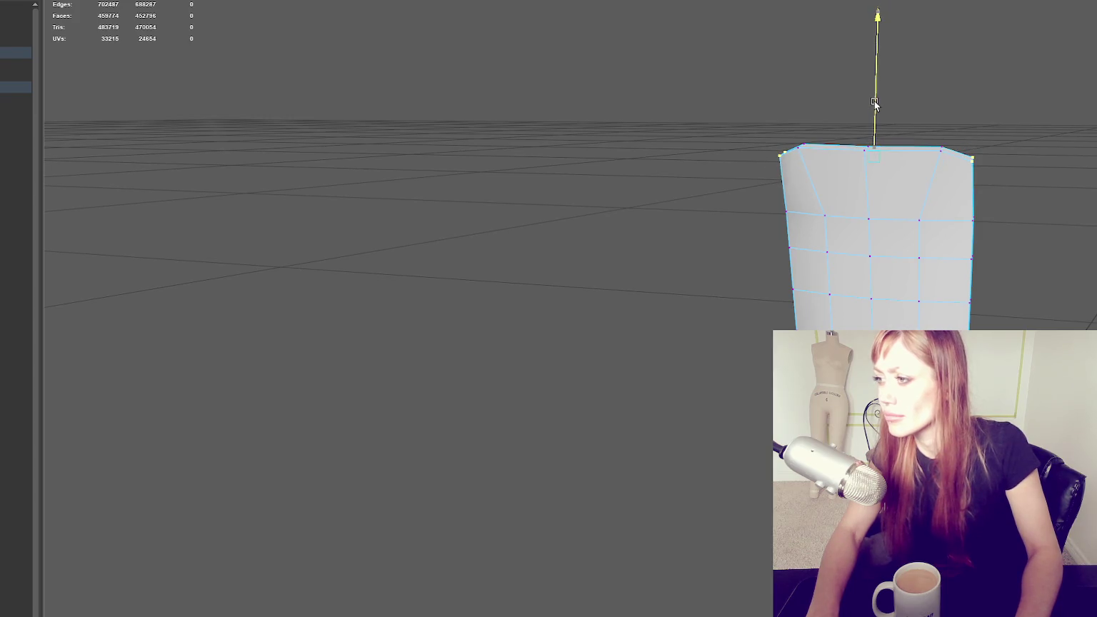
left_click_drag(874, 101, 944, 291, "alt")
key("ctrl+F10")
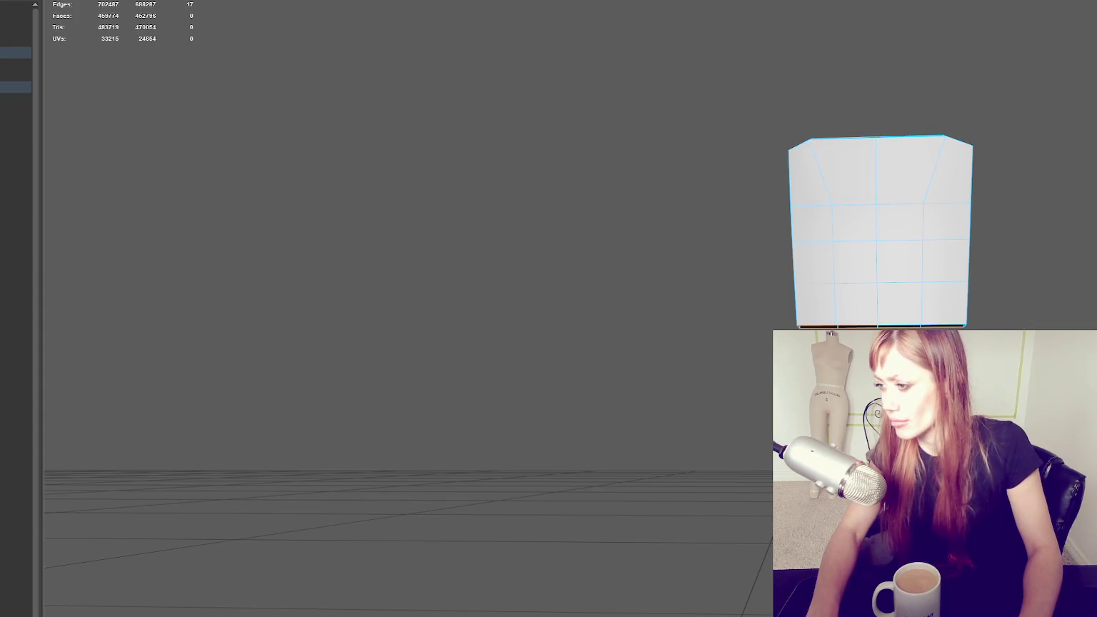
left_click_drag(830, 334, 812, 288, "alt")
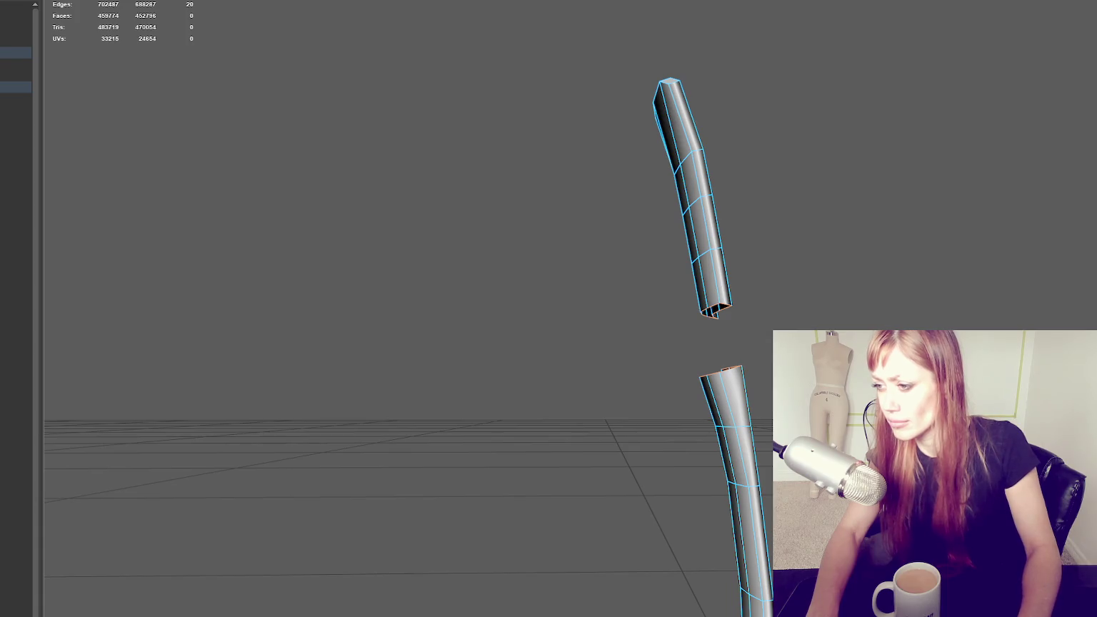
left_click_drag(812, 288, 832, 277, "alt")
right_click_drag(832, 277, 771, 263)
key("4")
mouse_move(641, 361)
left_mouse_down("alt")
mouse_move(724, 377)
mouse_move(707, 368)
left_mouse_up("alt")
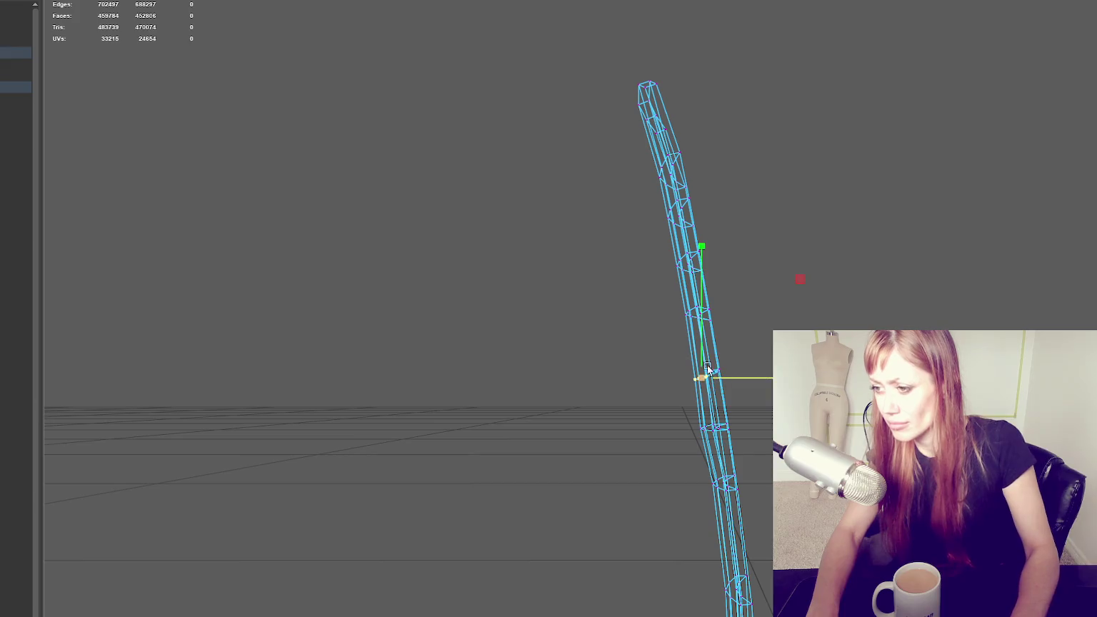
Switch to textured shading and soften the tube's edges
key("6")
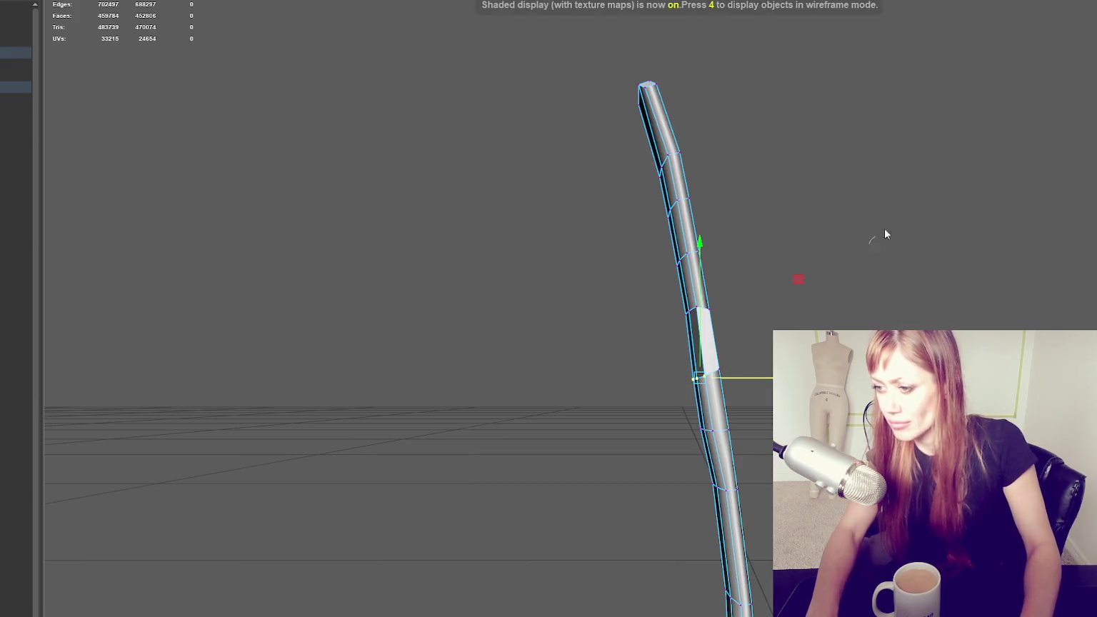
left_click(883, 231)
left_click(689, 205)
right_click_drag(800, 148, 991, 163)
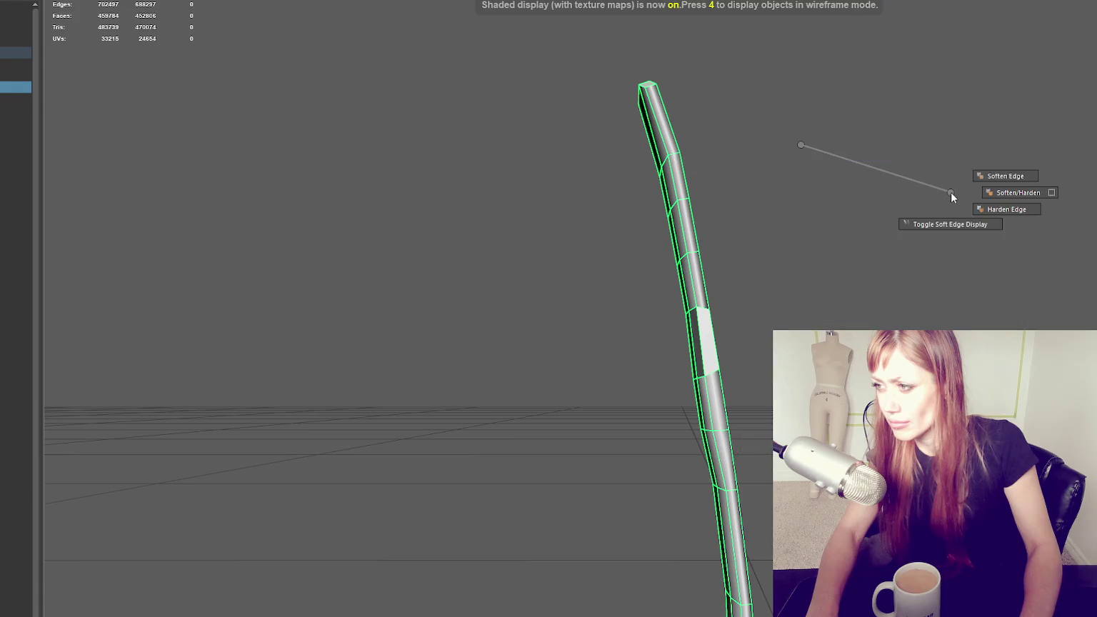
left_click(850, 174)
mouse_move(850, 173)
left_mouse_down("alt")
mouse_move(837, 216)
mouse_move(936, 263)
left_mouse_up("alt")
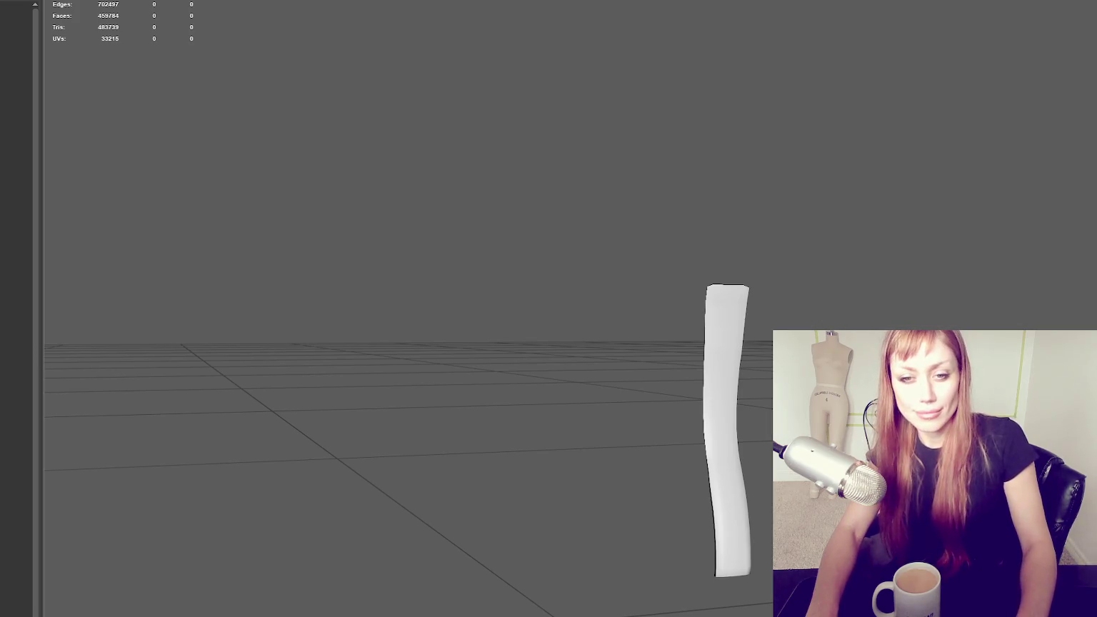
Select the legs and boots mesh and switch over to Substance 3D Painter
left_click(667, 386)
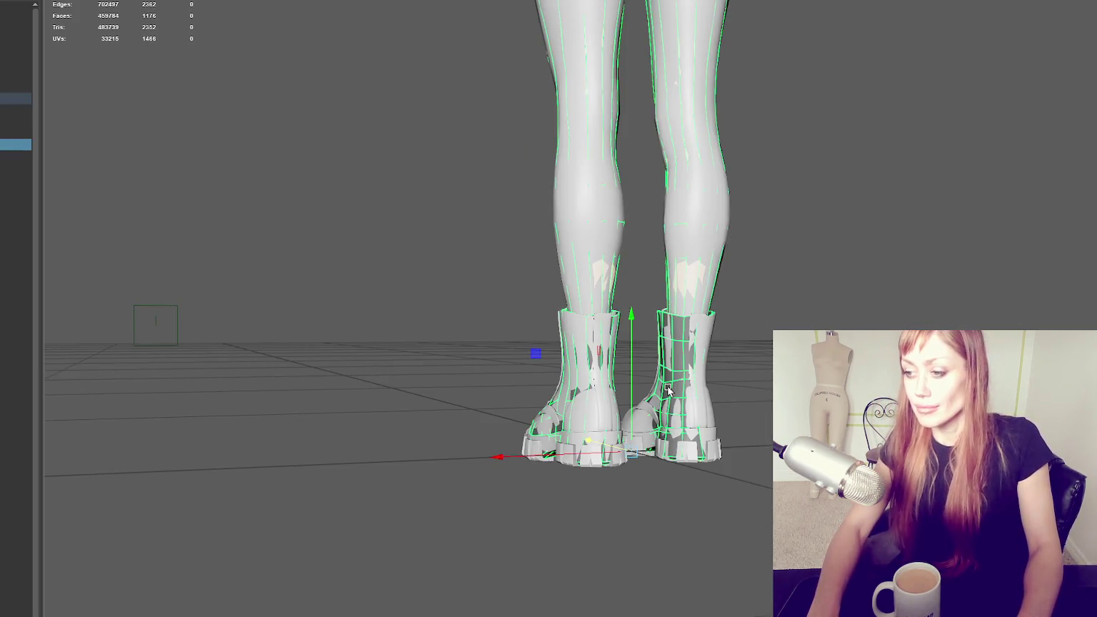
left_click(7, 89)
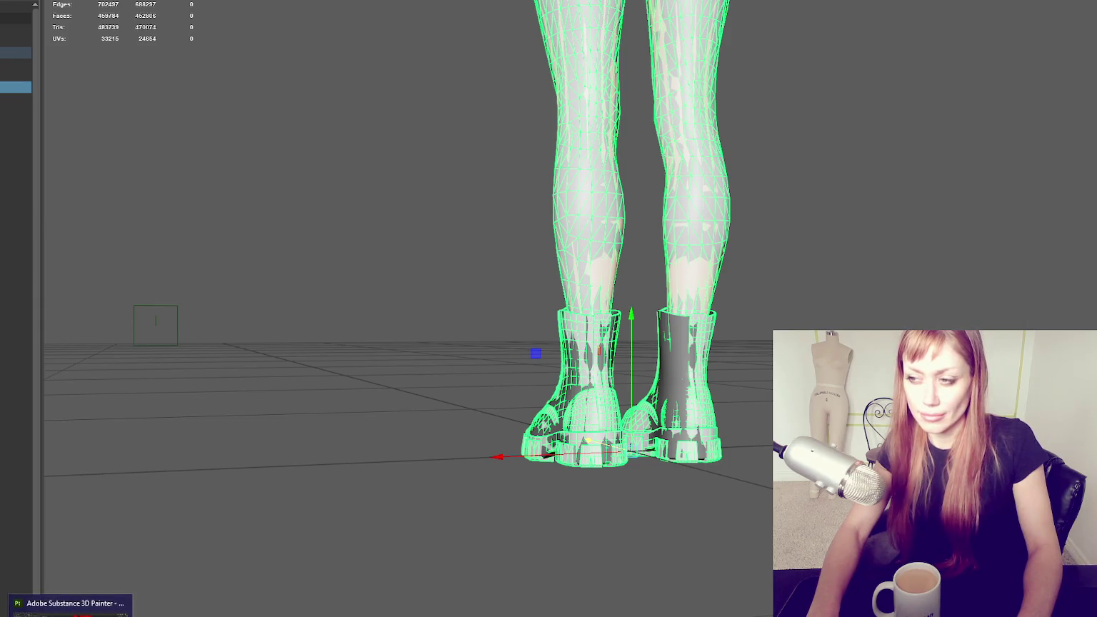
key("alt+Tab")
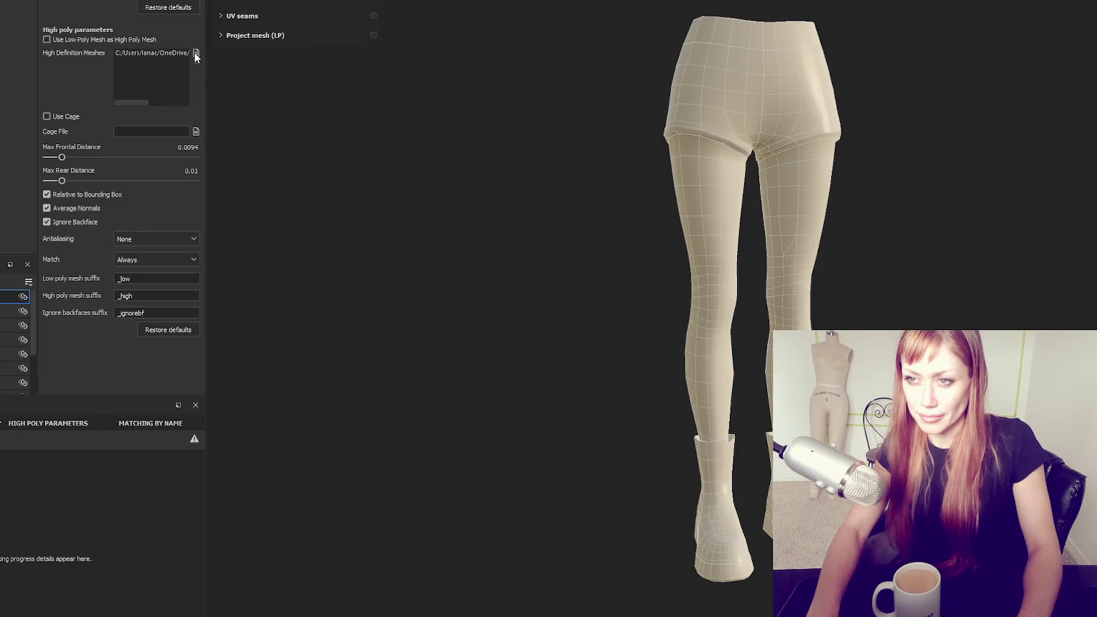
Load 'body to test' as the high-poly mesh, adjust Max Frontal Distance and bake the legs outfit
left_click(196, 54)
double_click(198, 222)
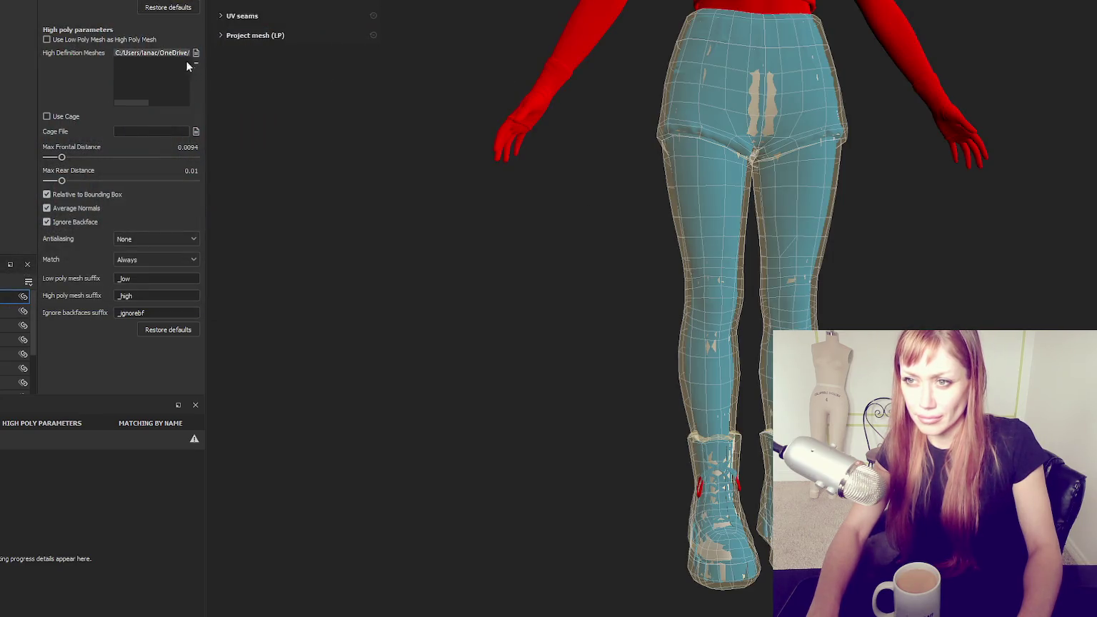
left_click(193, 53)
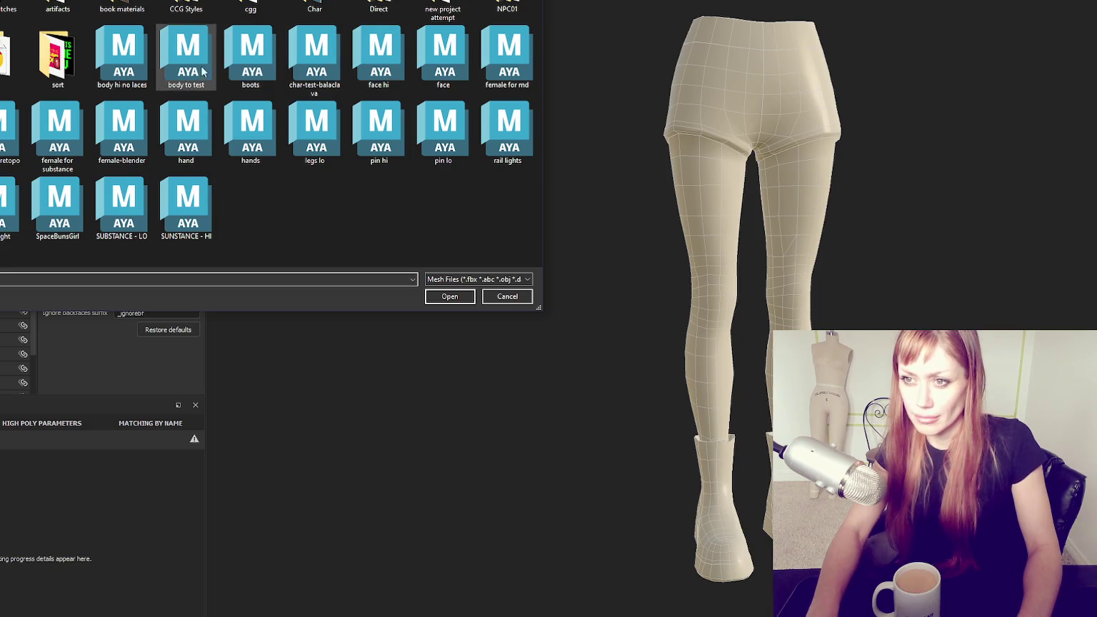
double_click(138, 61)
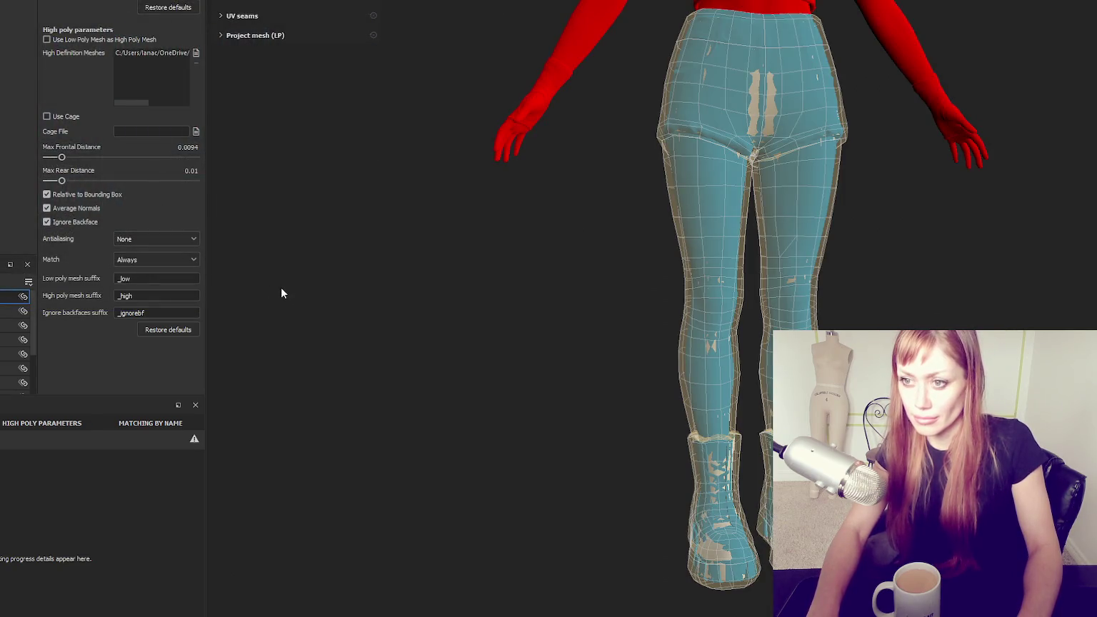
left_click_drag(60, 155, 63, 162)
mouse_move(706, 272)
left_mouse_down("alt")
mouse_move(757, 270)
mouse_move(731, 268)
mouse_move(743, 269)
left_mouse_up("alt")
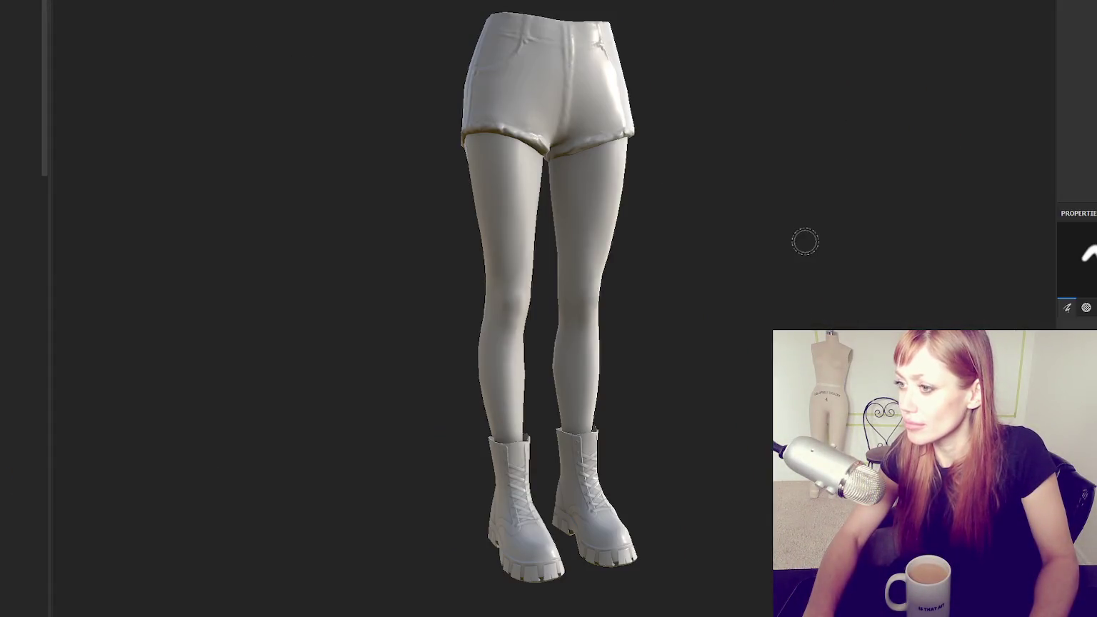
mouse_move(803, 240)
left_mouse_down("alt")
mouse_move(681, 191)
mouse_move(126, 219)
mouse_move(810, 195)
mouse_move(588, 183)
mouse_move(376, 197)
mouse_move(668, 201)
left_mouse_up("alt")
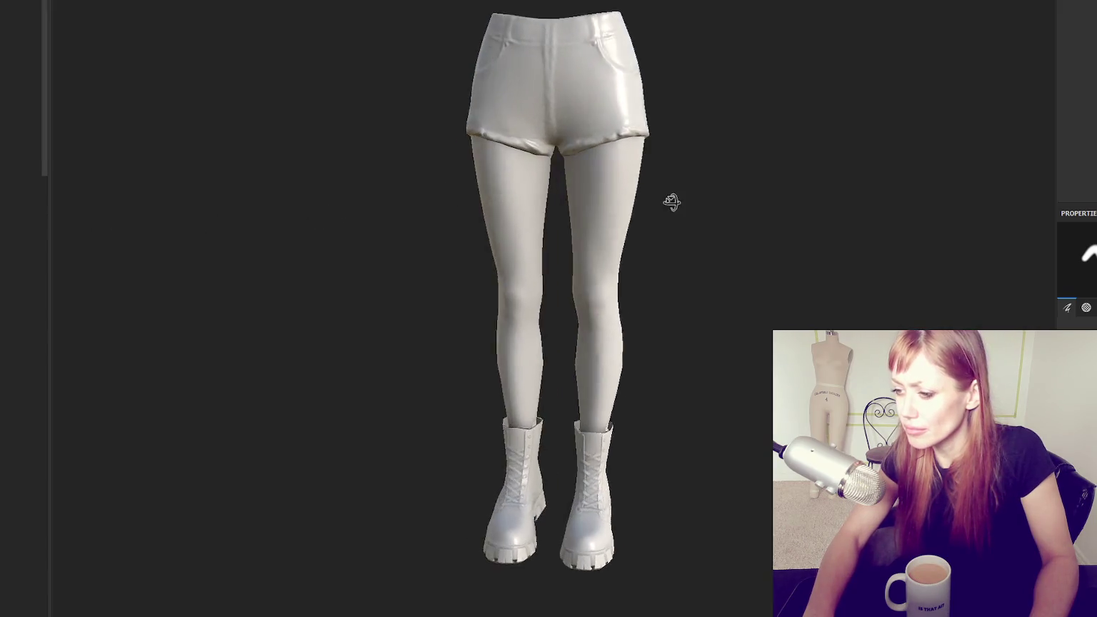
Orbit, pan and zoom around the baked model to inspect the shorts, legs and boots
scroll(667, 461, "up", 3)
scroll(668, 460, "up", 3)
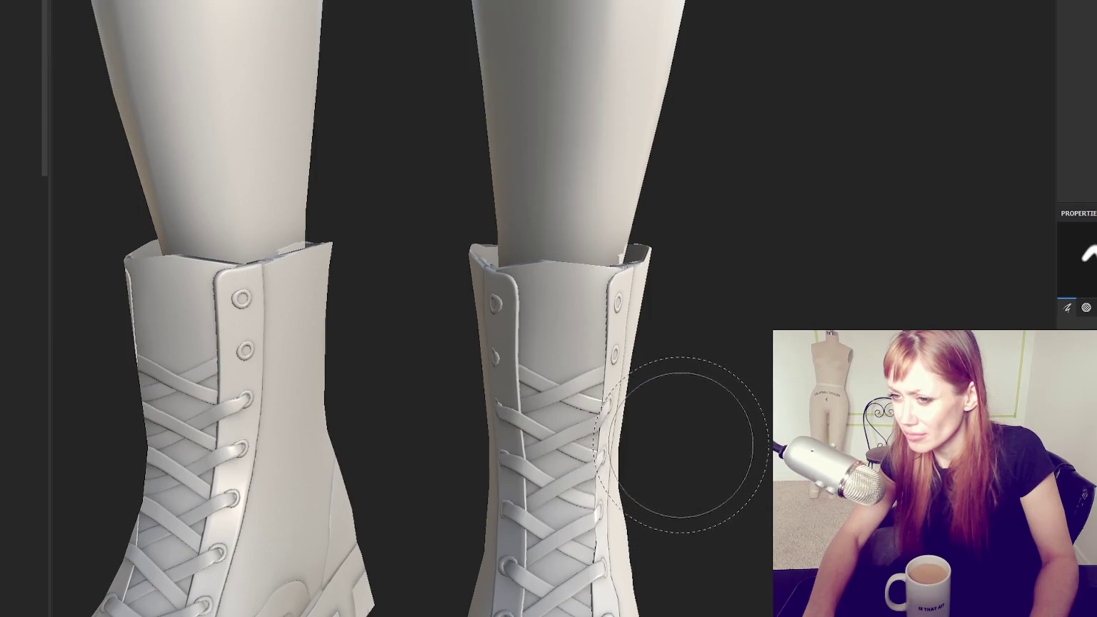
scroll(682, 444, "down", 5)
scroll(682, 450, "down", 3)
mouse_move(718, 233)
left_mouse_down("alt")
mouse_move(823, 260)
mouse_move(187, 235)
mouse_move(8, 246)
mouse_move(563, 293)
mouse_move(667, 260)
left_mouse_up("alt")
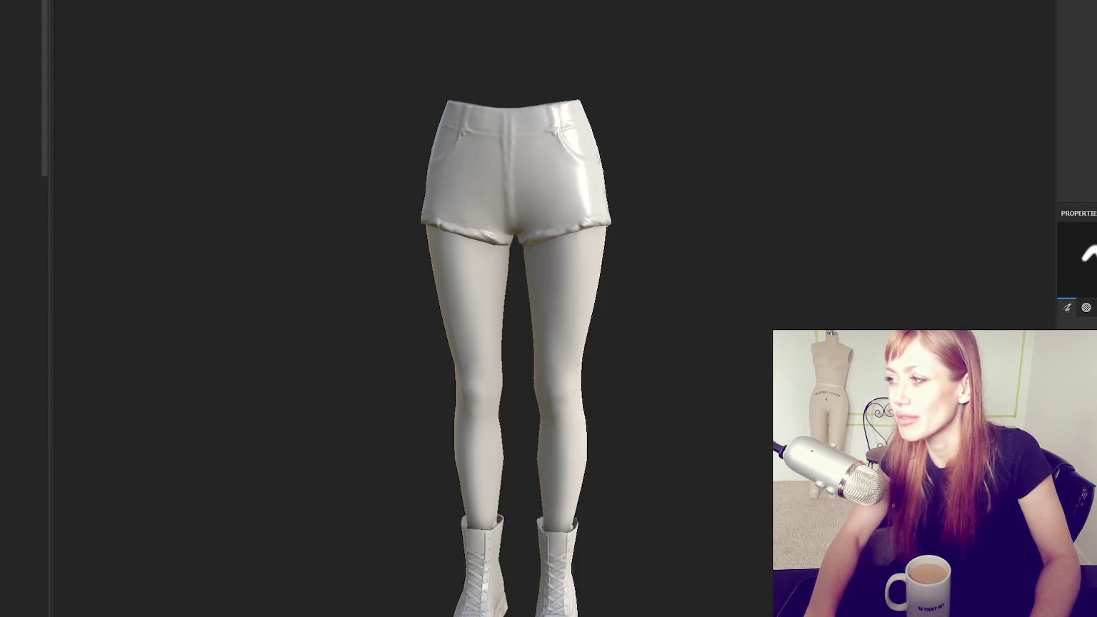
middle_click_drag(785, 317, 793, 164)
mouse_move(792, 164)
left_mouse_down("alt")
mouse_move(701, 394)
mouse_move(697, 181)
mouse_move(206, 223)
mouse_move(472, 175)
mouse_move(521, 257)
mouse_move(529, 191)
left_mouse_up("alt")
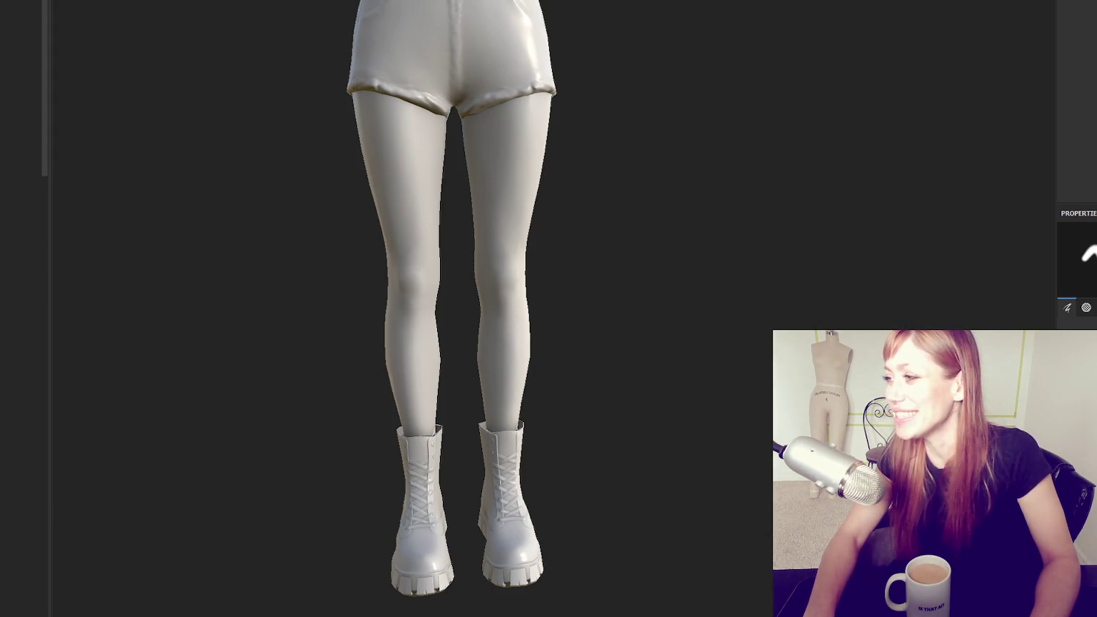
mouse_move(756, 83)
left_mouse_down("alt")
mouse_move(739, 123)
mouse_move(957, 68)
left_mouse_up("alt")
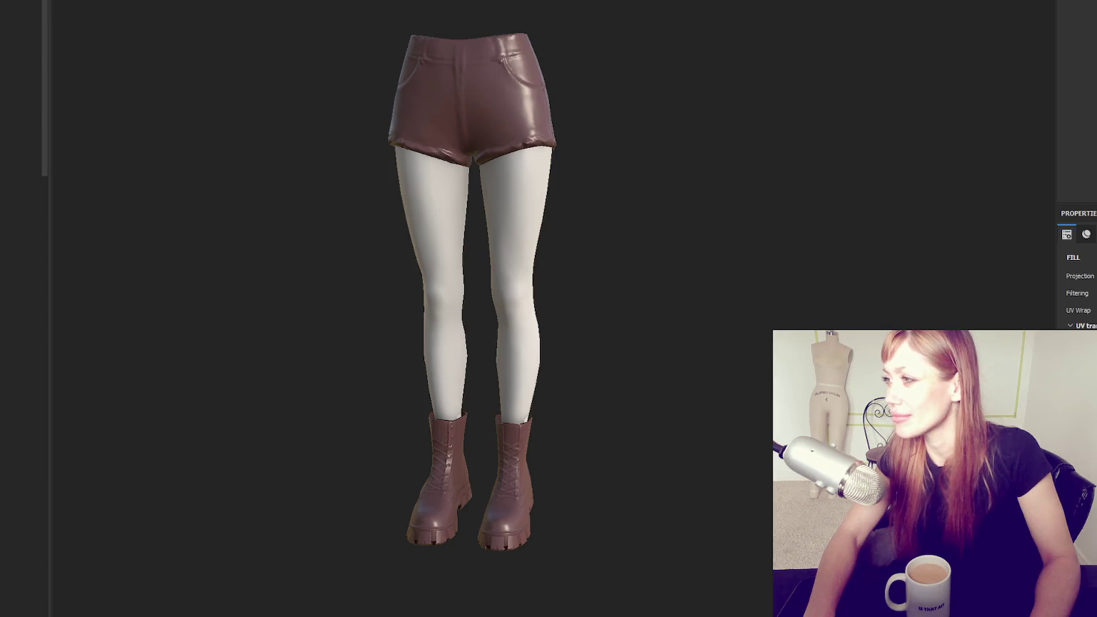
Tweak the legs' skin fill colour and its grunge generator mask settings
key("1")
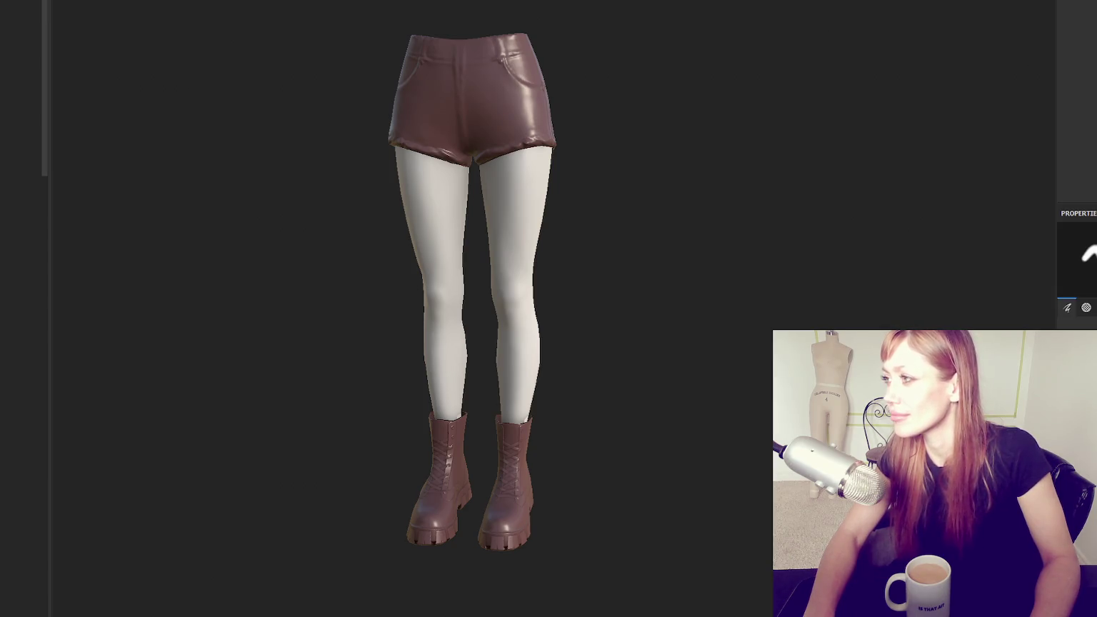
key("Escape")
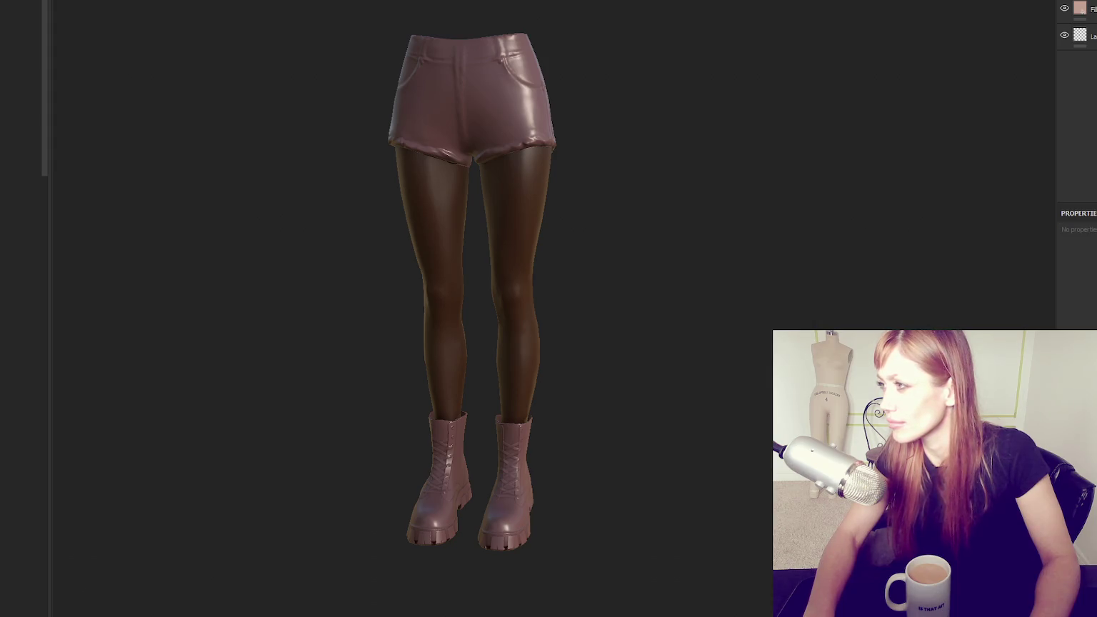
key("1")
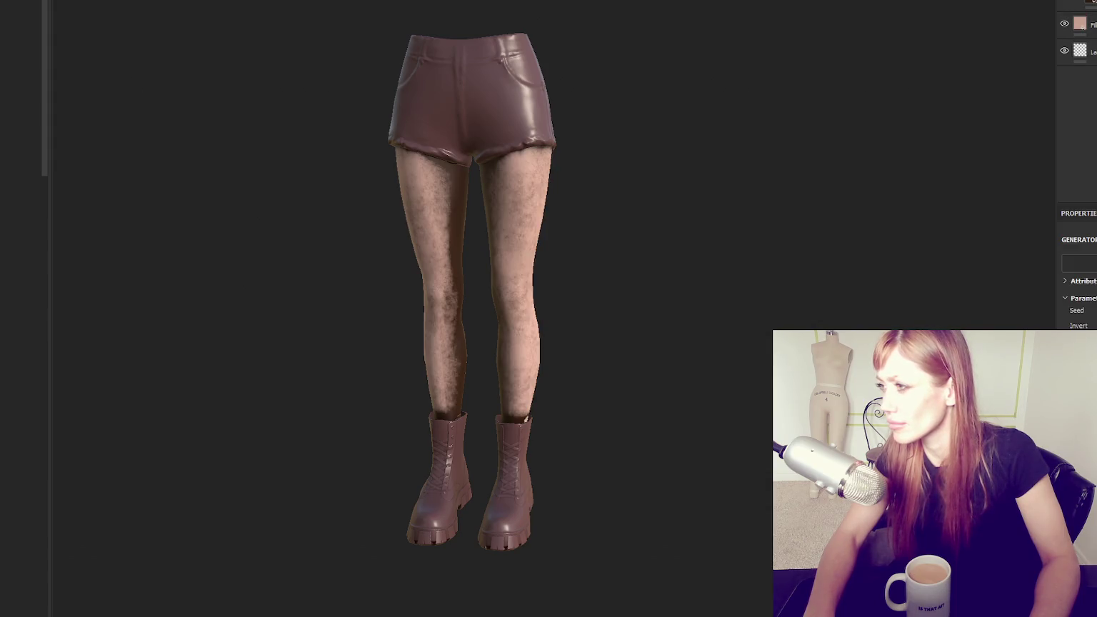
left_click(1077, 6)
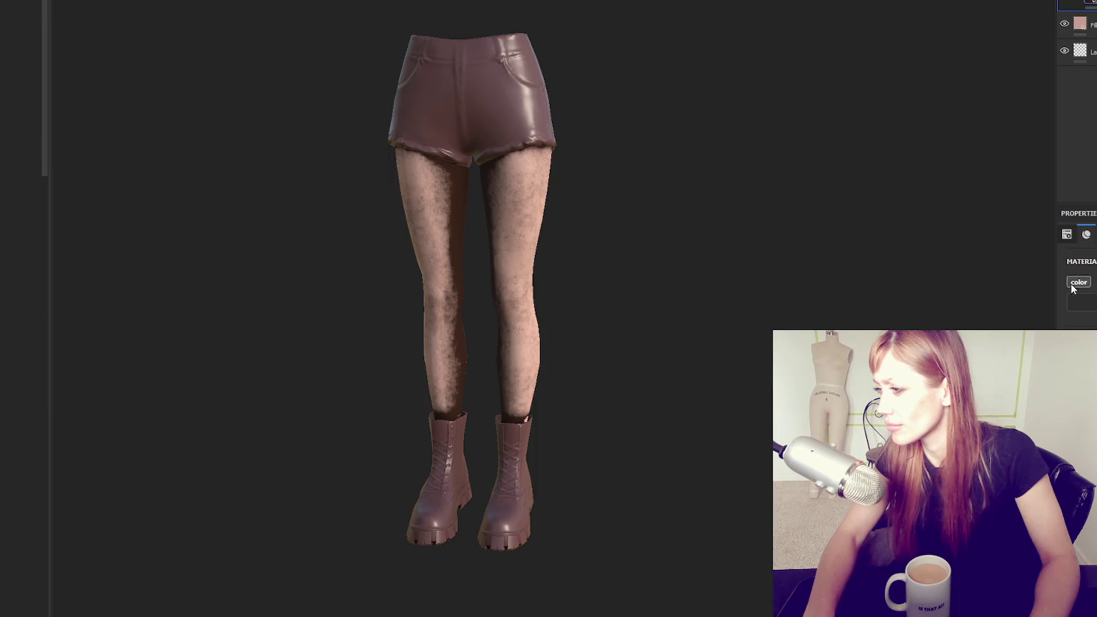
left_click(1088, 5)
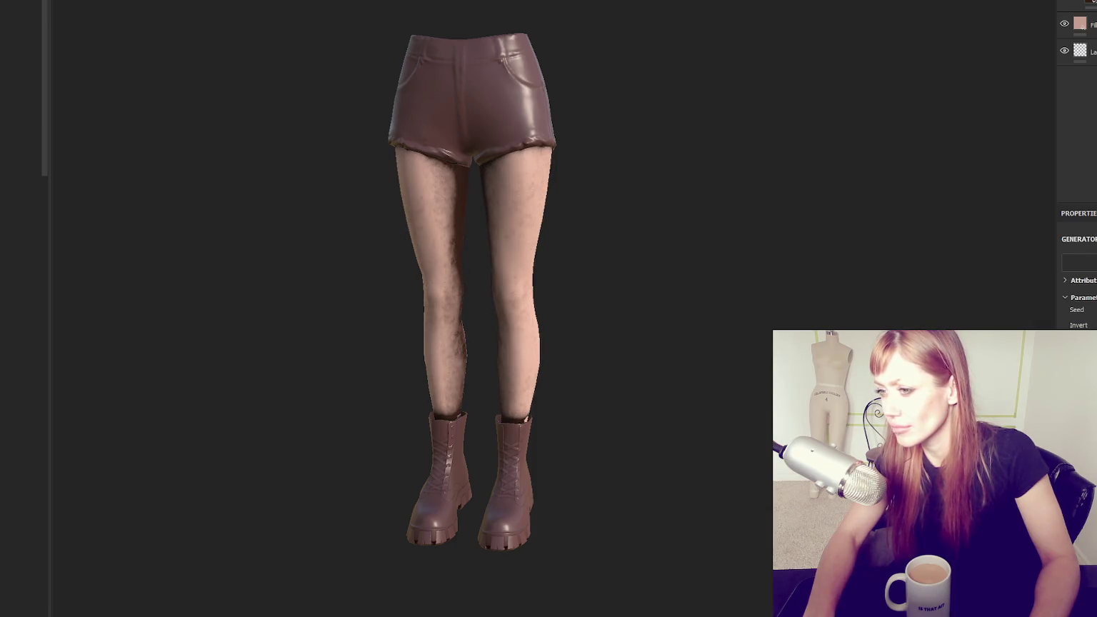
Add a new paint layer on top and choose a different brush preset
left_click(1088, 8)
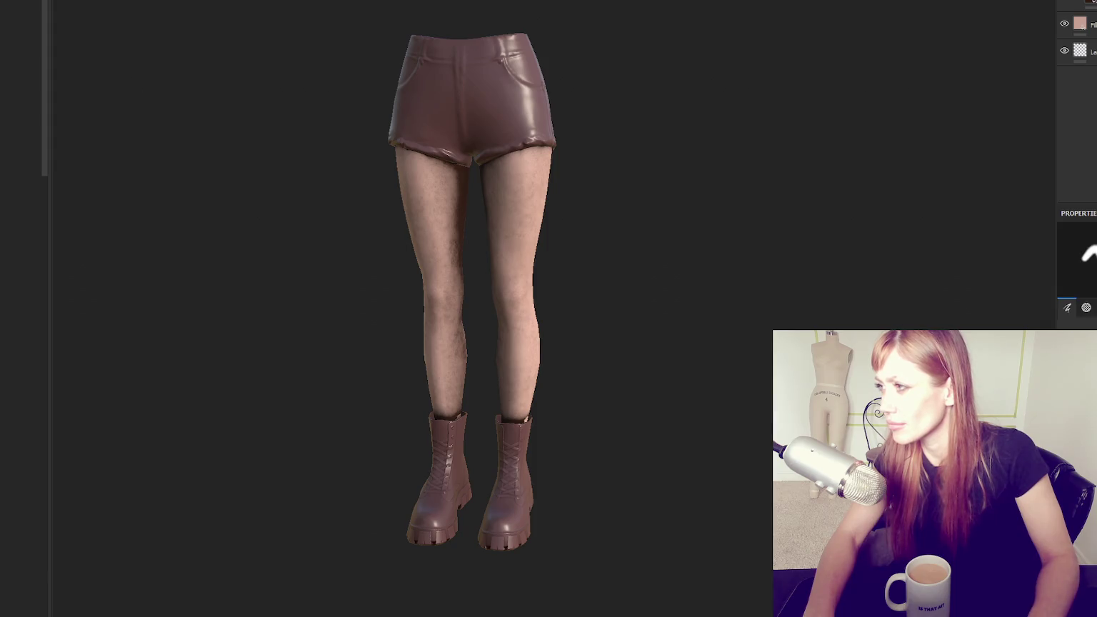
key("1")
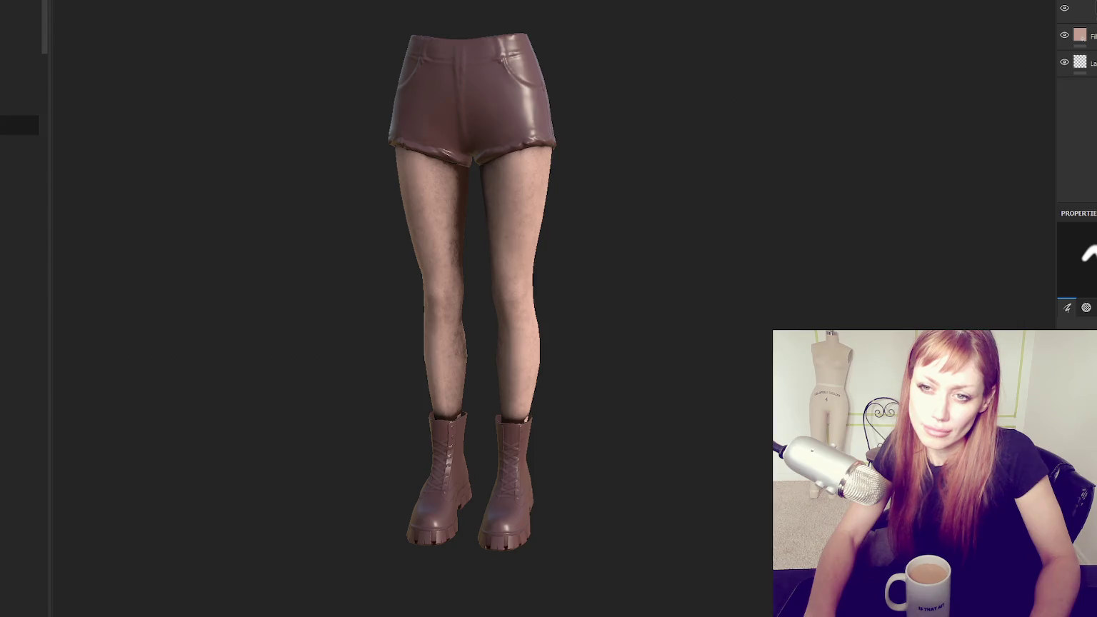
left_click(19, 39)
scroll(19, 377, "down", 2)
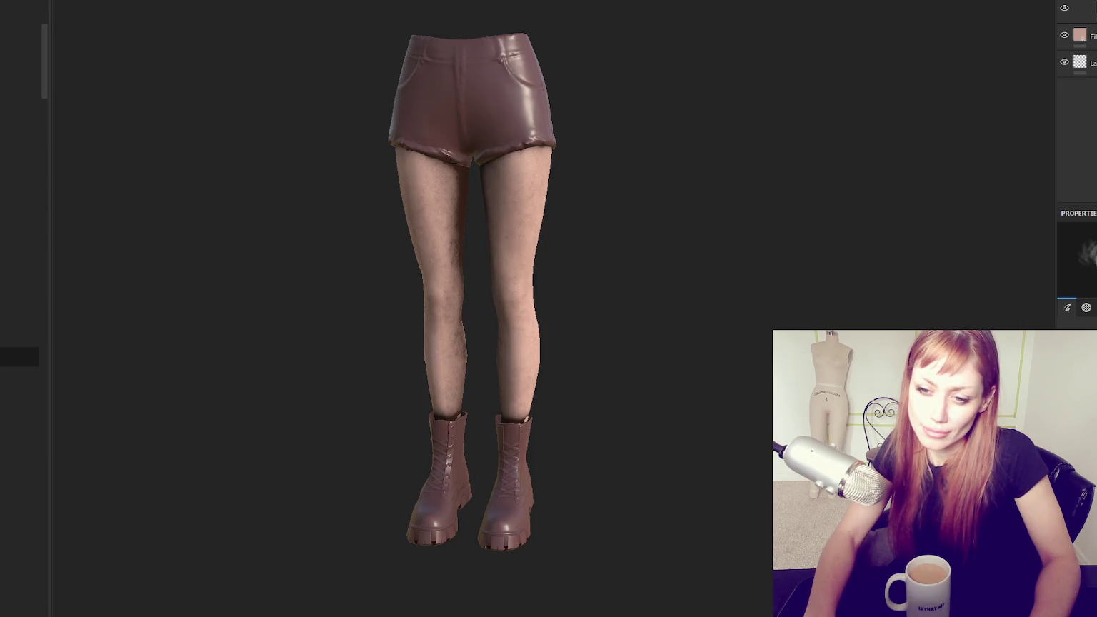
left_click(19, 454)
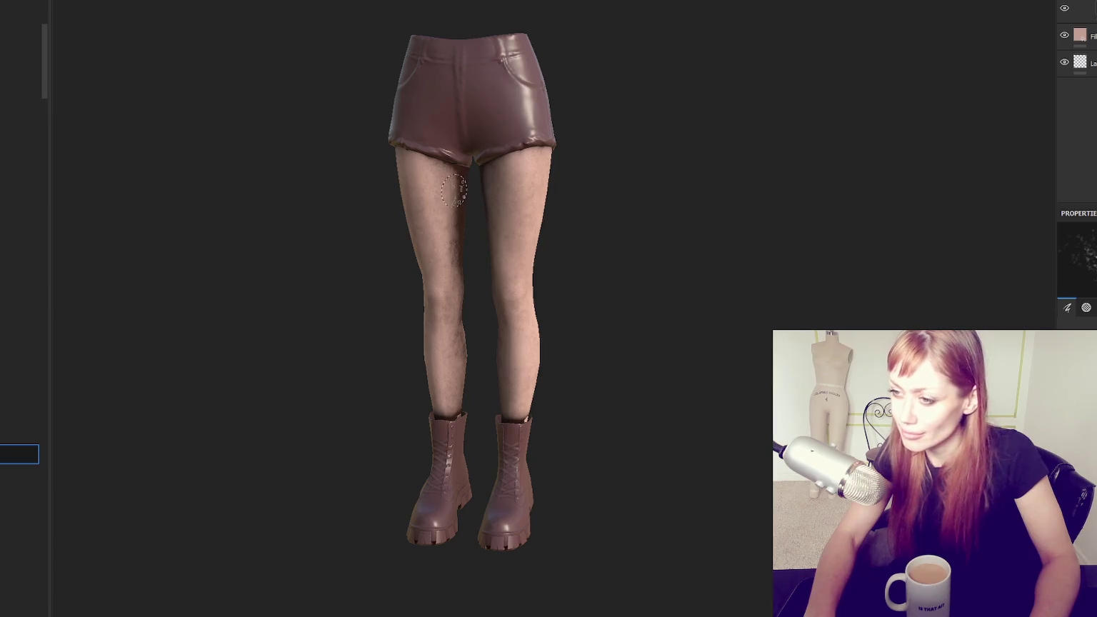
left_click_drag(461, 178, 451, 236)
key("ctrl+z")
left_click(19, 415)
left_click_drag(457, 171, 455, 388)
key("ctrl+z")
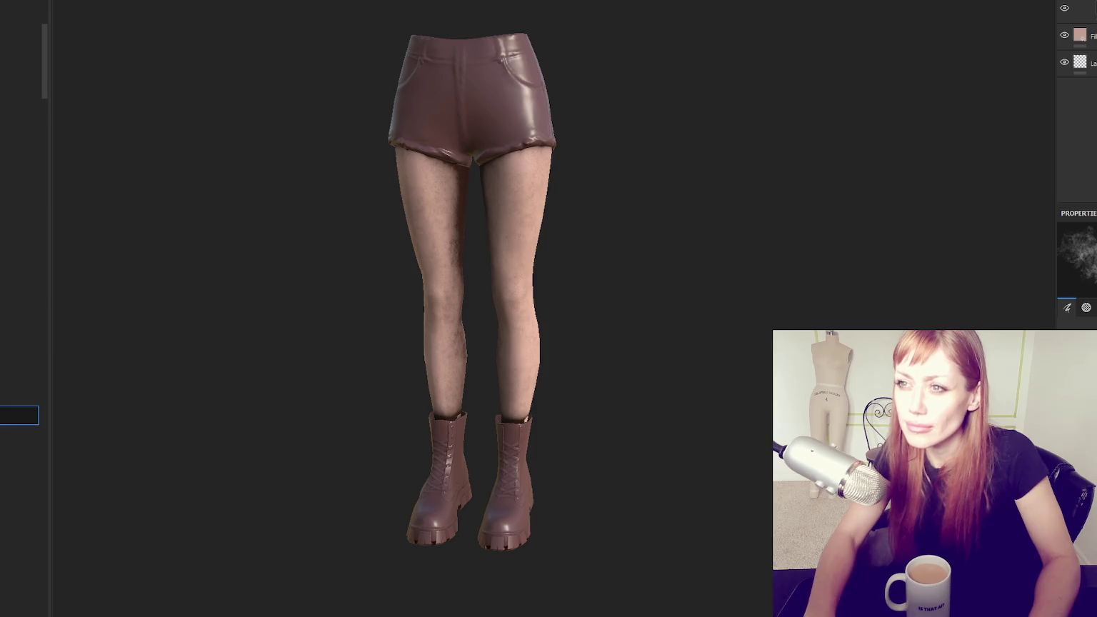
left_click_drag(325, 5, 456, 217, "alt")
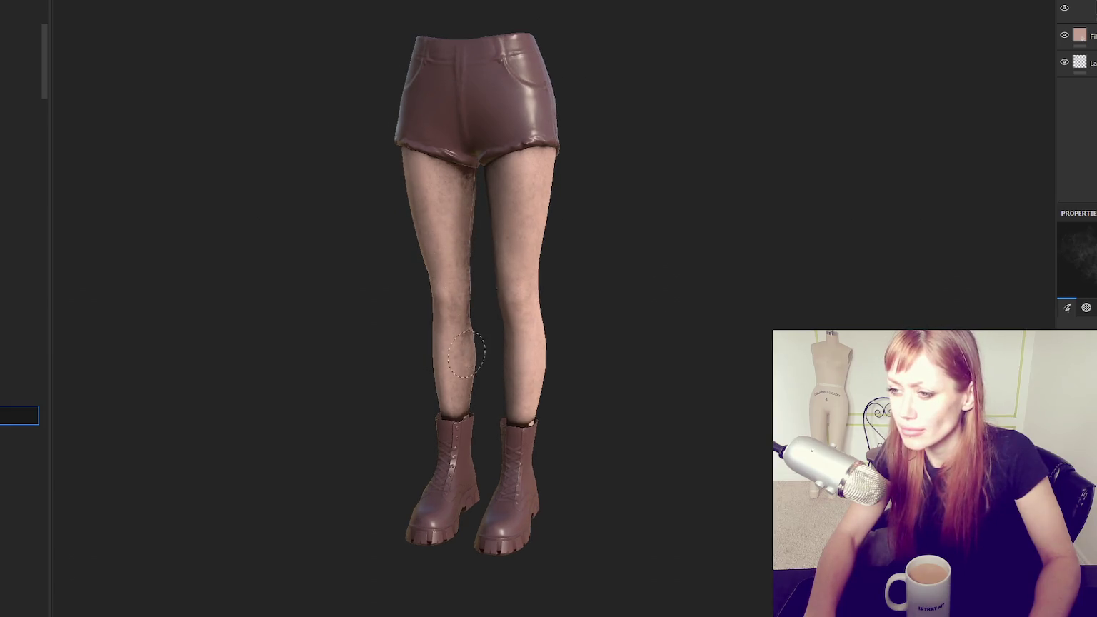
left_click_drag(475, 354, 636, 265, "alt")
mouse_move(597, 226)
left_mouse_down("alt")
mouse_move(485, 192)
mouse_move(483, 364)
mouse_move(395, 327)
left_mouse_up("alt")
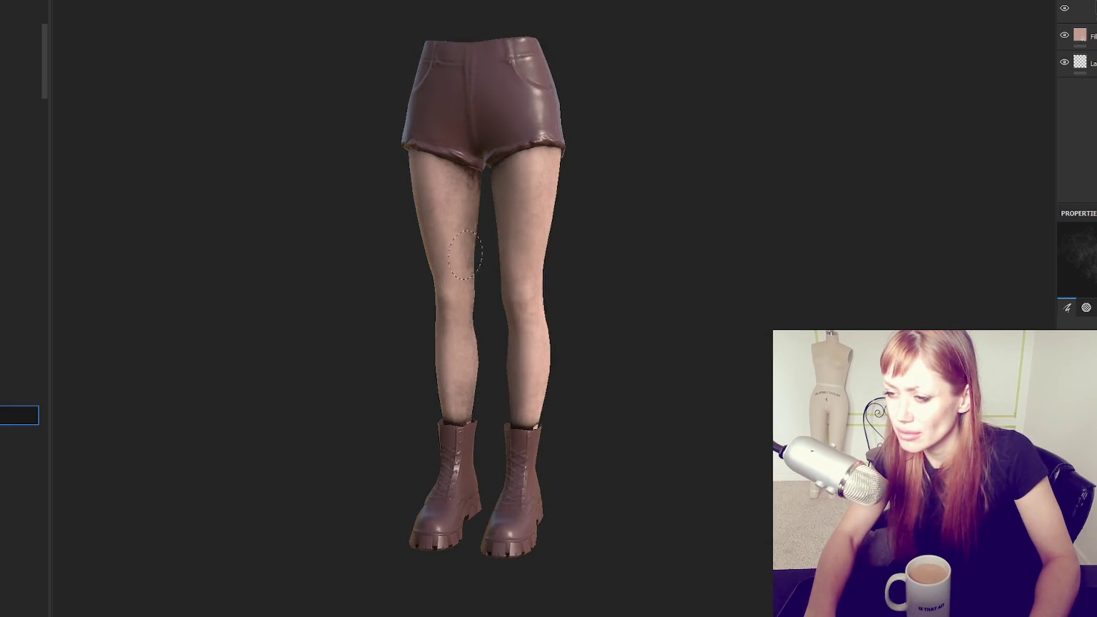
left_click_drag(465, 254, 568, 257, "alt")
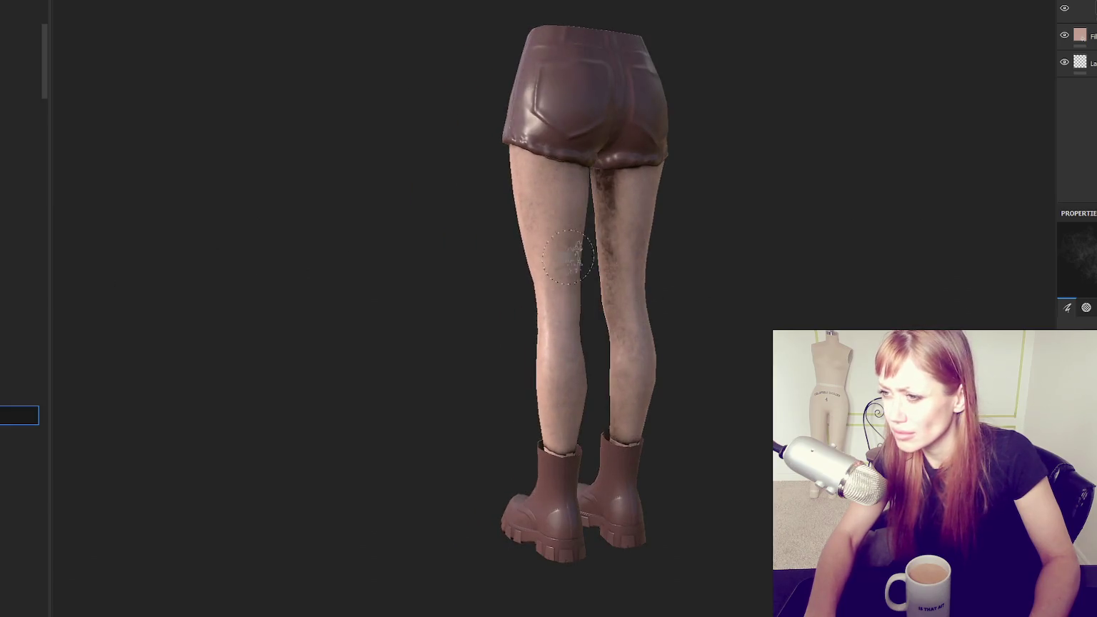
left_click_drag(625, 319, 616, 167)
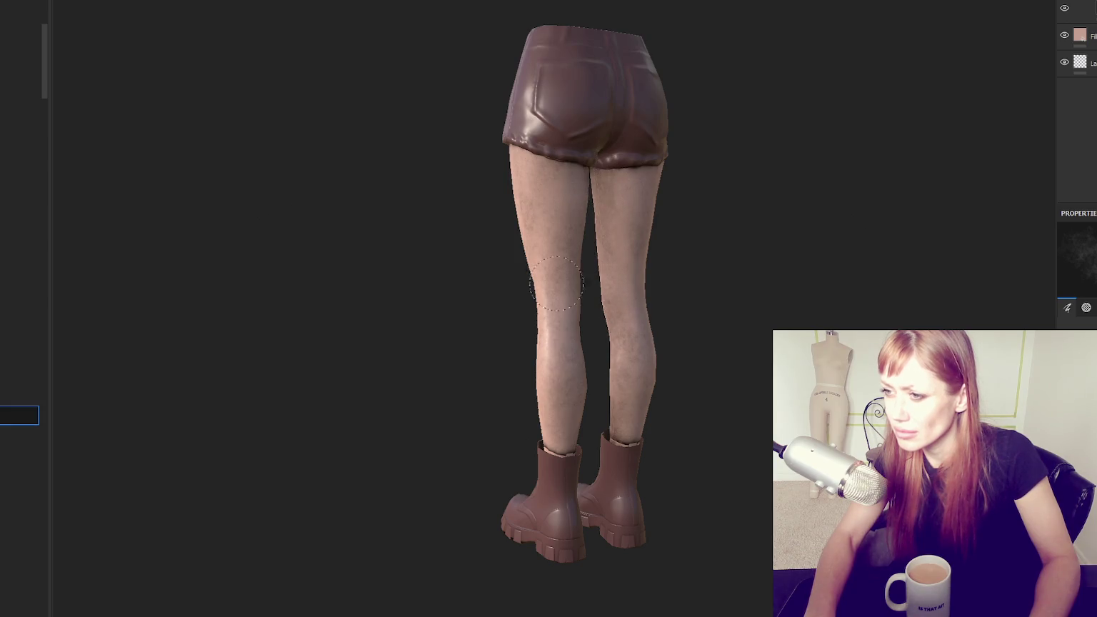
left_click_drag(534, 225, 392, 245, "alt")
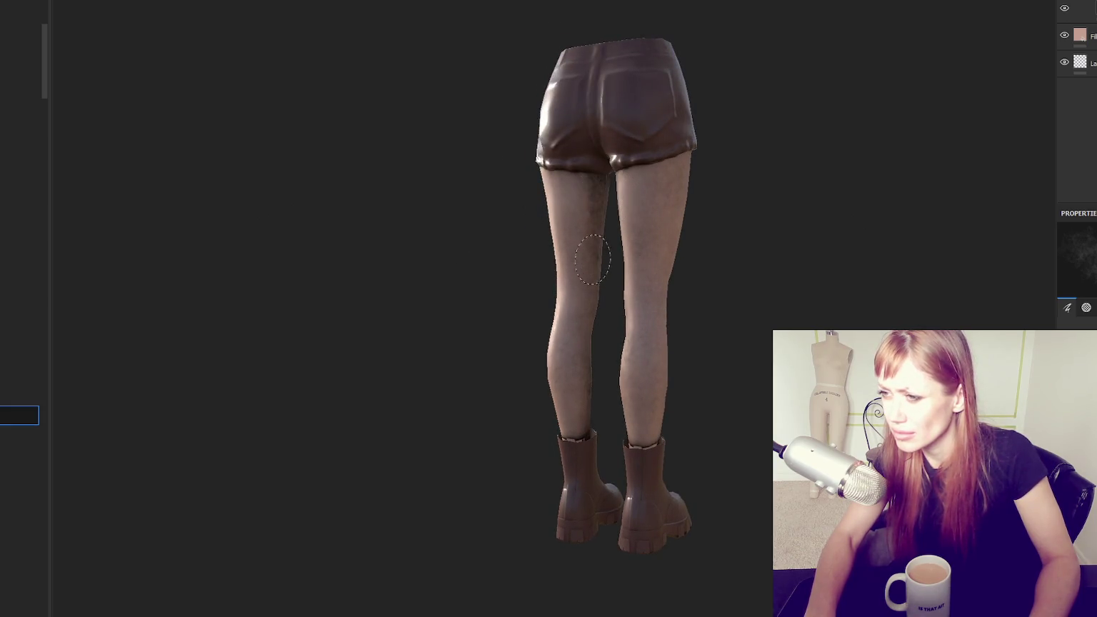
mouse_move(594, 201)
left_mouse_down("alt")
mouse_move(746, 301)
mouse_move(569, 377)
mouse_move(649, 318)
left_mouse_up("alt")
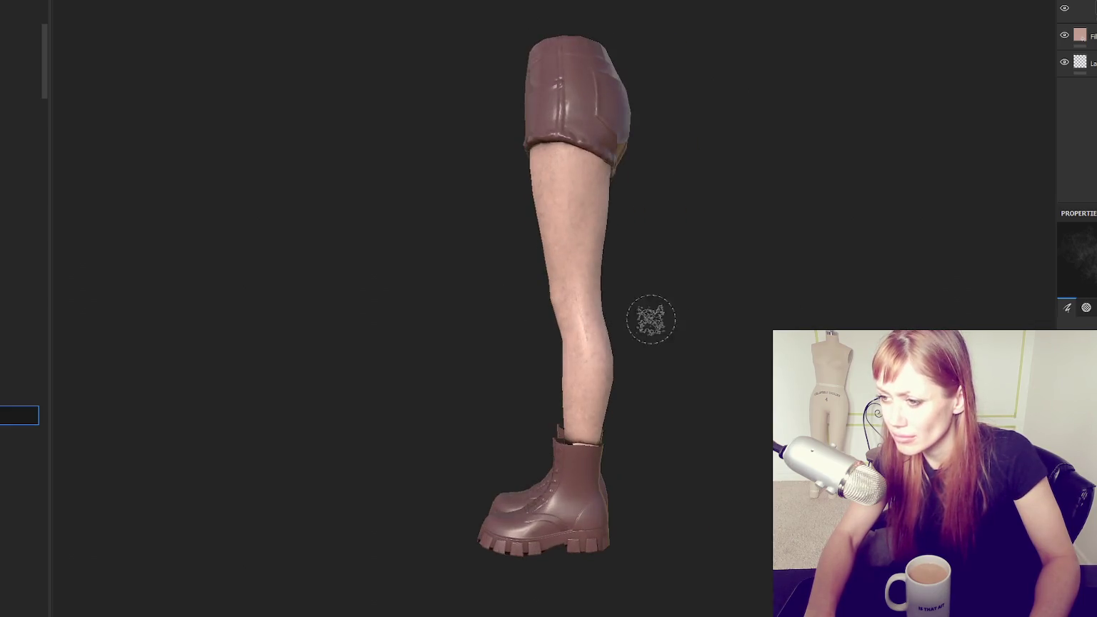
scroll(649, 319, "up", 3)
scroll(656, 319, "up", 2)
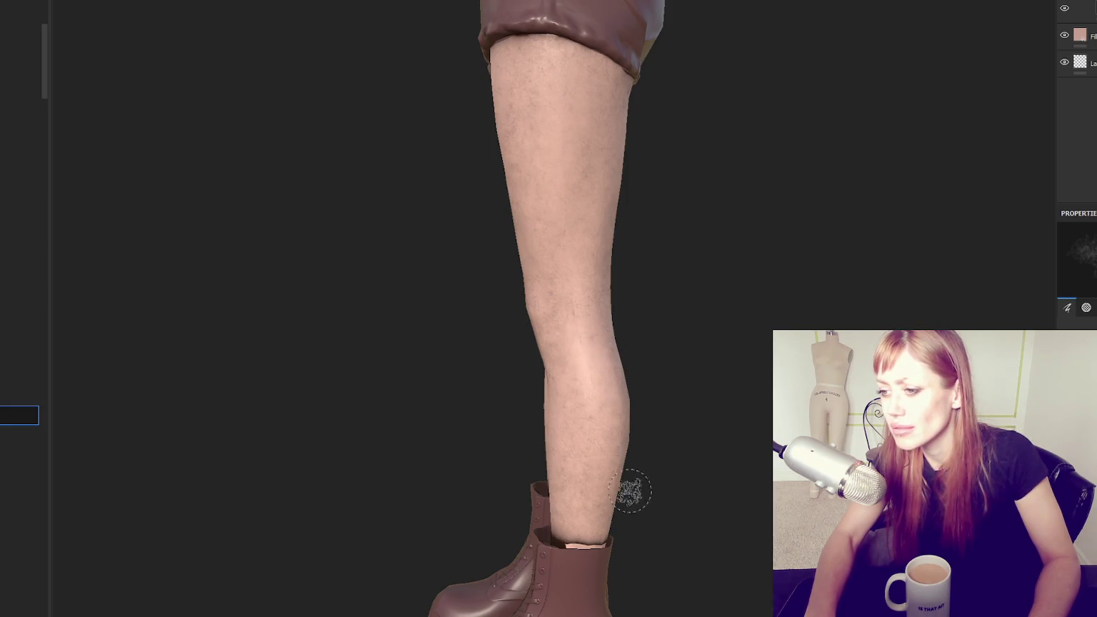
left_click_drag(213, 404, 257, 404, "alt")
right_click_drag(258, 404, 328, 404, "shift")
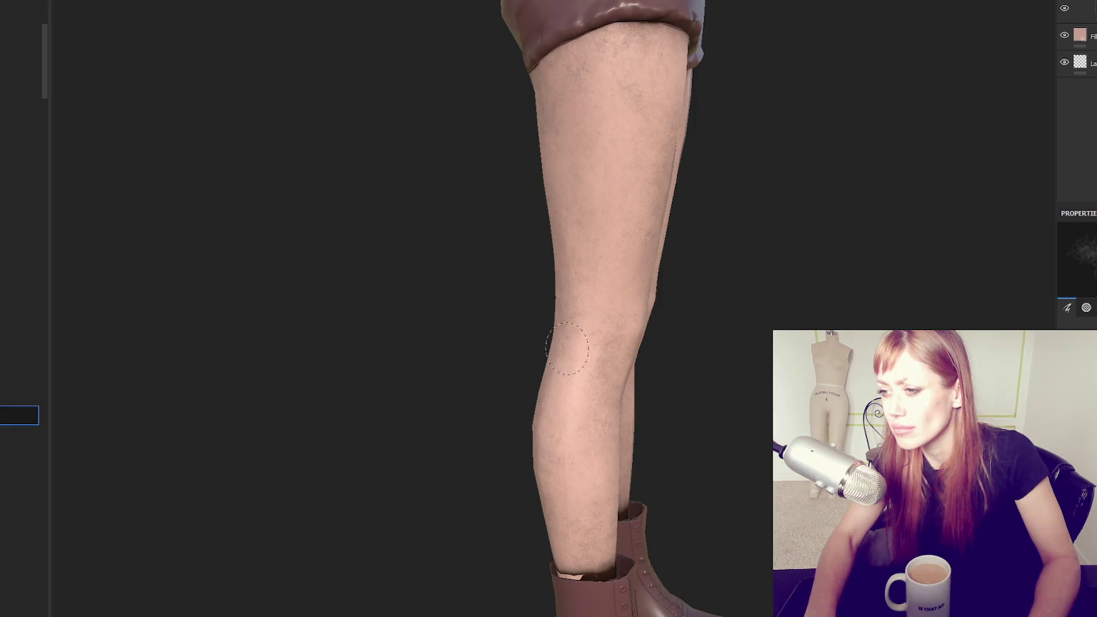
left_click_drag(649, 296, 542, 240, "alt")
left_click_drag(560, 493, 424, 441, "alt")
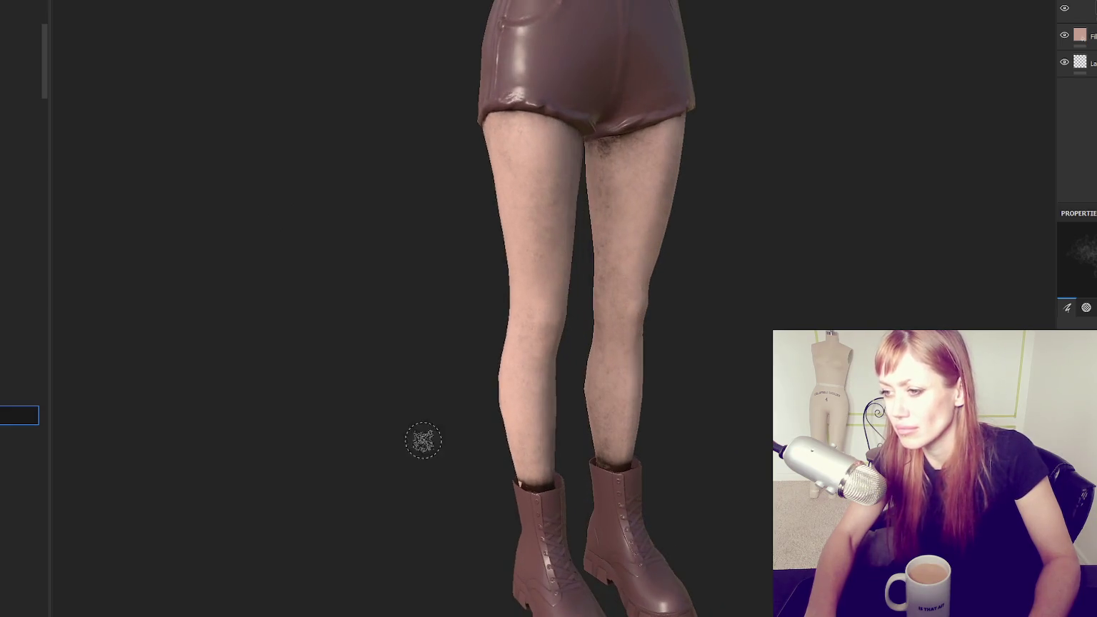
mouse_move(595, 215)
left_mouse_down("alt")
mouse_move(597, 189)
mouse_move(729, 174)
left_mouse_up("alt")
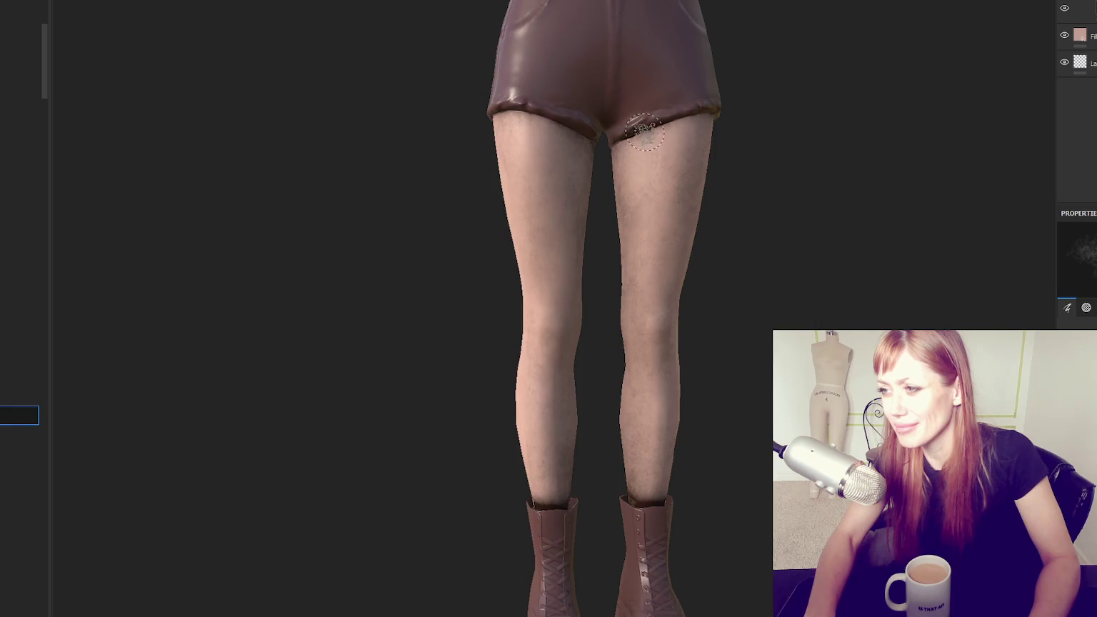
left_click_drag(658, 154, 580, 153, "alt")
mouse_move(615, 307)
left_mouse_down("alt")
mouse_move(489, 239)
mouse_move(605, 277)
left_mouse_up("alt")
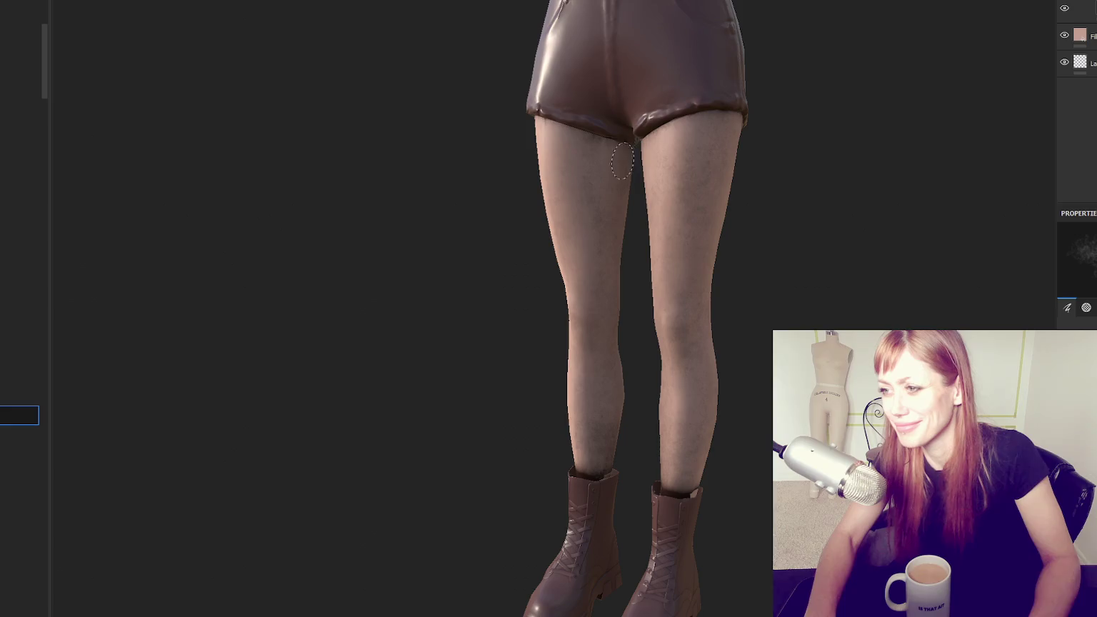
left_click_drag(585, 129, 184, 327, "alt")
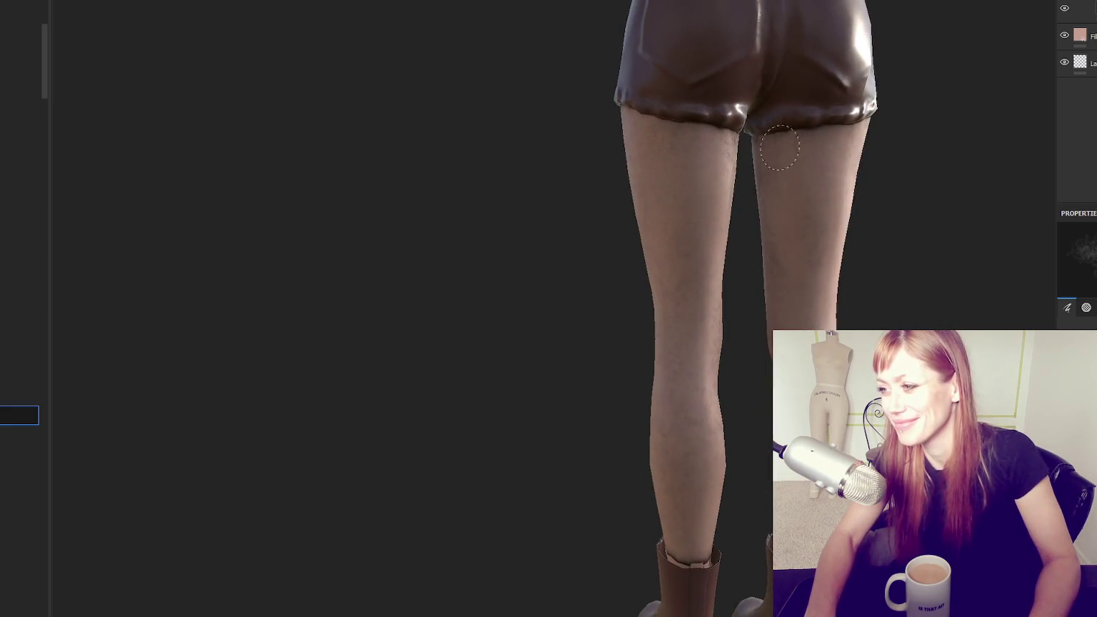
mouse_move(679, 362)
left_mouse_down("alt")
mouse_move(727, 311)
mouse_move(668, 372)
left_mouse_up("alt")
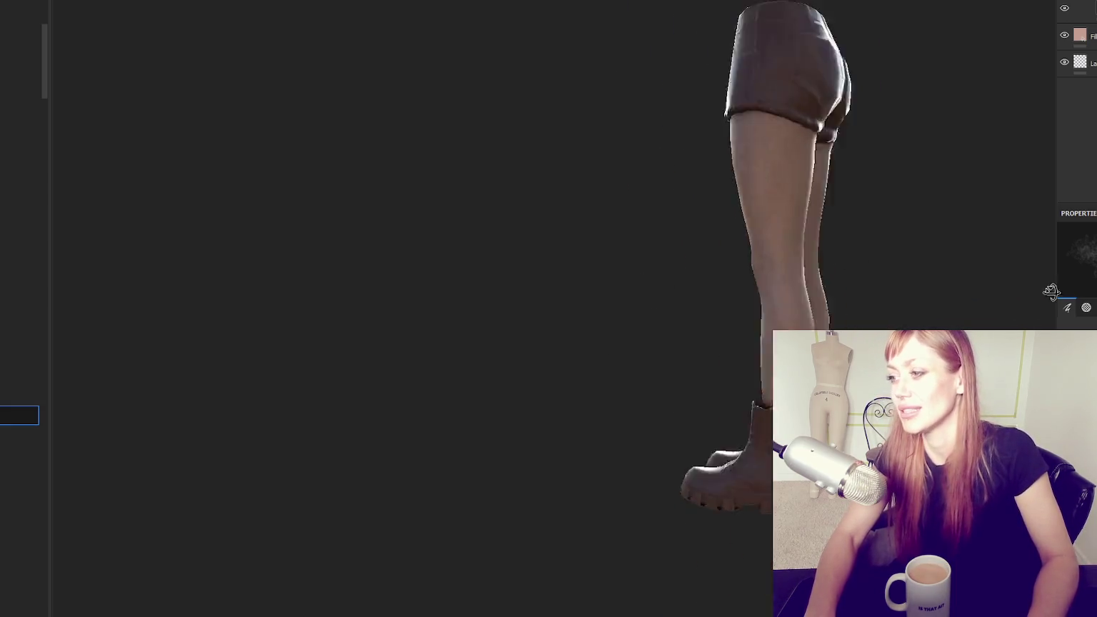
left_click_drag(818, 201, 667, 272, "alt")
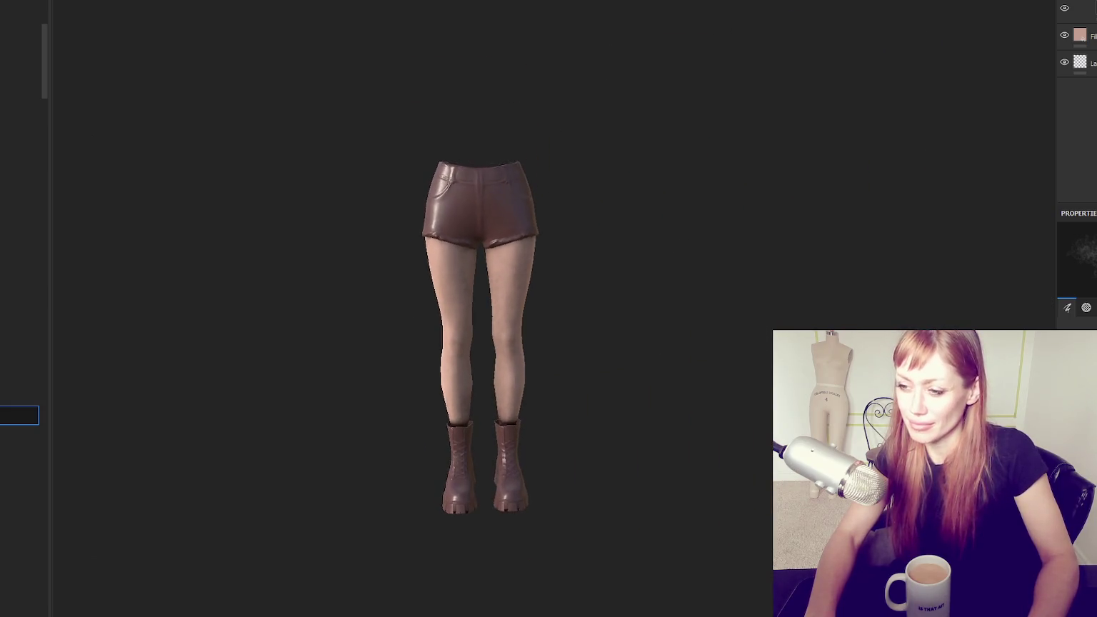
Polygon-fill the shorts and both boots white on the mask, then save the project
scroll(667, 273, "up", 3)
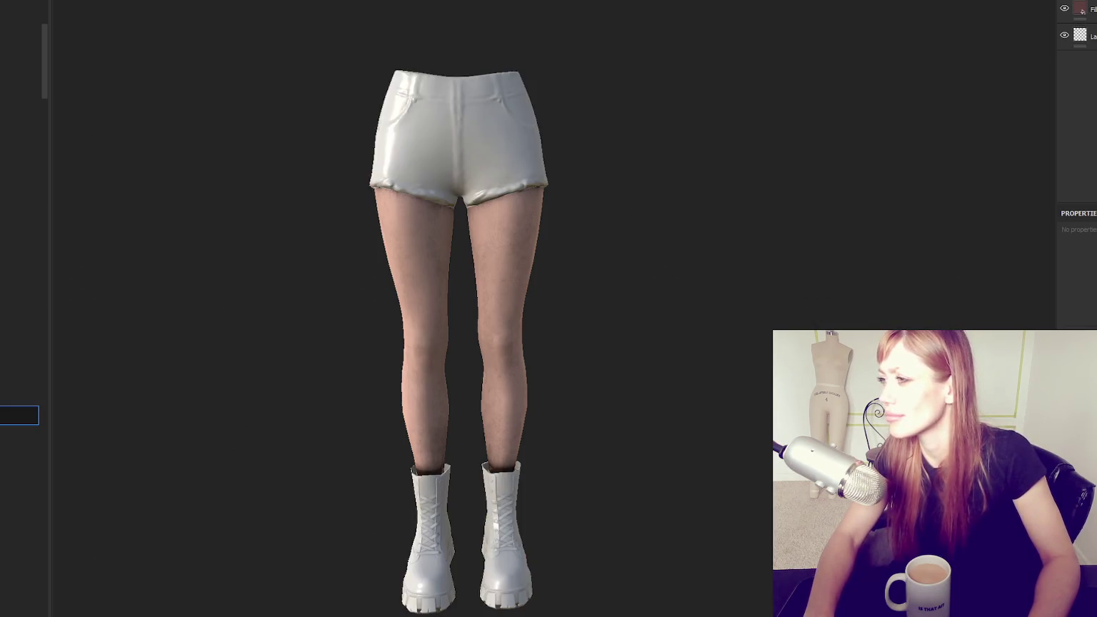
left_click(1080, 9)
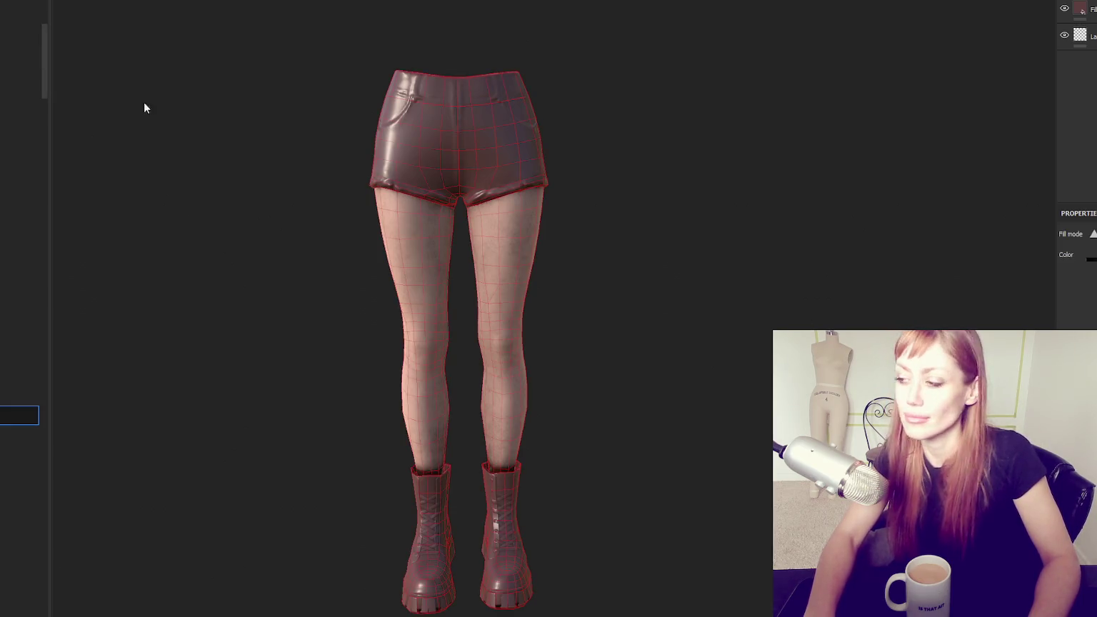
left_click(460, 130)
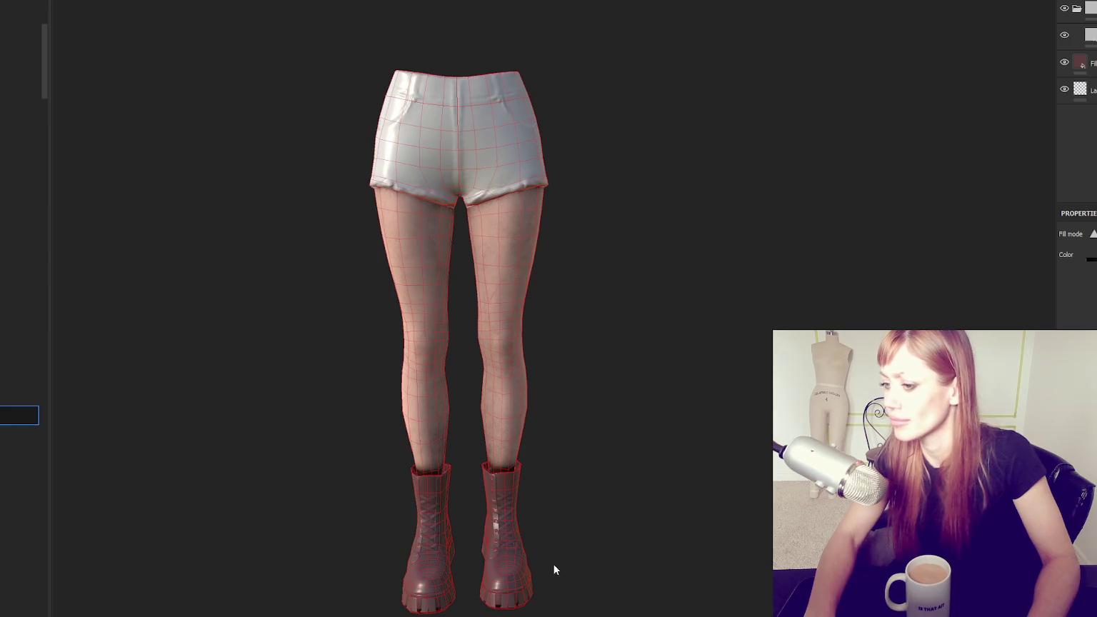
left_click(493, 564)
left_click(419, 532)
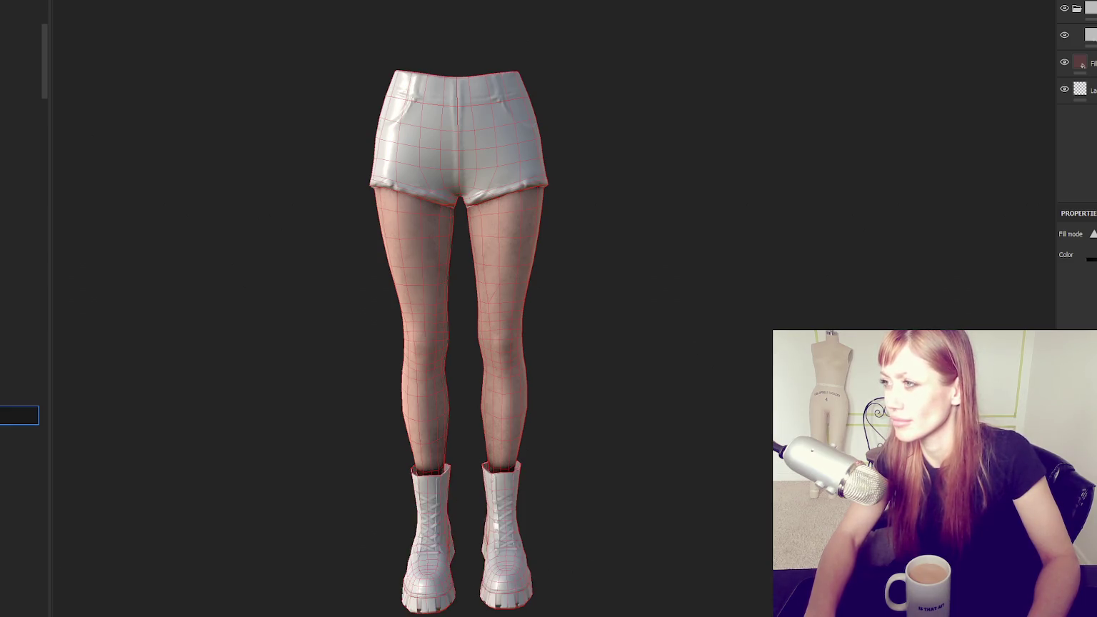
key("ctrl+s")
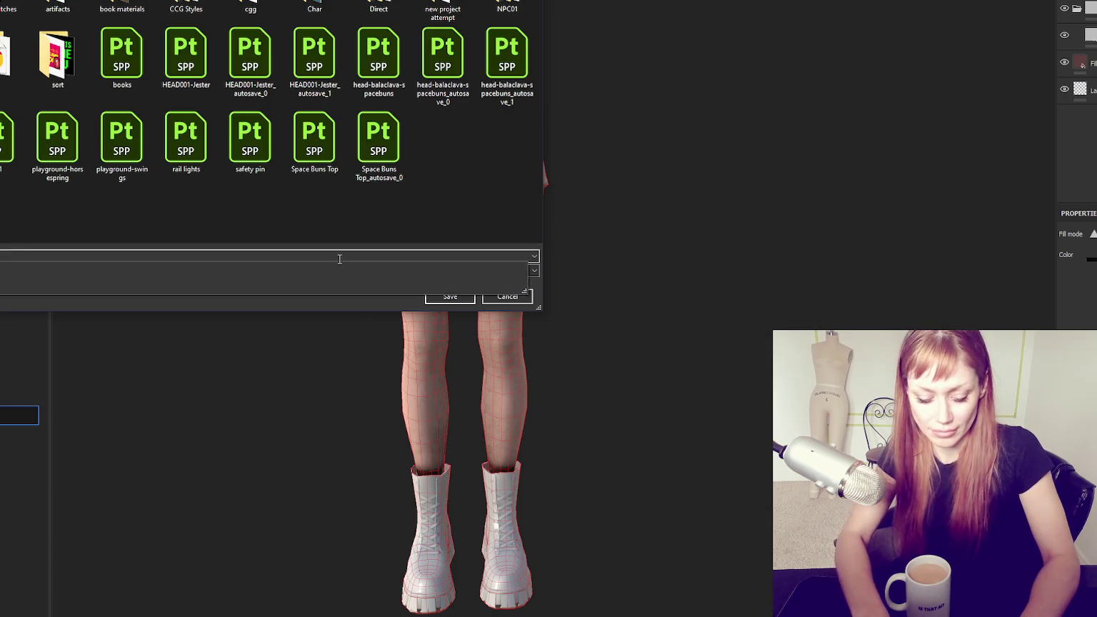
key("Return")
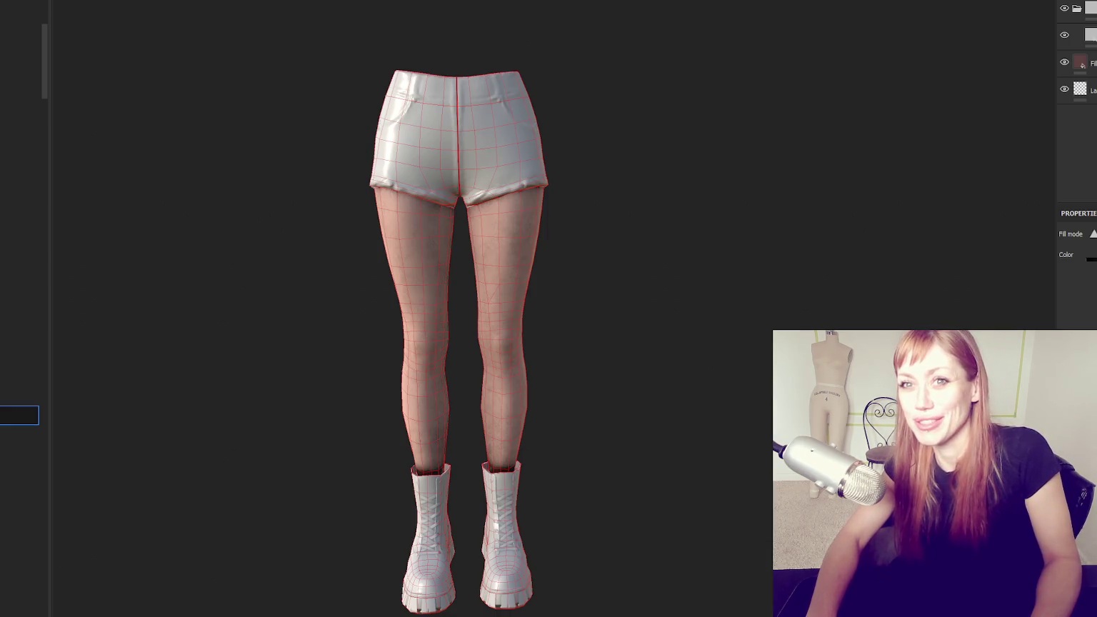
right_click_drag(628, 231, 675, 313, "alt")
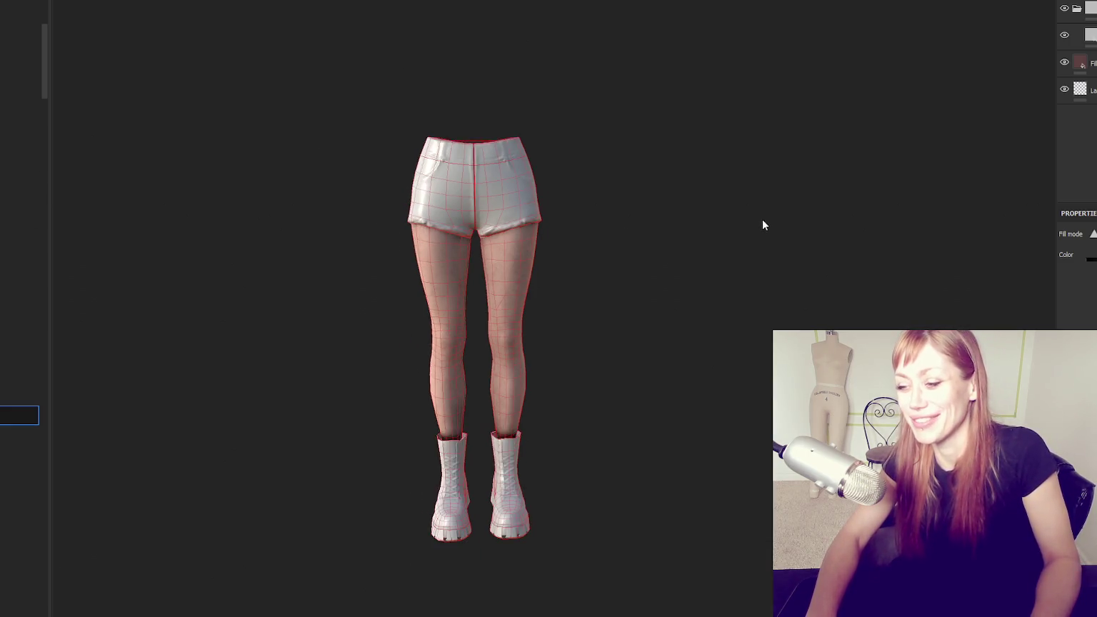
Frame the whole model and toggle between the fill layer's material and its mask to check the black boots
middle_click_drag(775, 247, 775, 47, "alt")
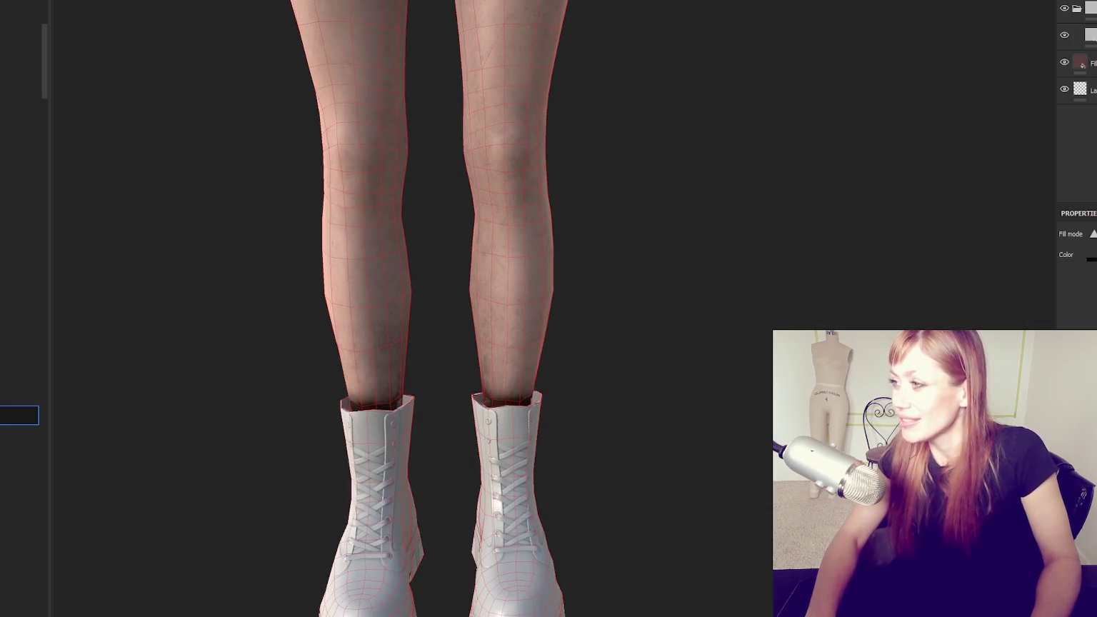
right_click_drag(658, 293, 741, 169, "alt")
middle_click_drag(742, 169, 661, 193, "alt")
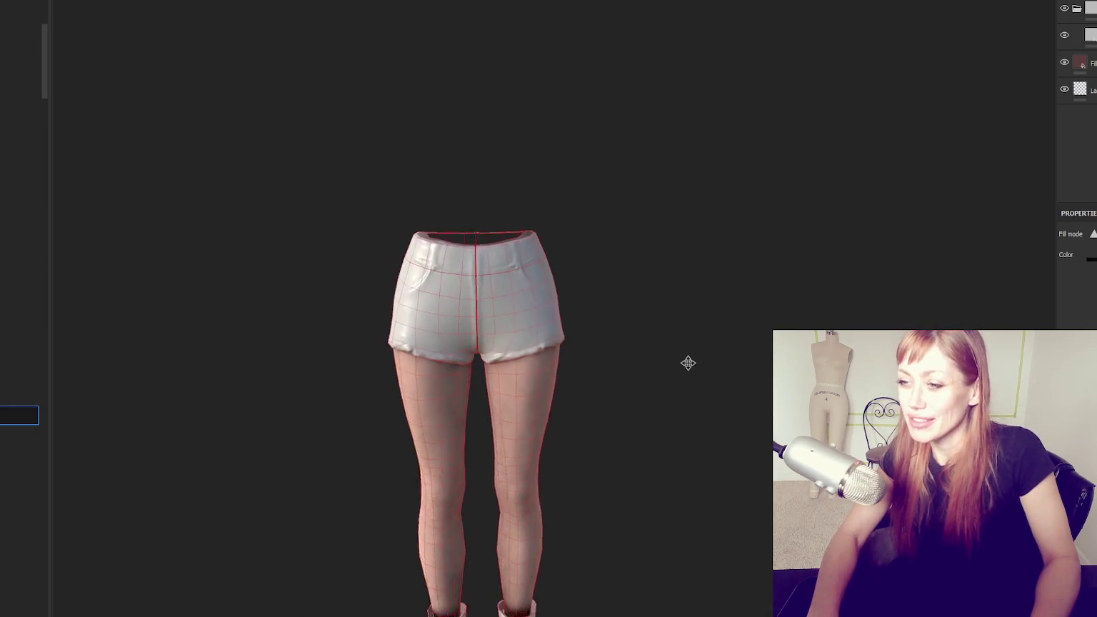
mouse_move(661, 193)
left_mouse_down("alt")
mouse_move(215, 166)
mouse_move(697, 188)
left_mouse_up("alt")
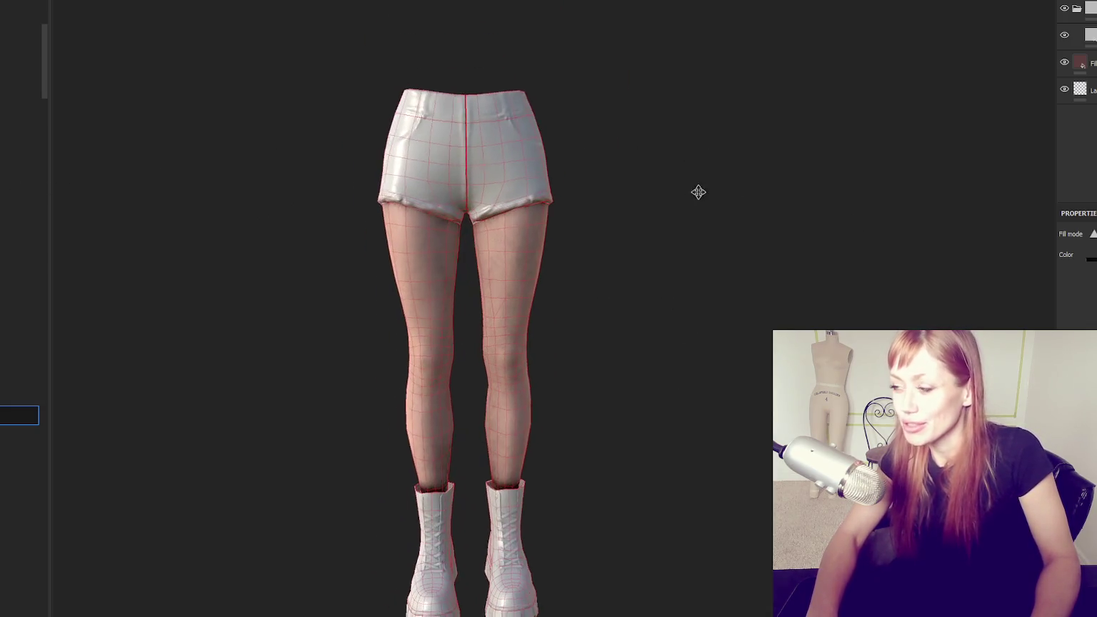
left_click(1082, 65)
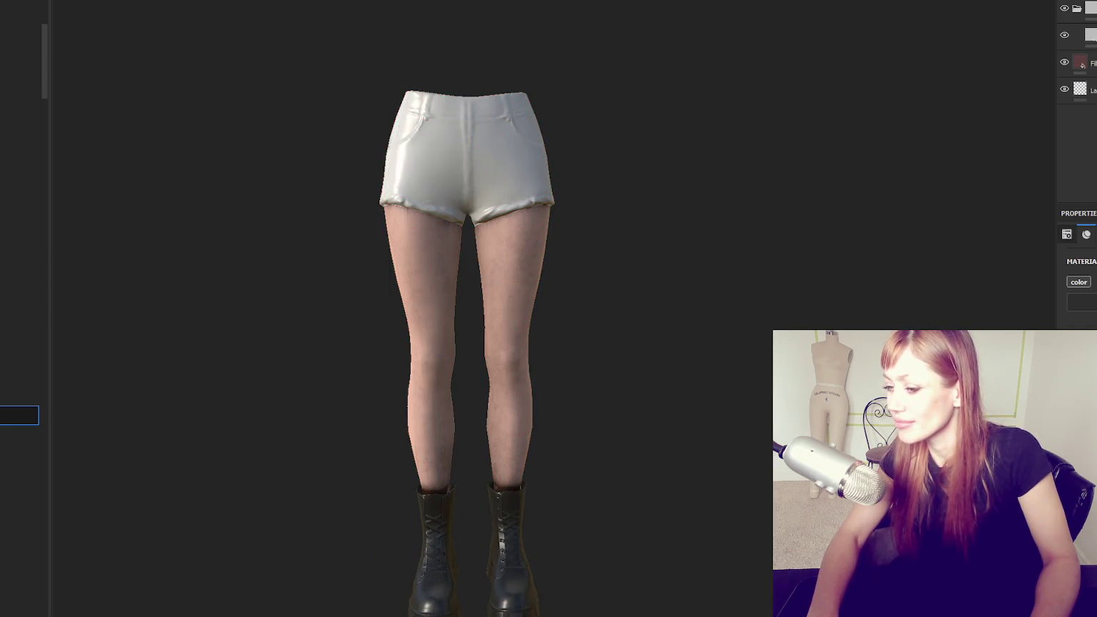
left_click(1080, 63)
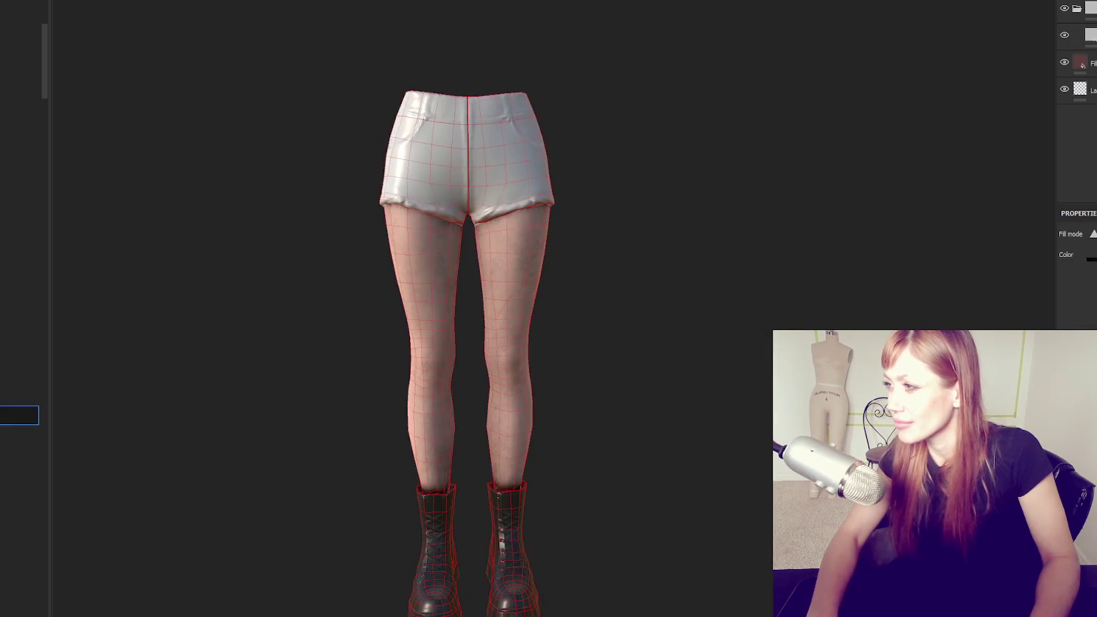
left_click(1090, 62)
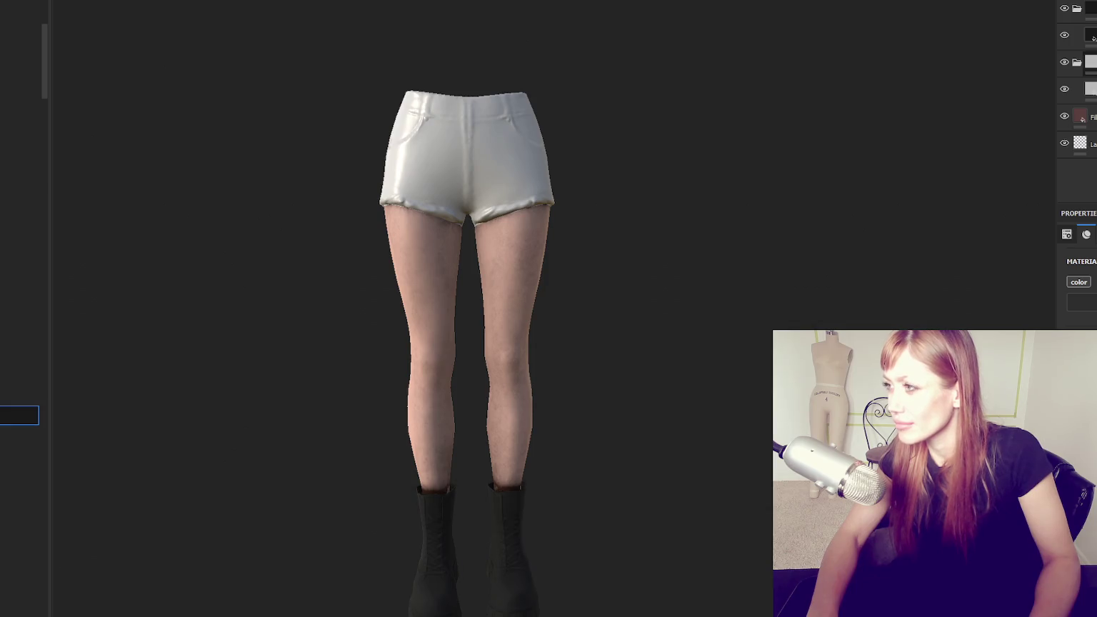
left_click(1089, 63)
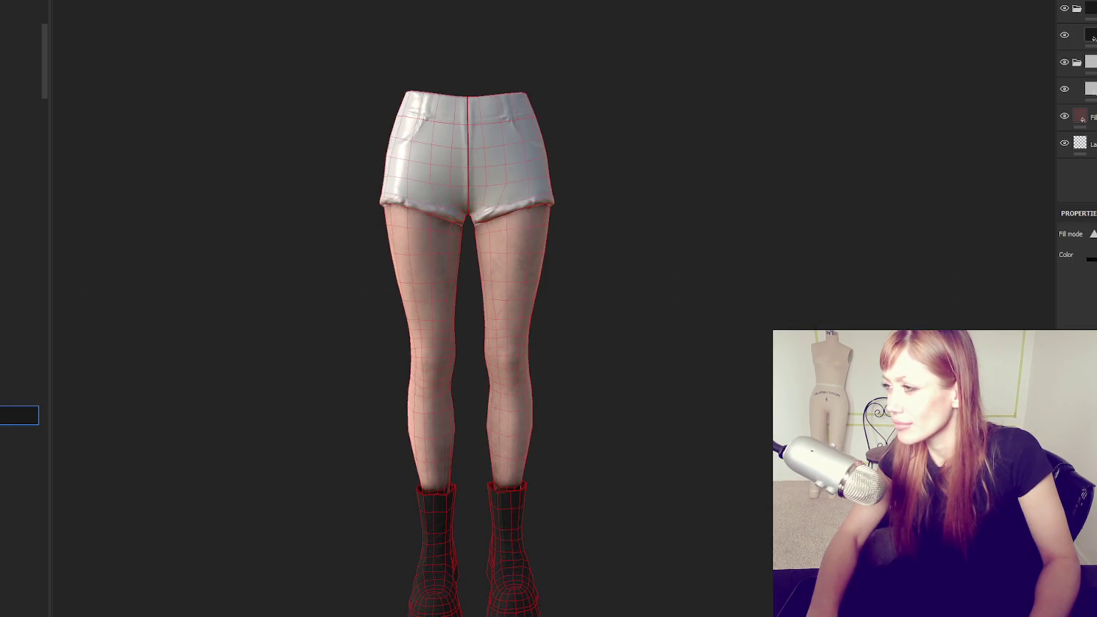
Orbit to a side view of one boot and show the 2D UV layout beside the 3D view
scroll(726, 442, "down", 3)
middle_click_drag(727, 442, 781, 179)
scroll(642, 427, "up", 4)
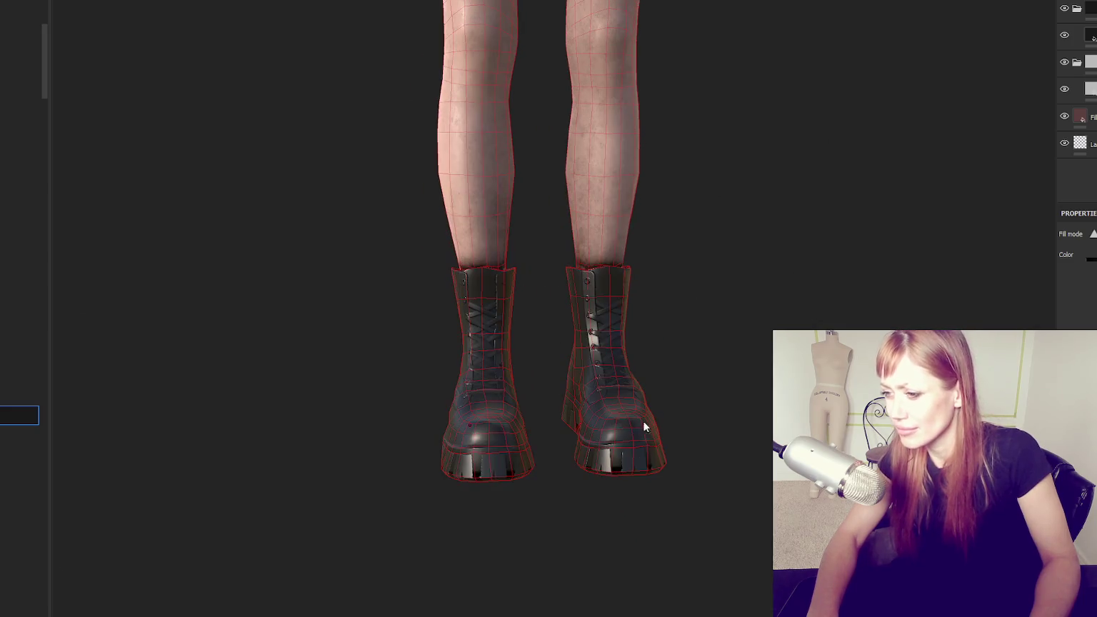
left_click_drag(638, 461, 272, 389, "alt")
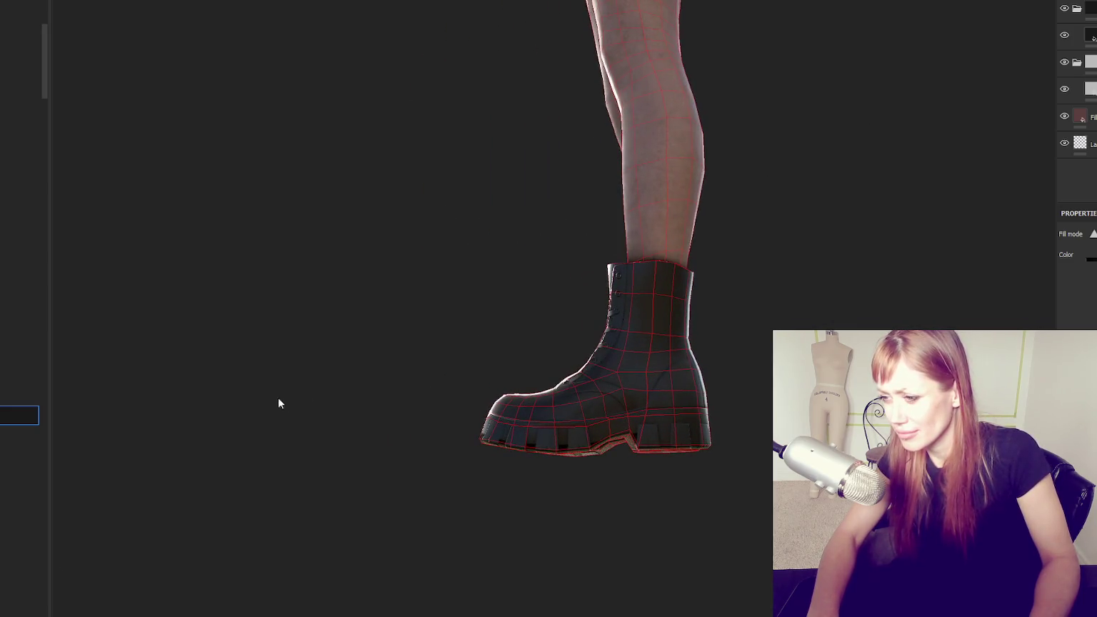
key("F1")
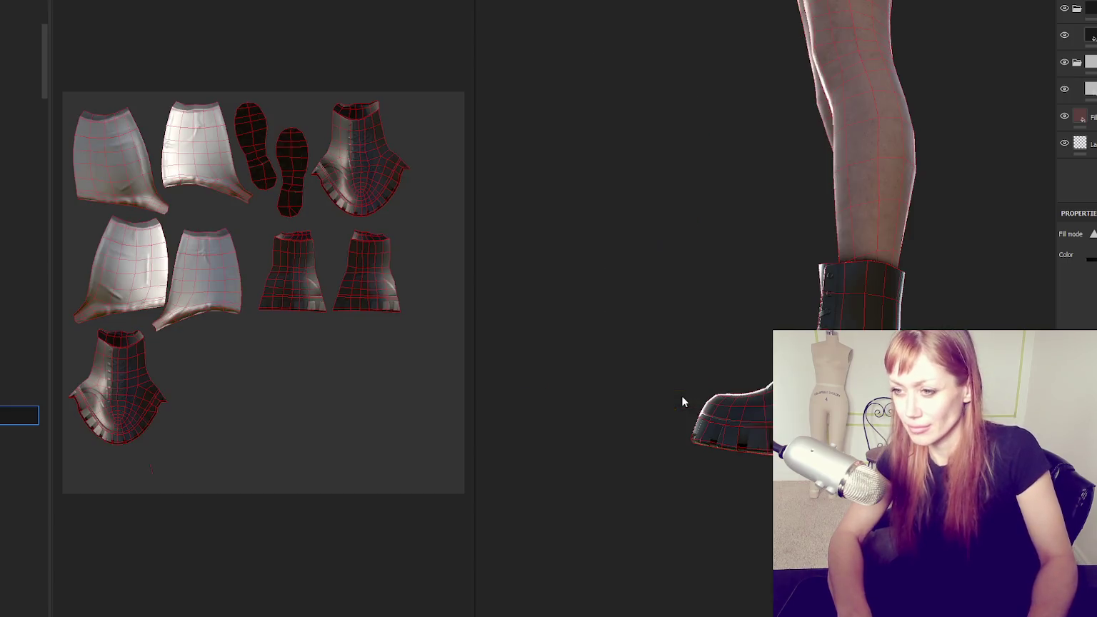
Marquee-select the boot sole islands in the UV layout as the polygon fill area
scroll(260, 207, "up", 2)
scroll(290, 125, "up", 2)
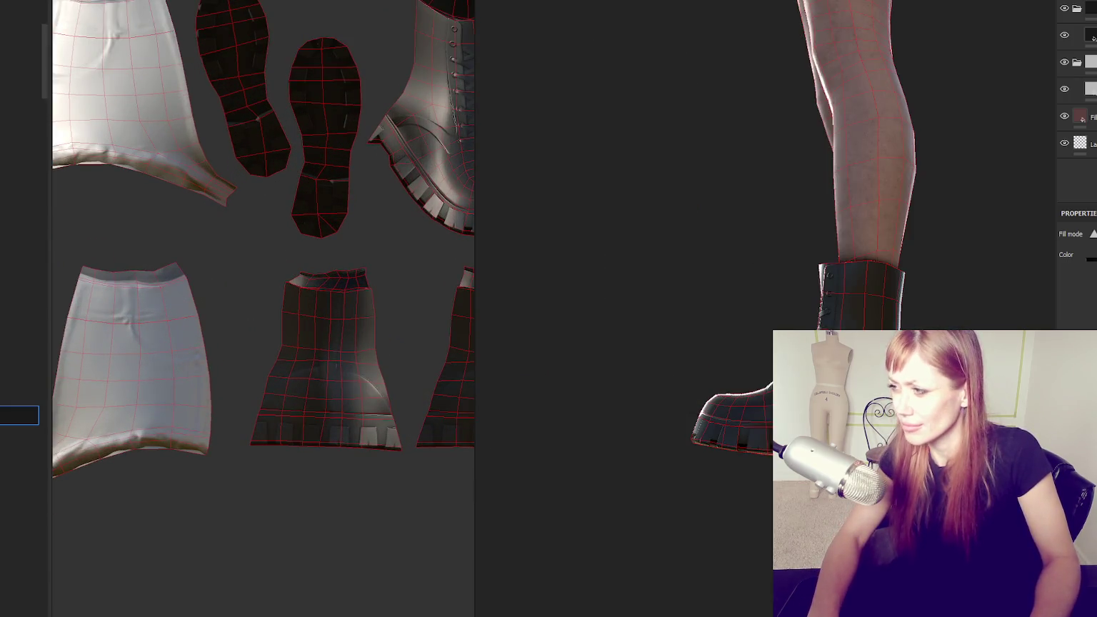
left_click_drag(285, 29, 342, 233)
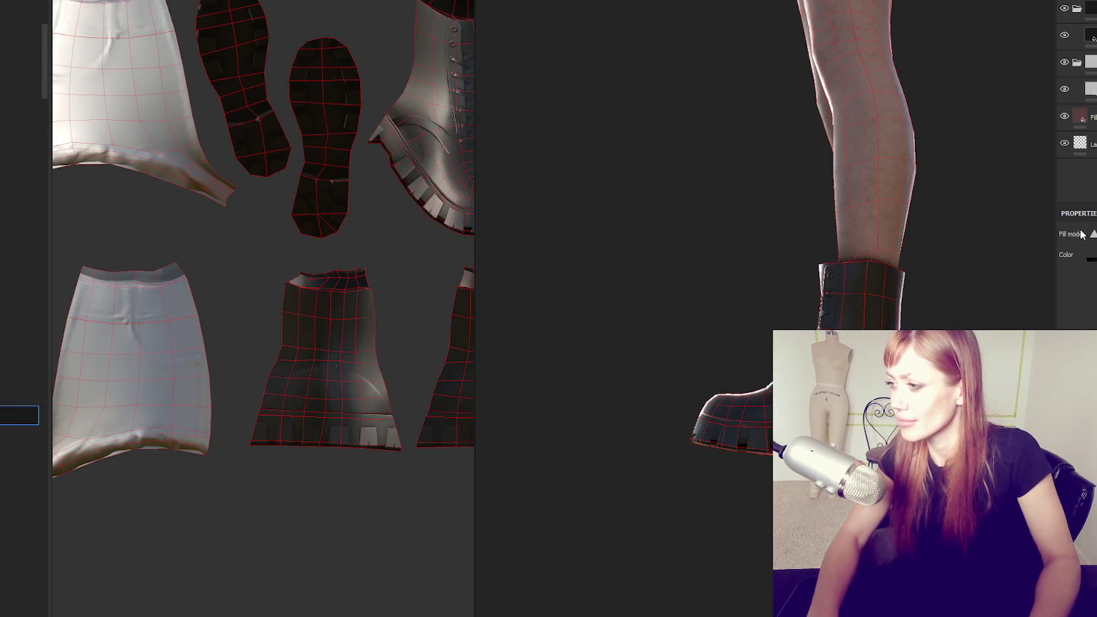
middle_click_drag(350, 109, 436, 190)
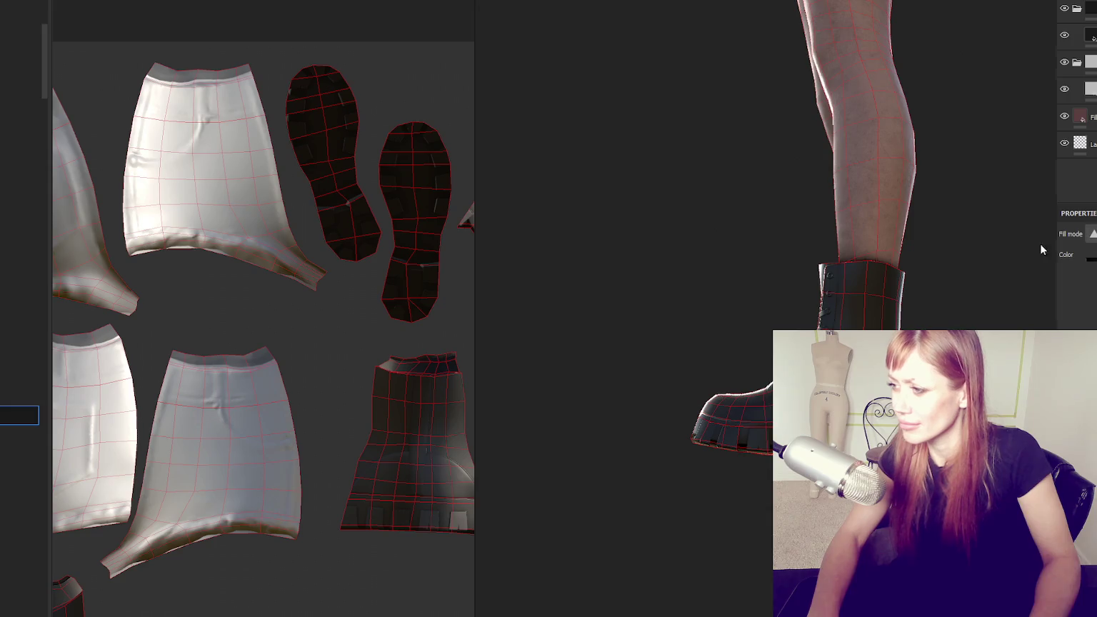
scroll(290, 84, "up", 2)
left_click_drag(289, 18, 355, 245)
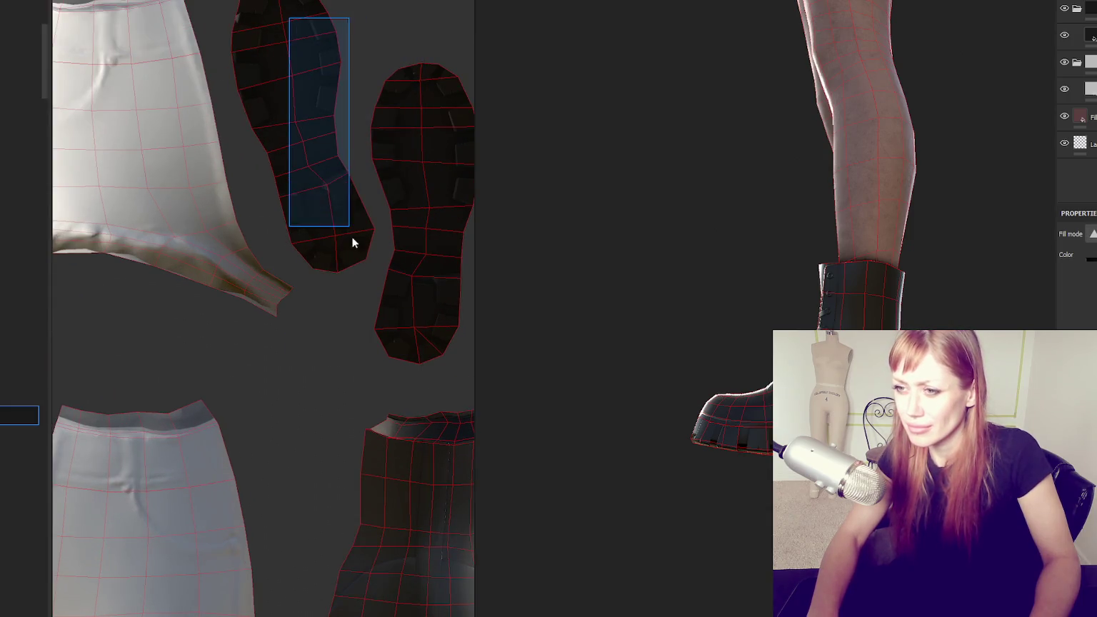
key("Escape")
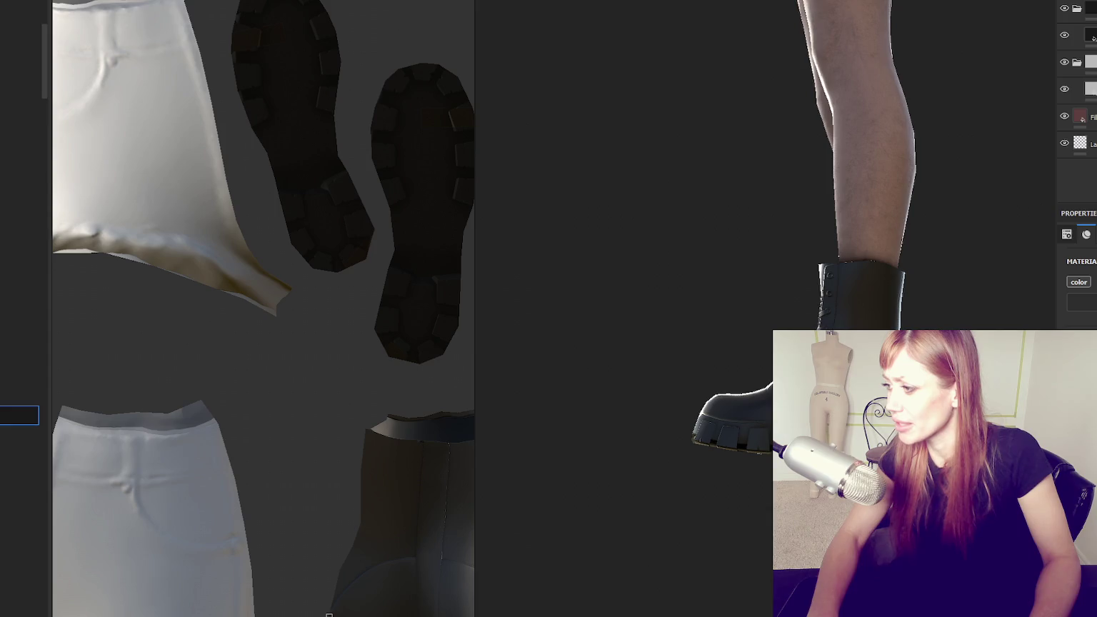
key("4")
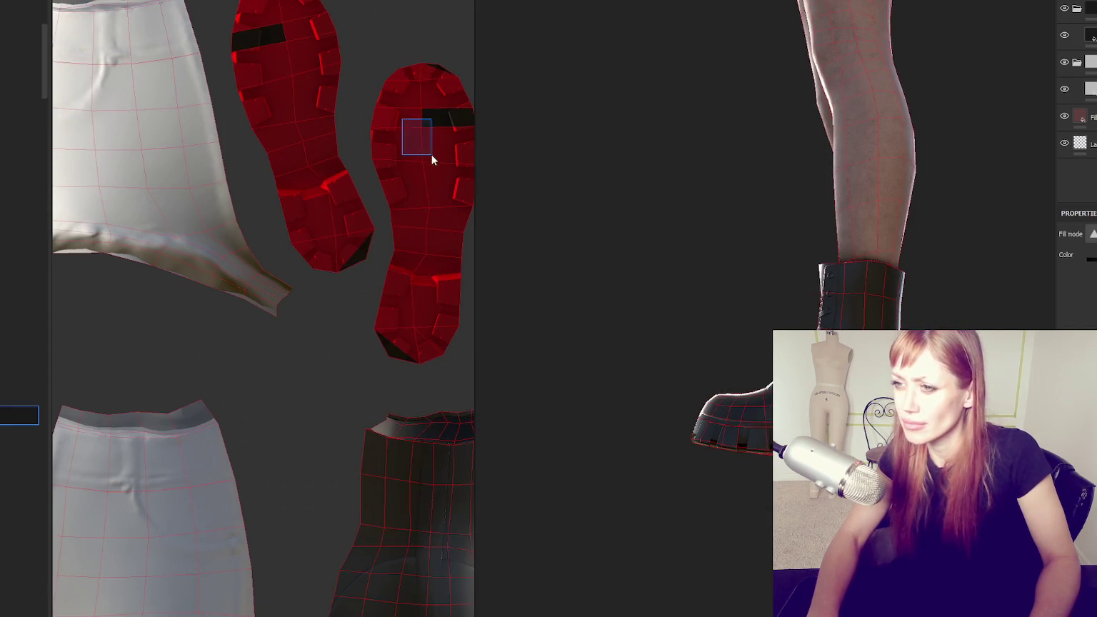
Add the tops of both soles and the sole's upper edge to the fill selection
left_click_drag(350, 220, 404, 382)
left_click_drag(243, 0, 438, 147)
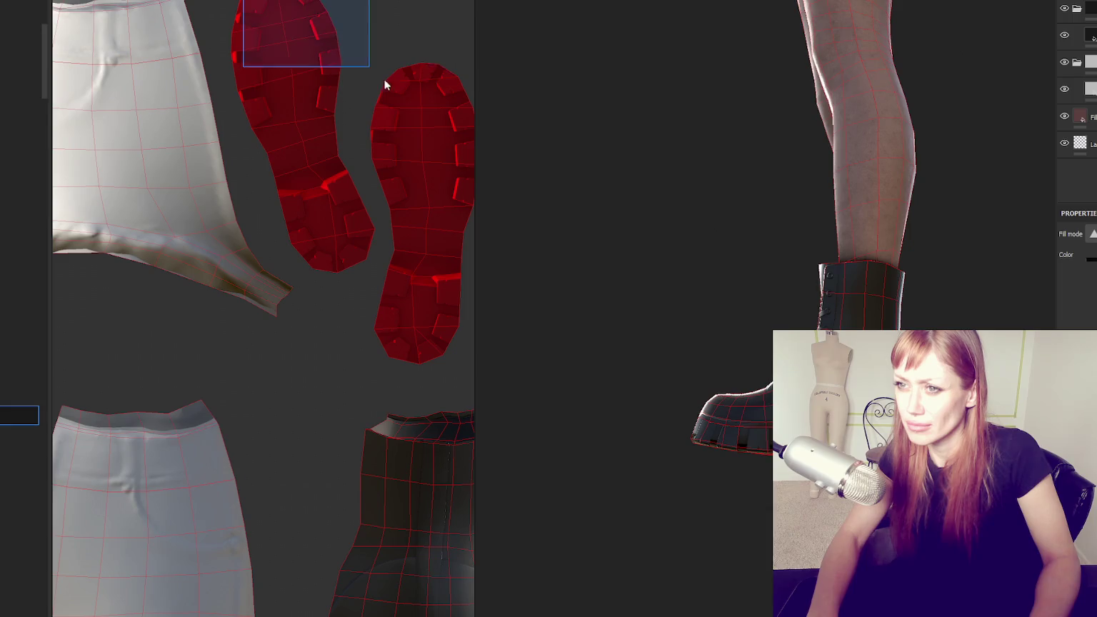
left_click_drag(785, 434, 609, 489)
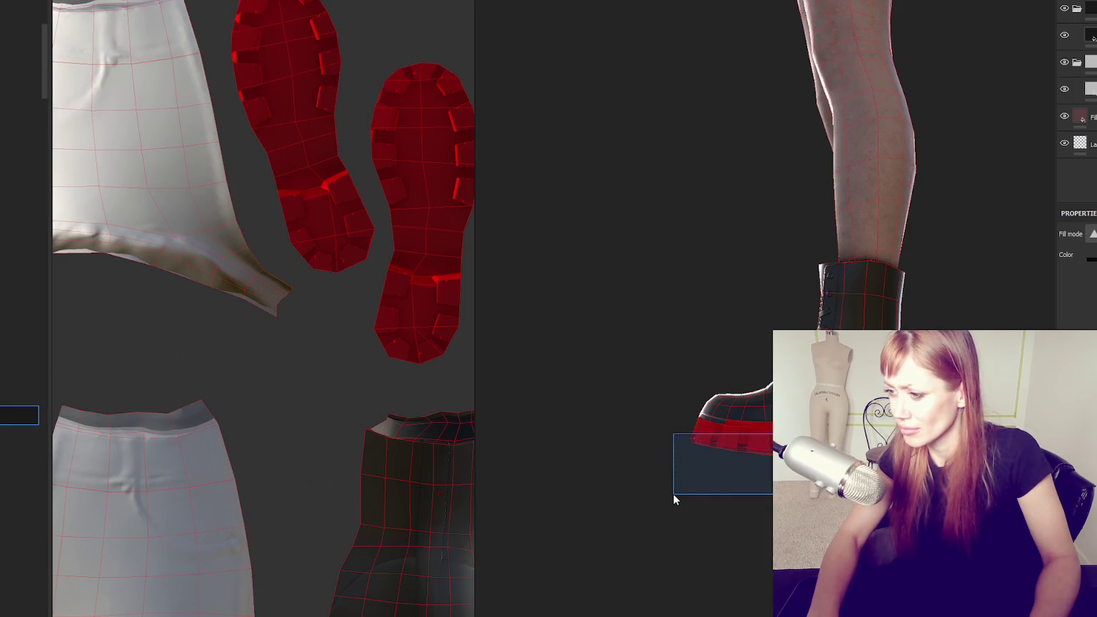
key("f")
left_click_drag(152, 450, 351, 377)
left_click_drag(218, 370, 218, 379)
Catch the remaining sole faces in the red fill, then orbit behind to check both boots
mouse_move(434, 392)
middle_mouse_down()
mouse_move(754, 479)
mouse_move(529, 269)
middle_mouse_up()
scroll(435, 309, "up", 3)
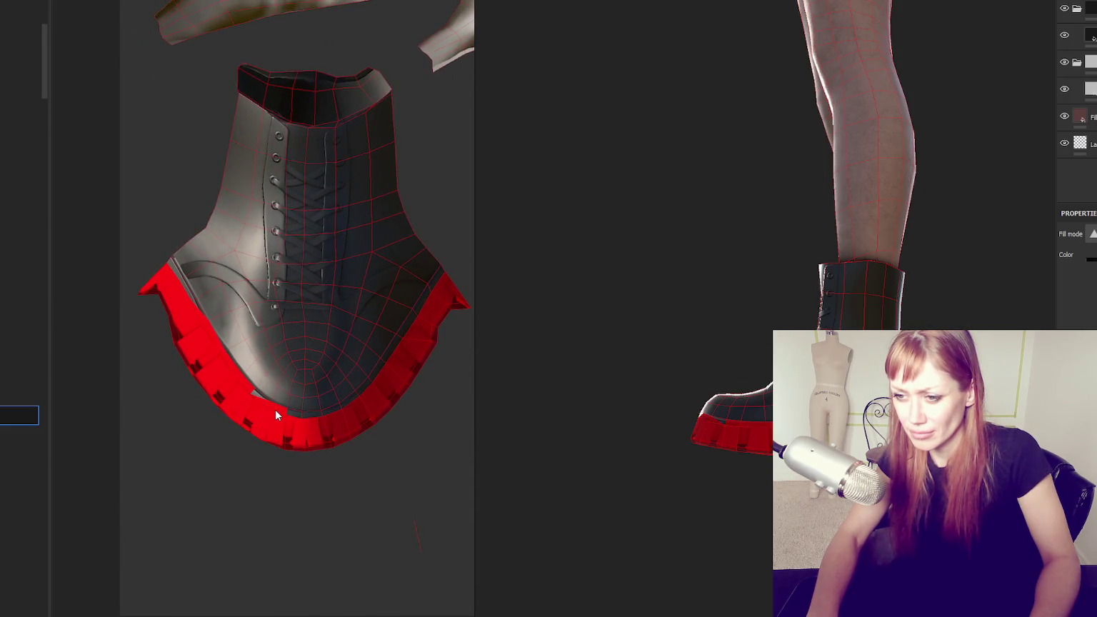
mouse_move(328, 427)
left_mouse_down()
mouse_move(342, 418)
mouse_move(286, 440)
left_mouse_up()
mouse_move(249, 397)
left_mouse_down()
mouse_move(301, 421)
mouse_move(348, 410)
left_mouse_up()
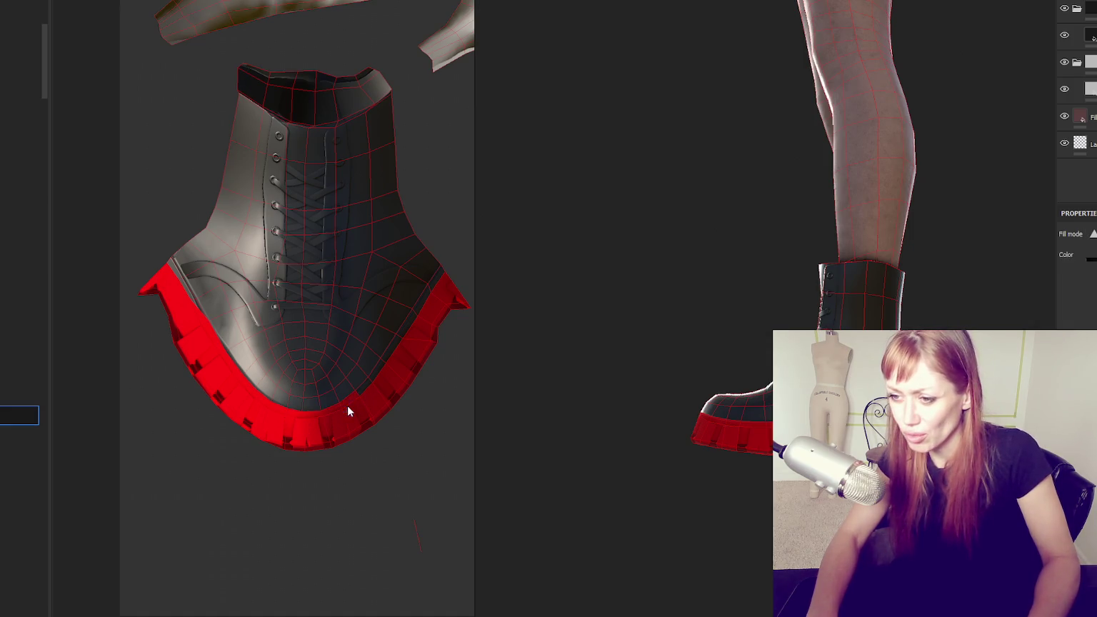
left_click_drag(419, 318, 425, 311)
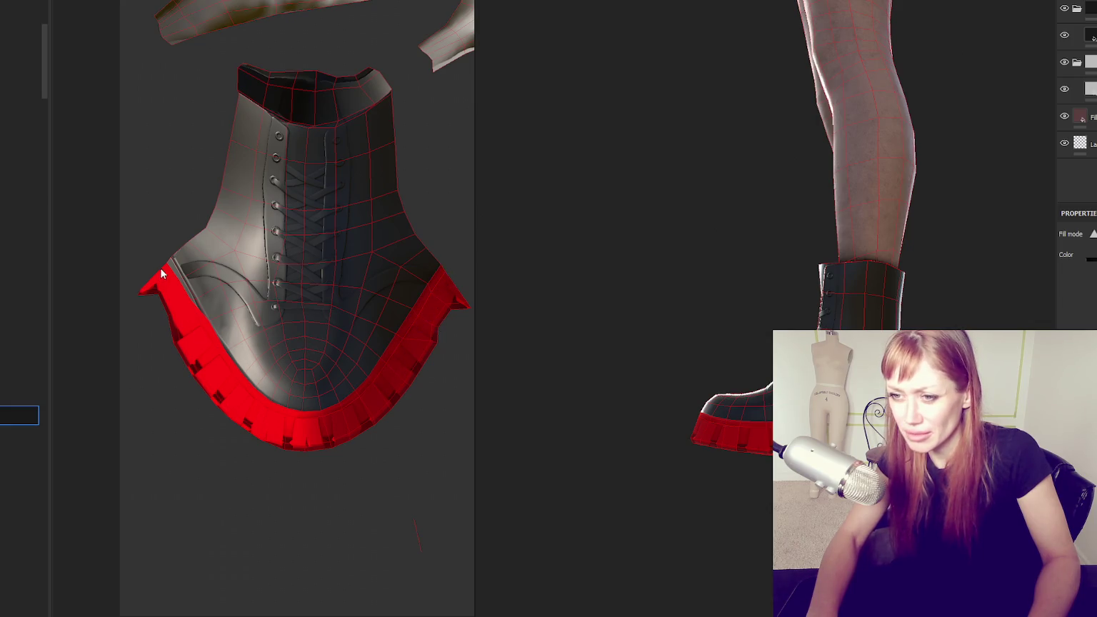
left_click_drag(189, 310, 191, 310)
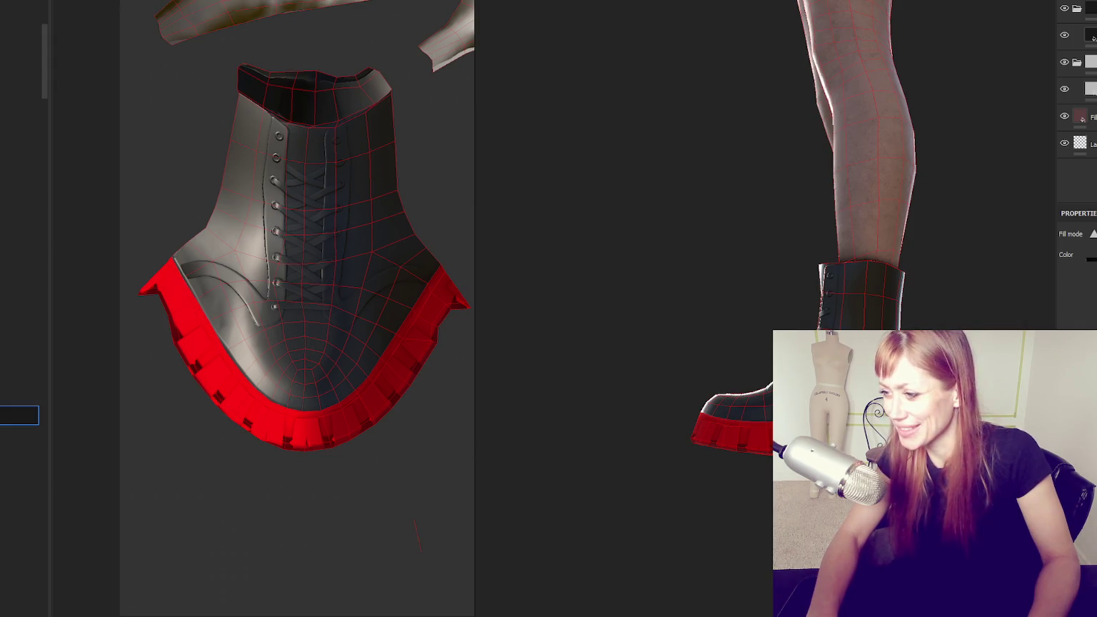
left_click_drag(578, 459, 757, 421, "alt")
left_click_drag(647, 423, 495, 330, "alt")
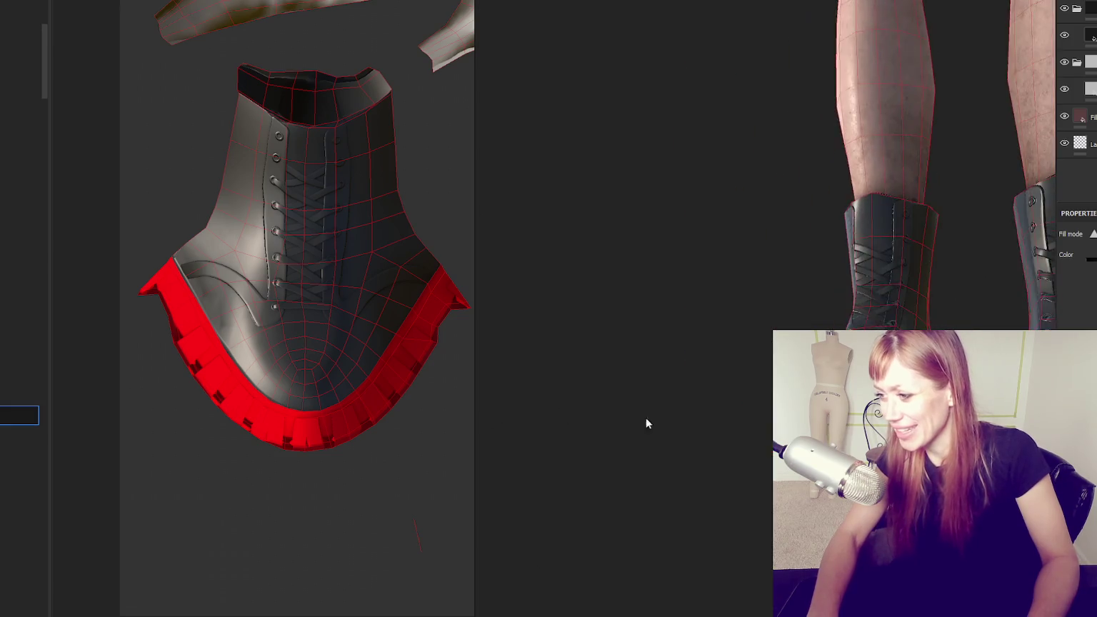
Show only the 3D view, framed on the shorts, legs and boots
key("f")
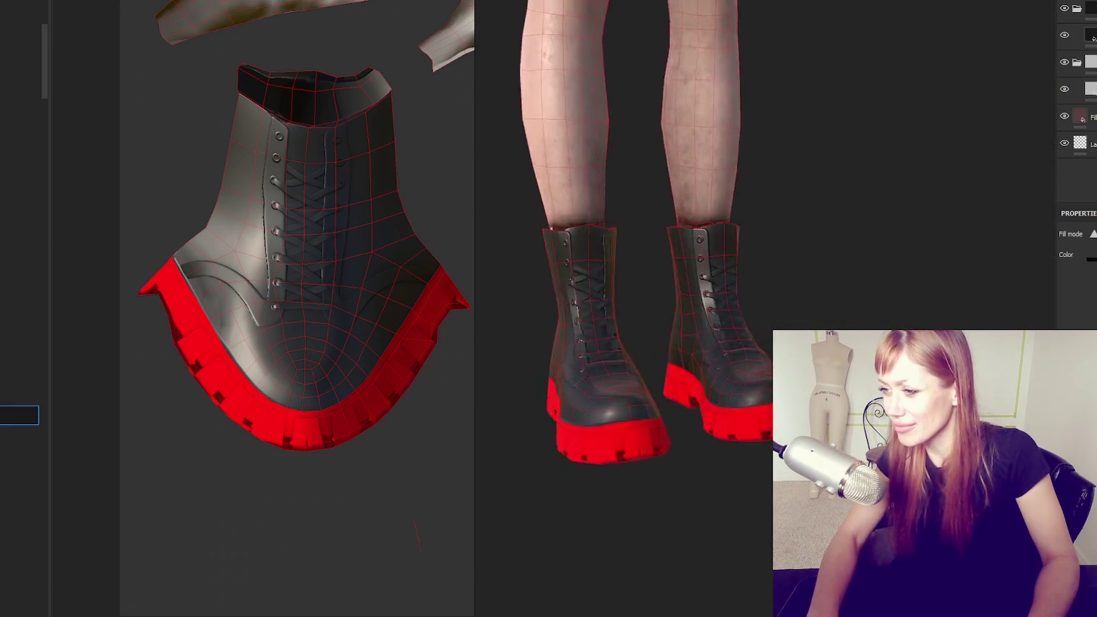
key("F2")
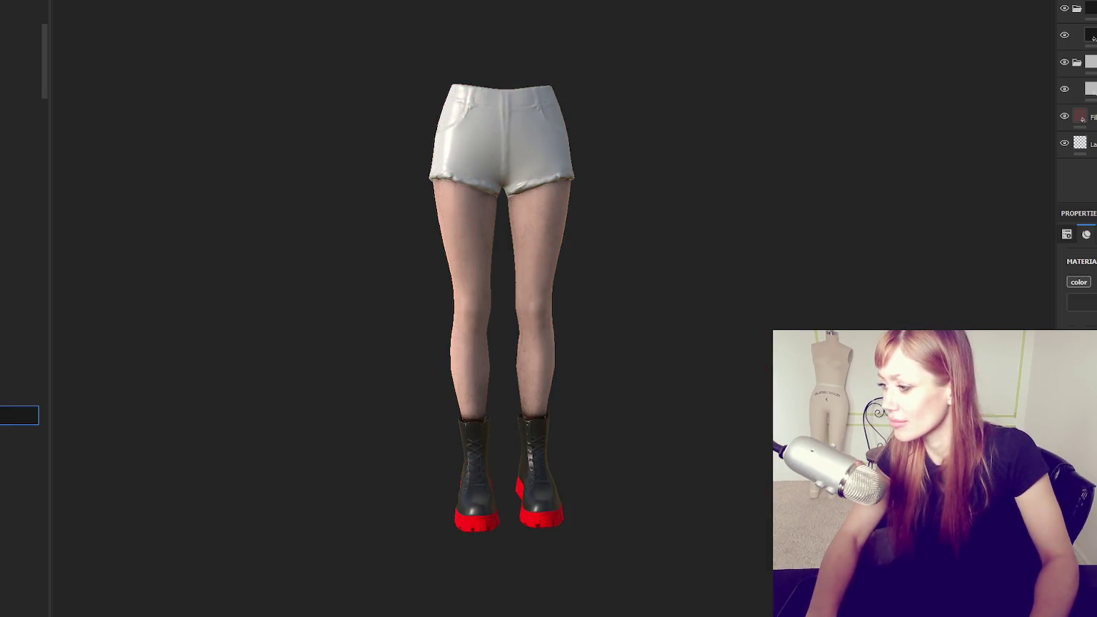
scroll(702, 481, "up", 3)
scroll(644, 307, "up", 2)
mouse_move(643, 301)
left_mouse_down("alt")
mouse_move(747, 335)
mouse_move(580, 354)
left_mouse_up("alt")
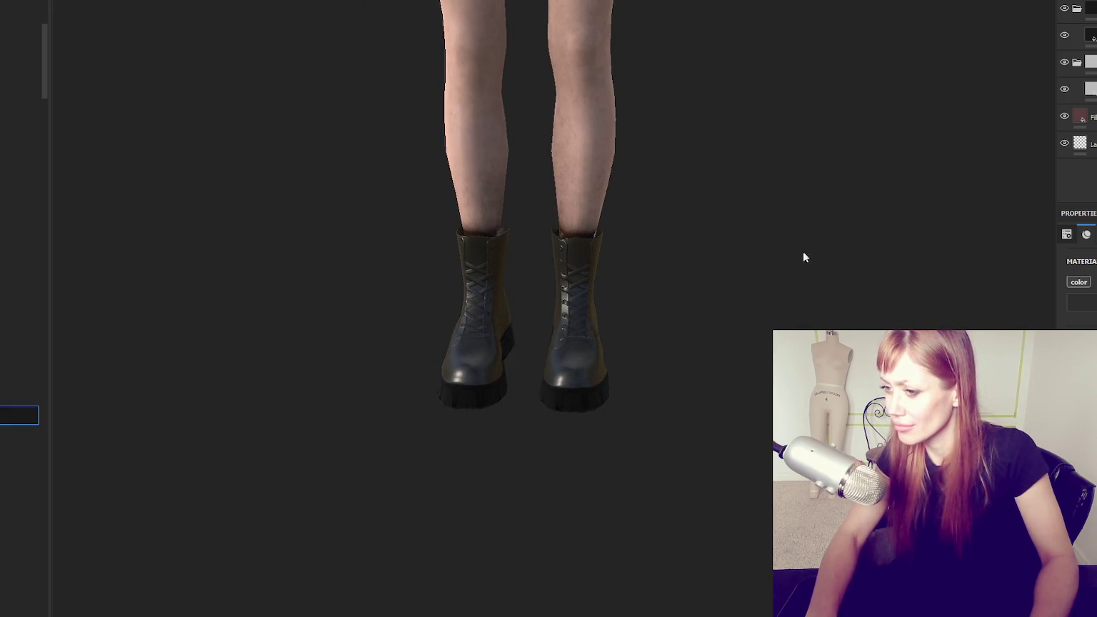
scroll(802, 257, "down", 3)
middle_click_drag(725, 308, 742, 206)
scroll(742, 205, "up", 2)
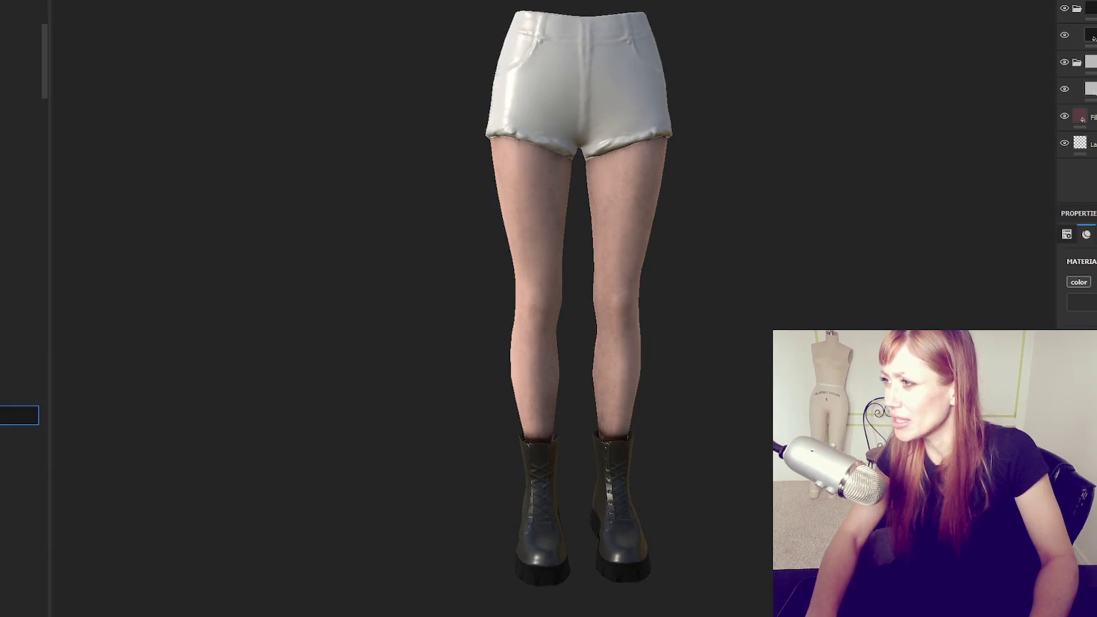
scroll(1077, 71, "down", 1)
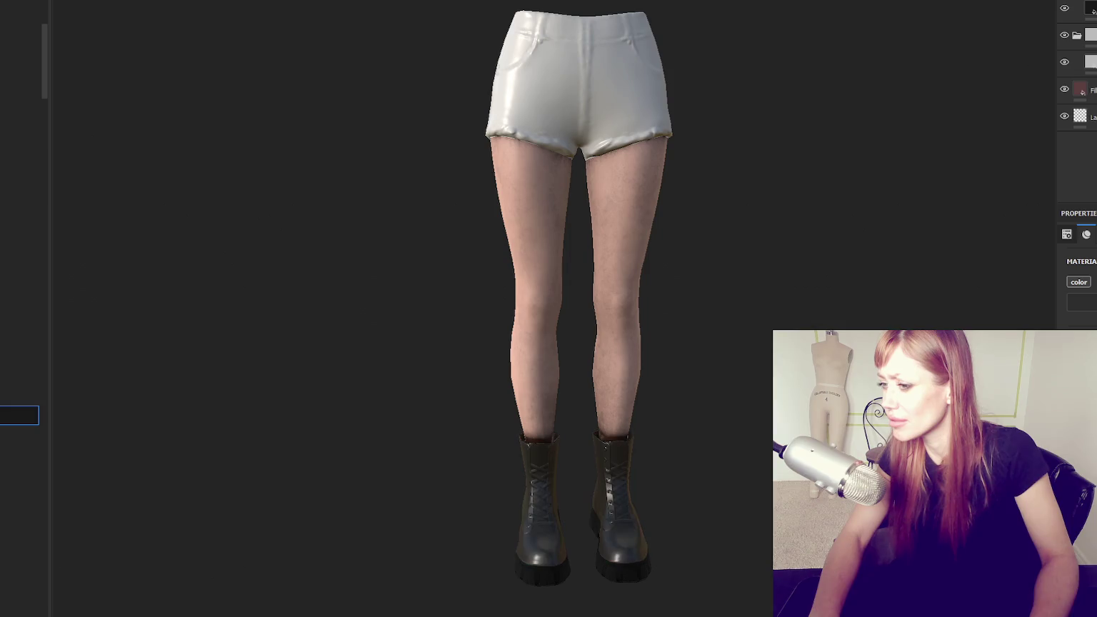
scroll(1077, 72, "down", 1)
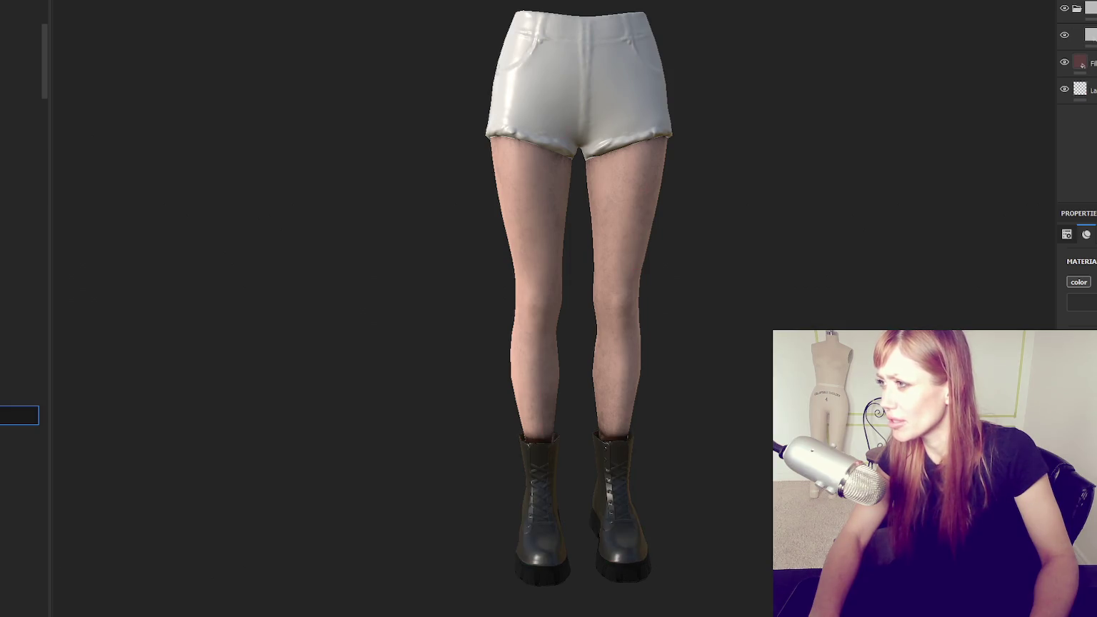
Add a new folder to the layer stack with Ctrl+G and delete the white material layer
left_click(1079, 63)
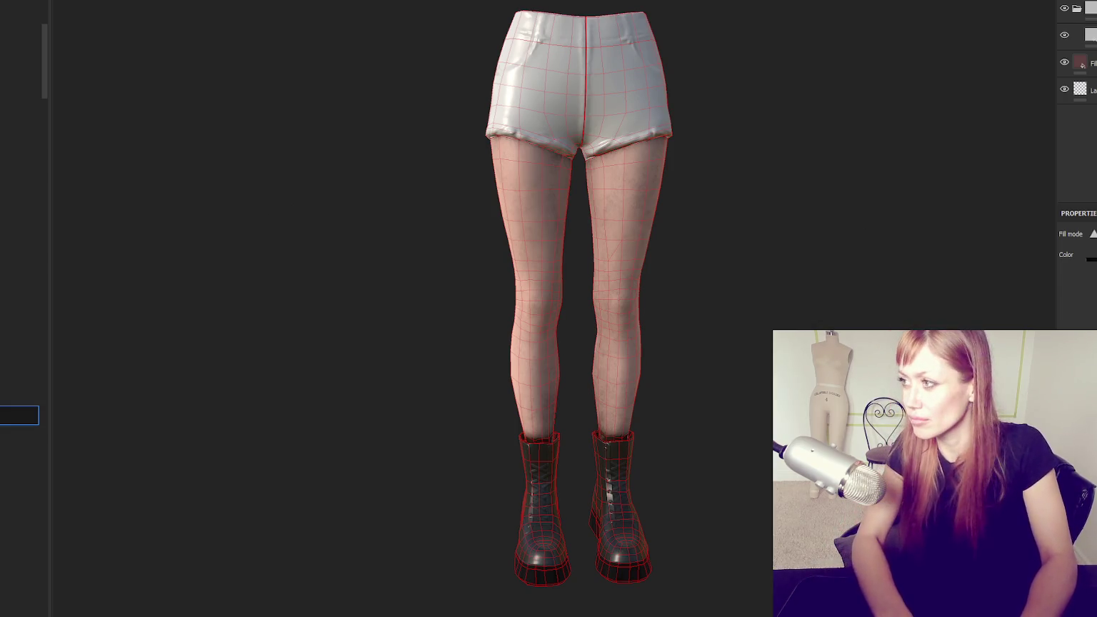
scroll(1077, 65, "up", 1)
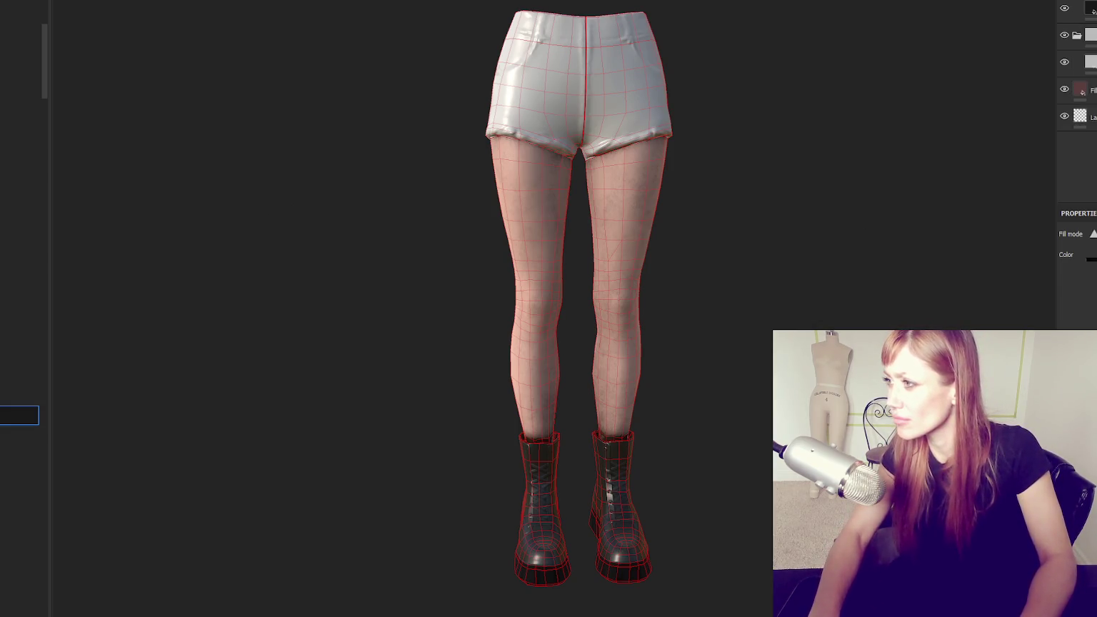
scroll(1077, 64, "down", 2)
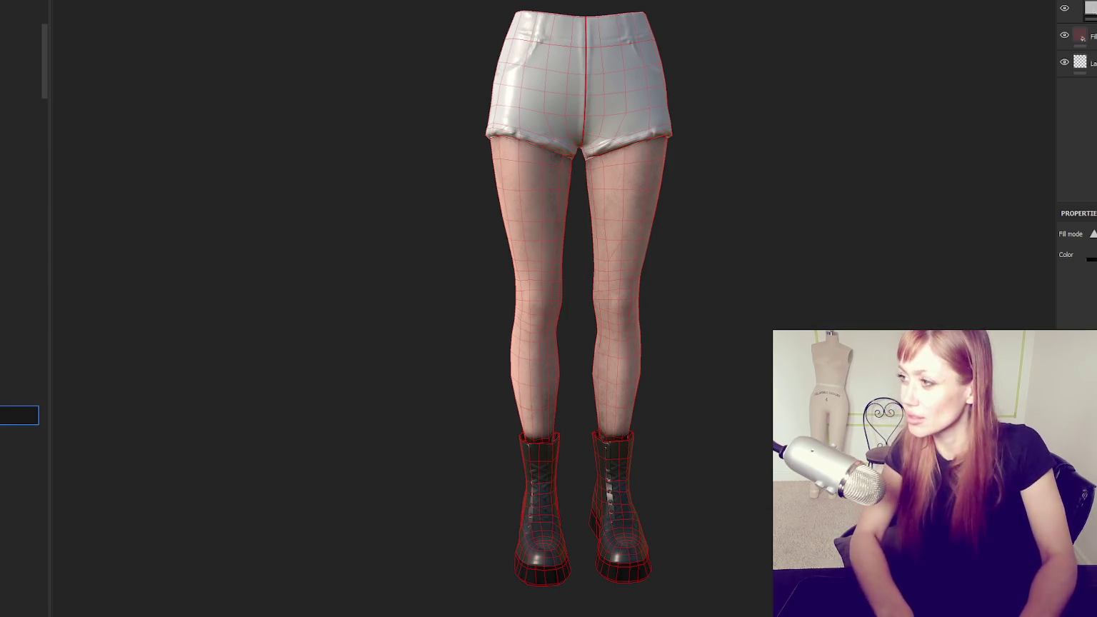
left_click(1082, 37)
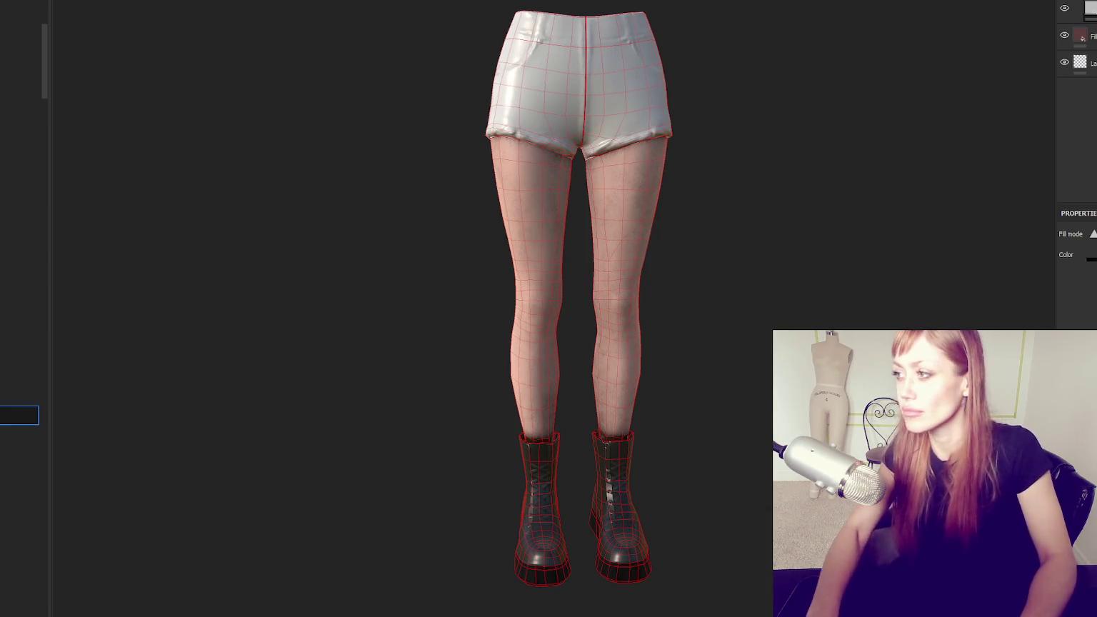
left_click(1078, 9)
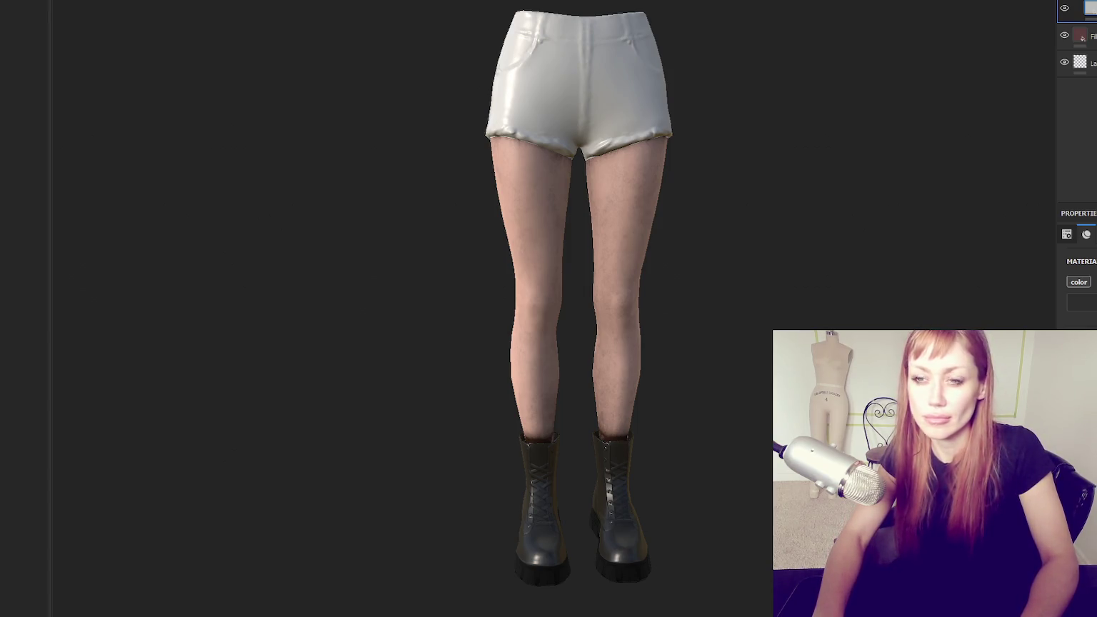
key("ctrl+g")
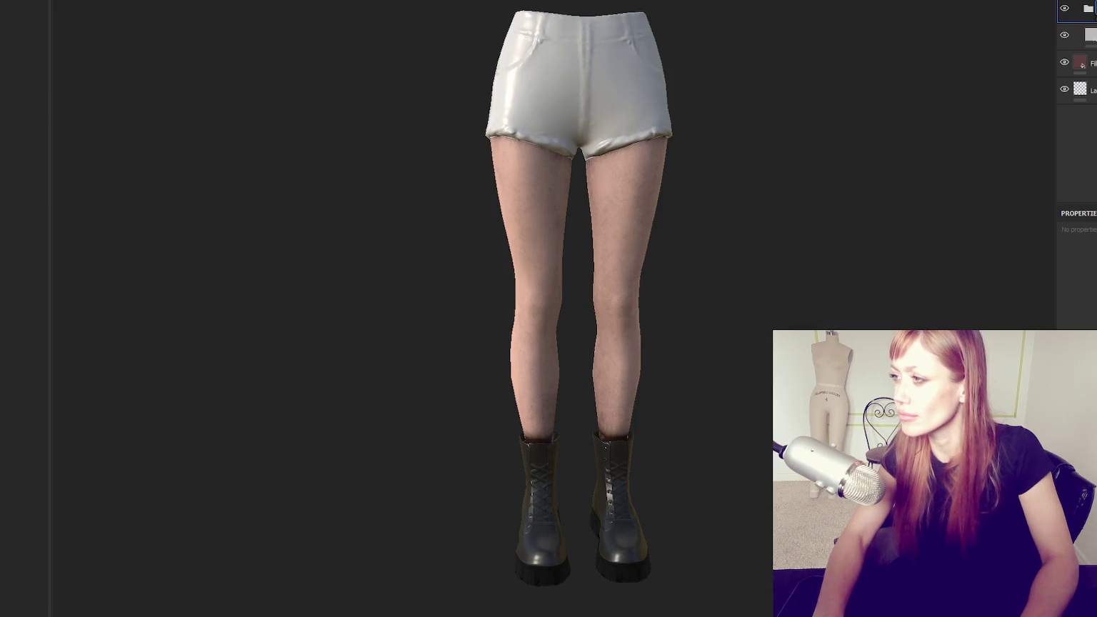
left_click(1078, 35)
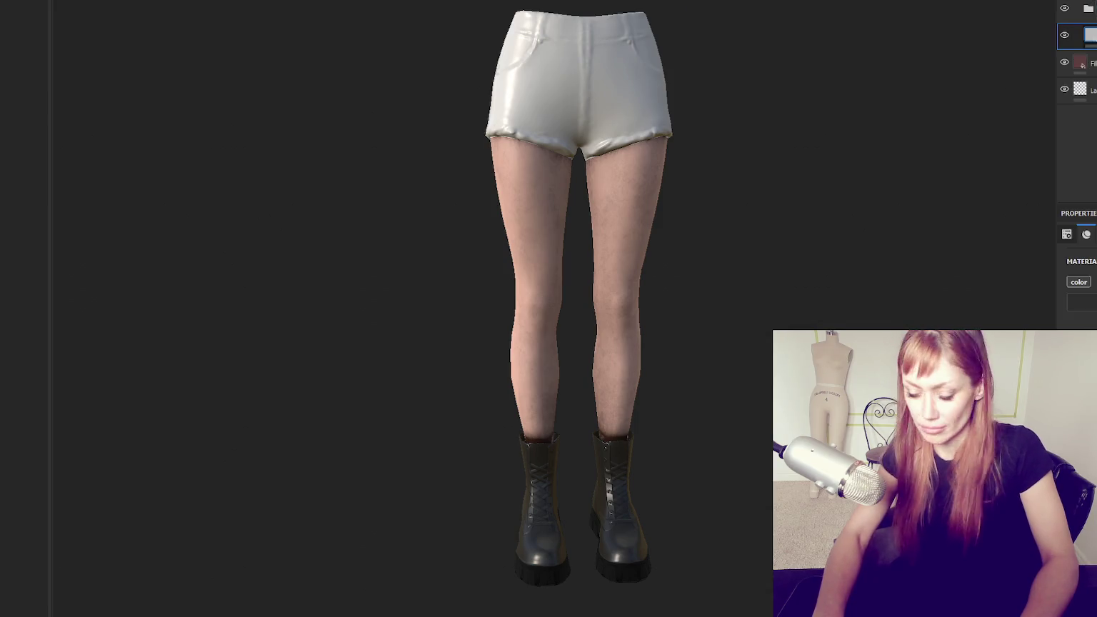
key("Delete")
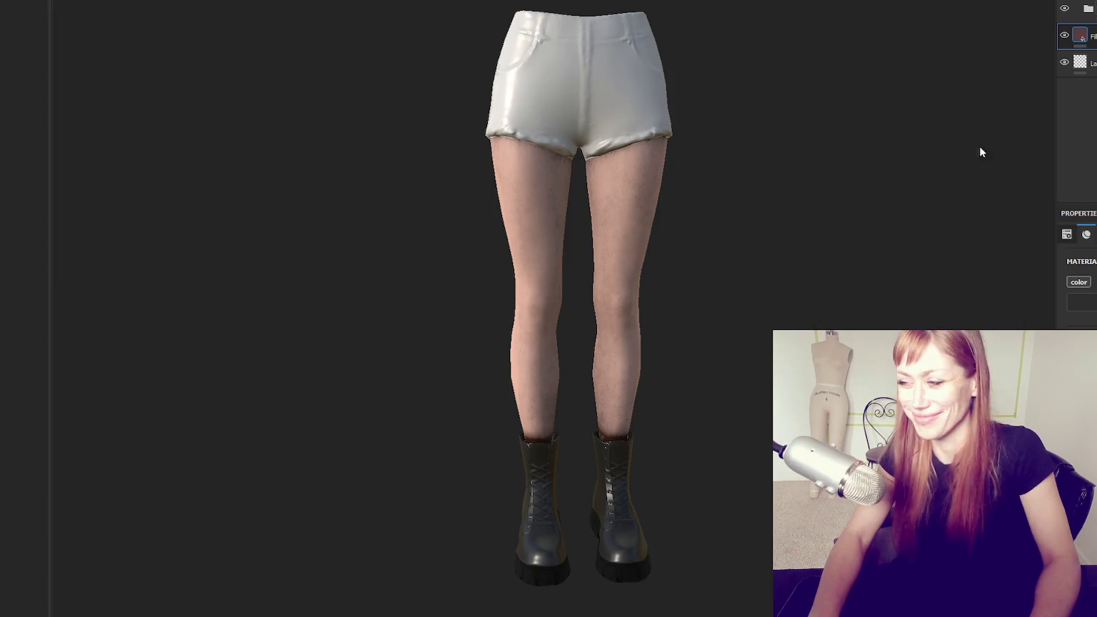
Orbit and zoom around the legs to inspect the blue denim shorts with white stitching
left_click_drag(168, 114, 798, 175, "alt")
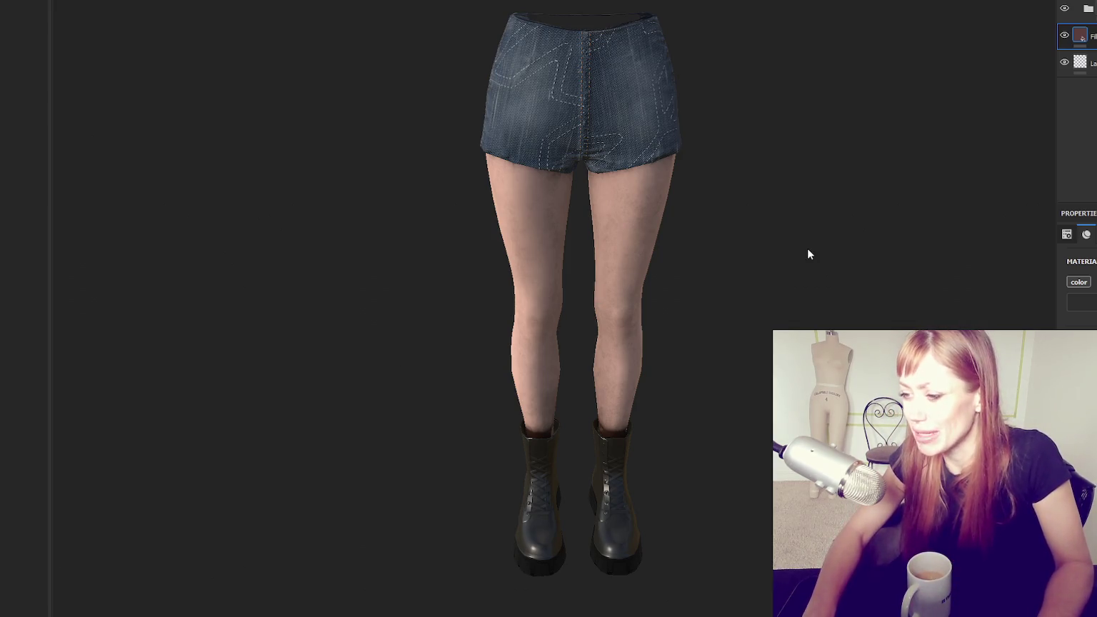
left_click_drag(806, 254, 34, 177, "alt")
scroll(525, 403, "up", 3)
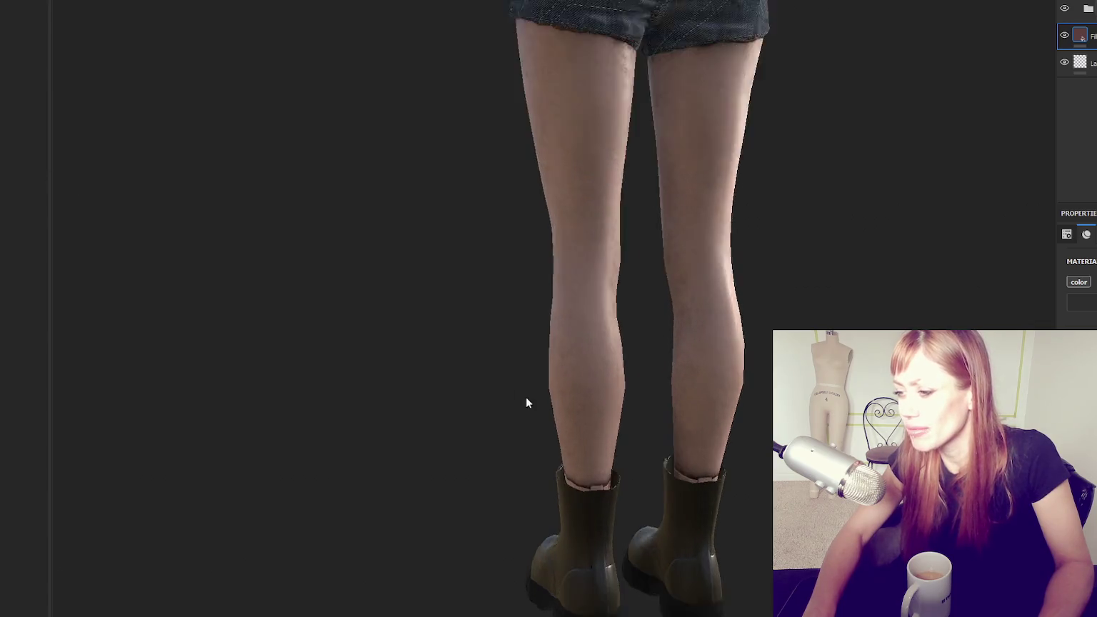
scroll(526, 402, "up", 3)
left_click_drag(768, 411, 21, 453, "alt")
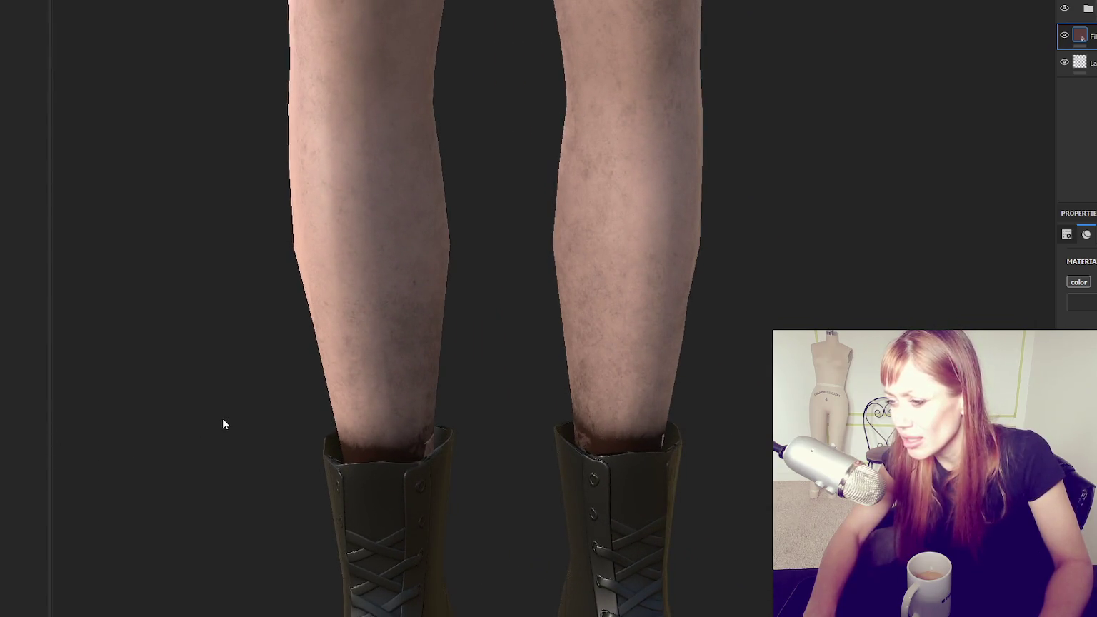
scroll(222, 424, "down", 5)
scroll(489, 196, "up", 3)
scroll(572, 420, "up", 3)
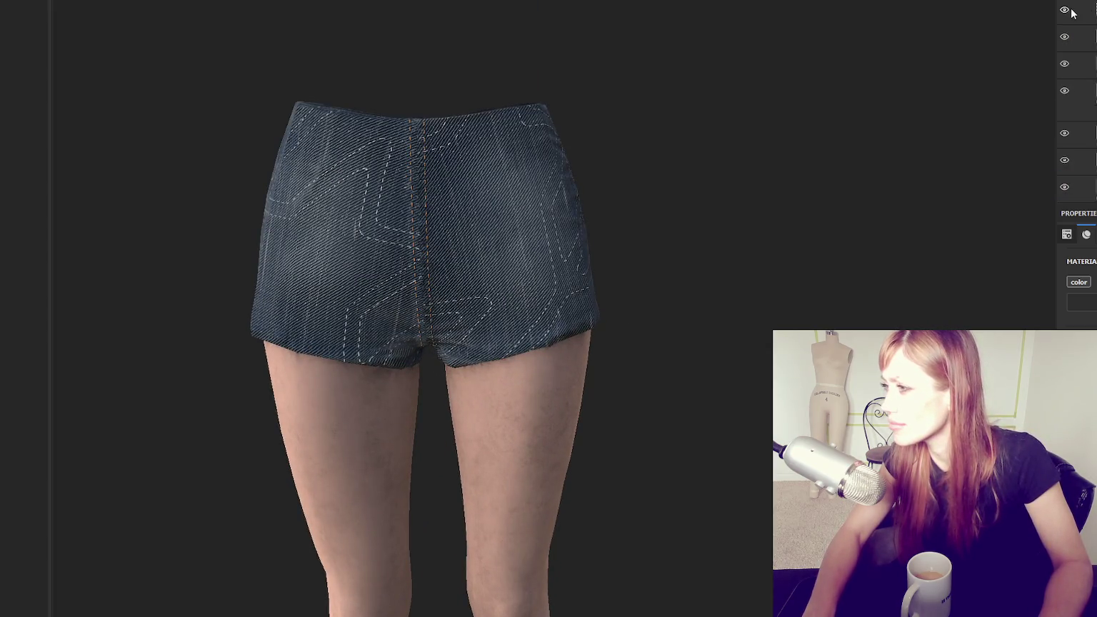
Hide the white topstitching layer on the shorts
left_click(1063, 37)
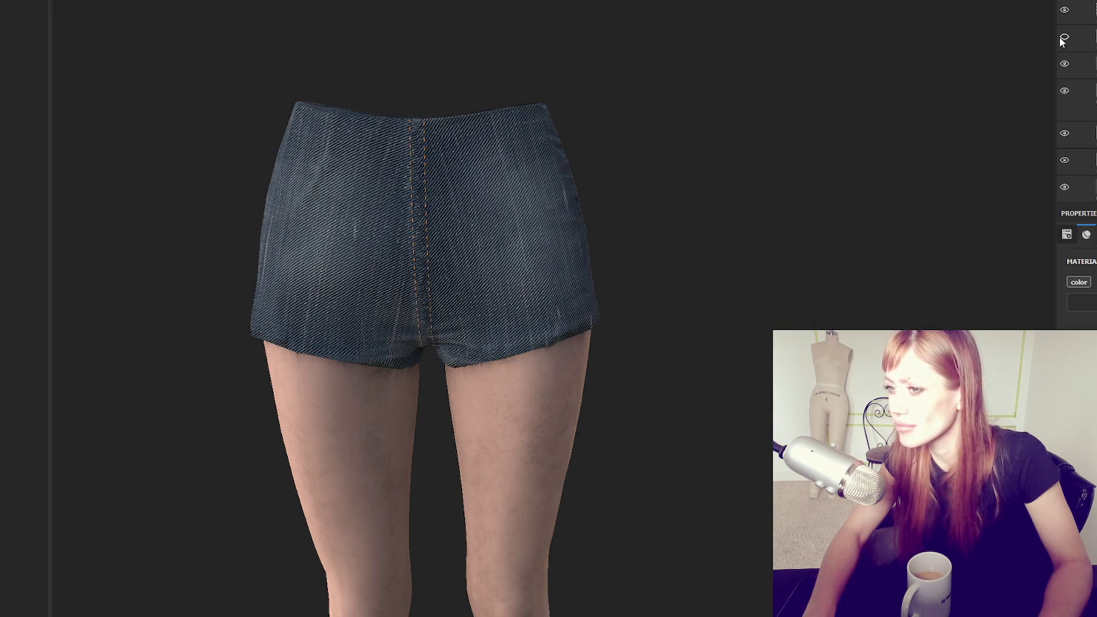
left_click(1079, 37)
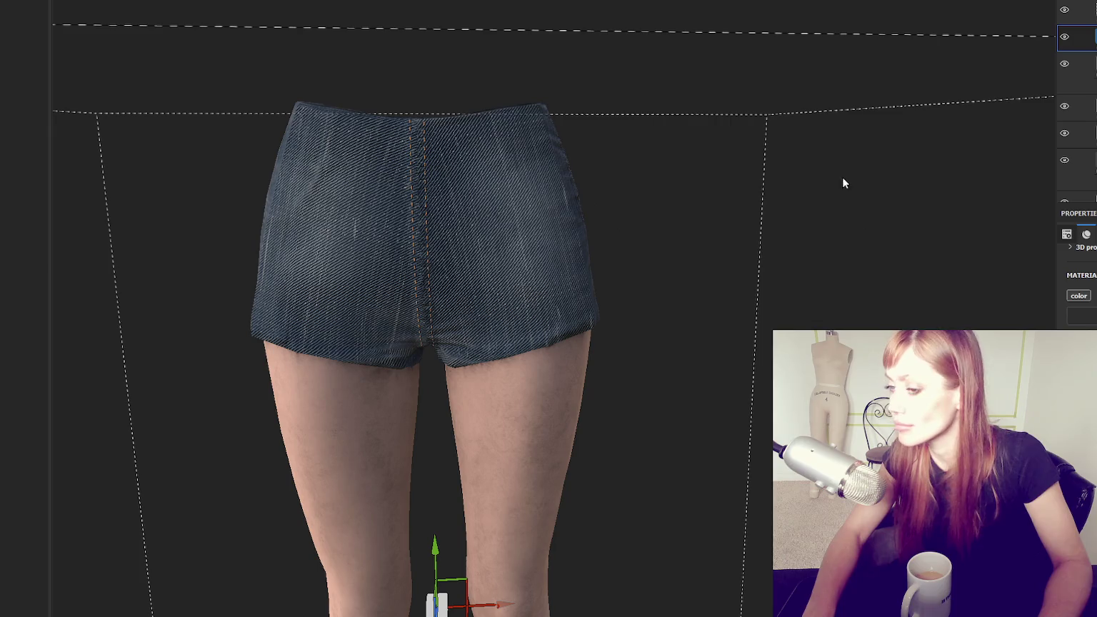
scroll(724, 225, "down", 5)
middle_click_drag(683, 245, 699, 107)
mouse_move(700, 107)
left_mouse_down()
mouse_move(499, 90)
mouse_move(730, 96)
left_mouse_up()
Select the lower denim layers and orbit around the now near-black shorts to inspect them
left_click(1078, 169)
scroll(1076, 100, "down", 2)
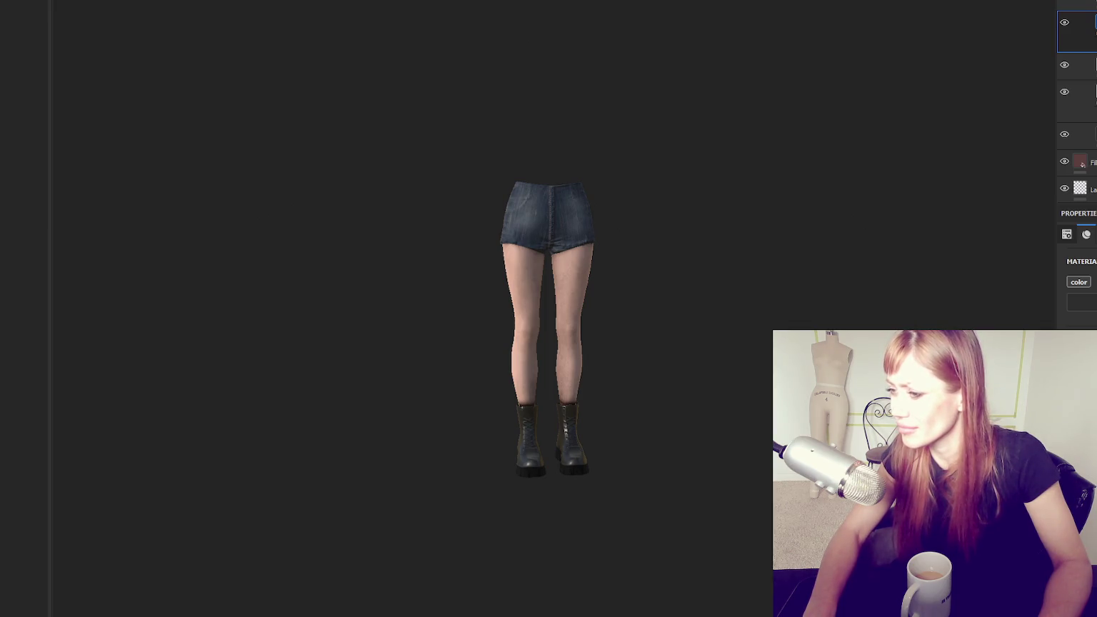
scroll(603, 250, "up", 3)
scroll(640, 190, "up", 3)
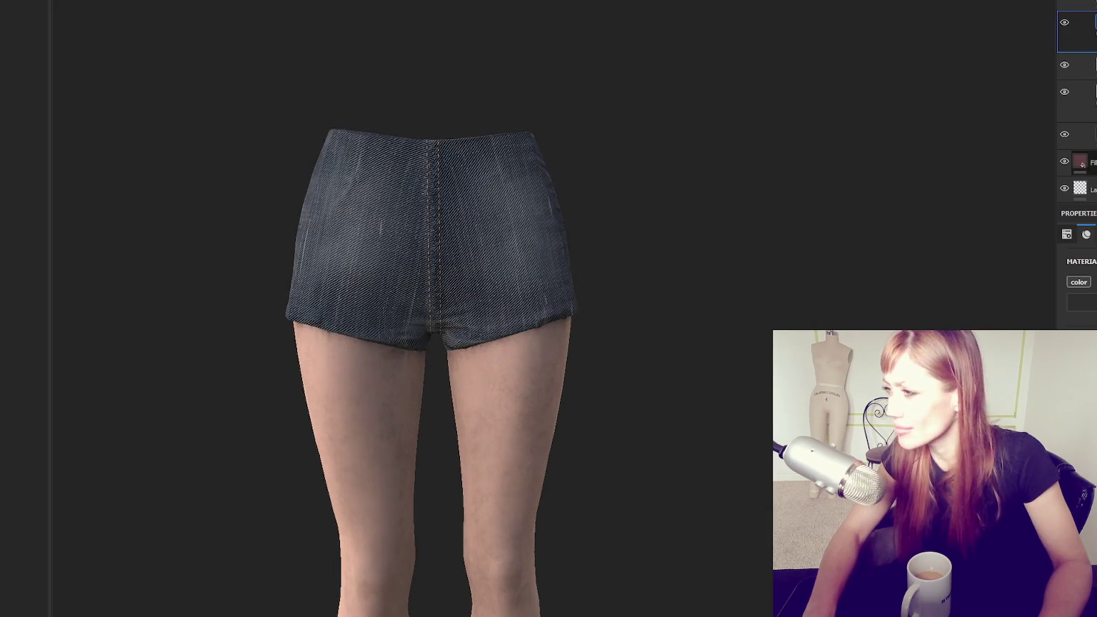
left_click(1079, 136)
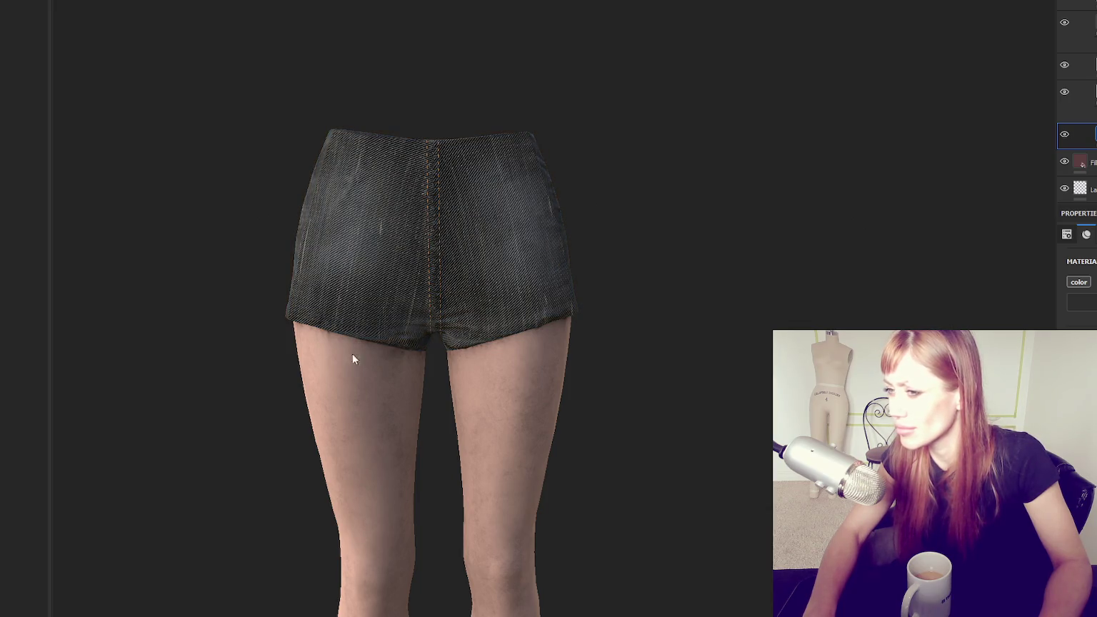
left_click_drag(352, 353, 411, 159, "alt")
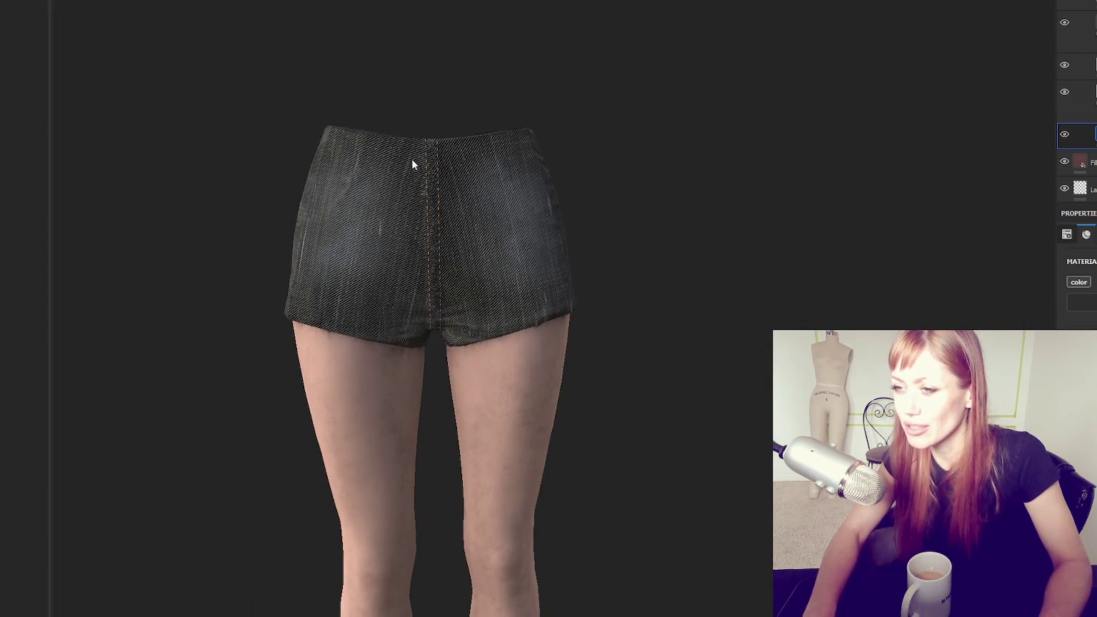
left_click_drag(363, 298, 360, 224, "alt")
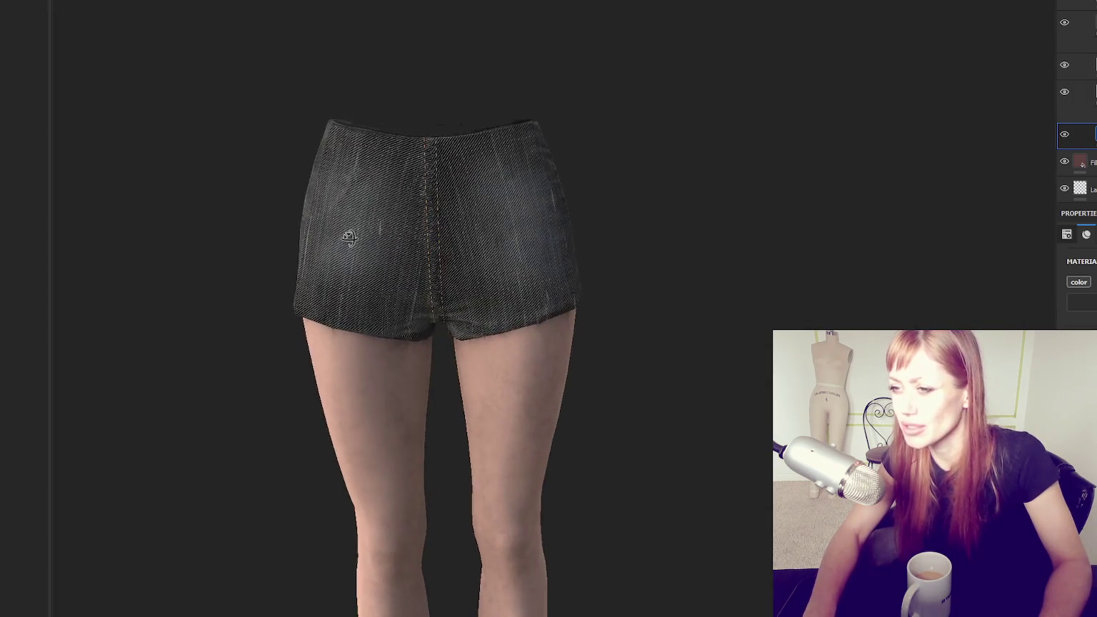
mouse_move(360, 223)
left_mouse_down("alt")
mouse_move(773, 208)
mouse_move(161, 194)
mouse_move(507, 212)
mouse_move(314, 215)
left_mouse_up("alt")
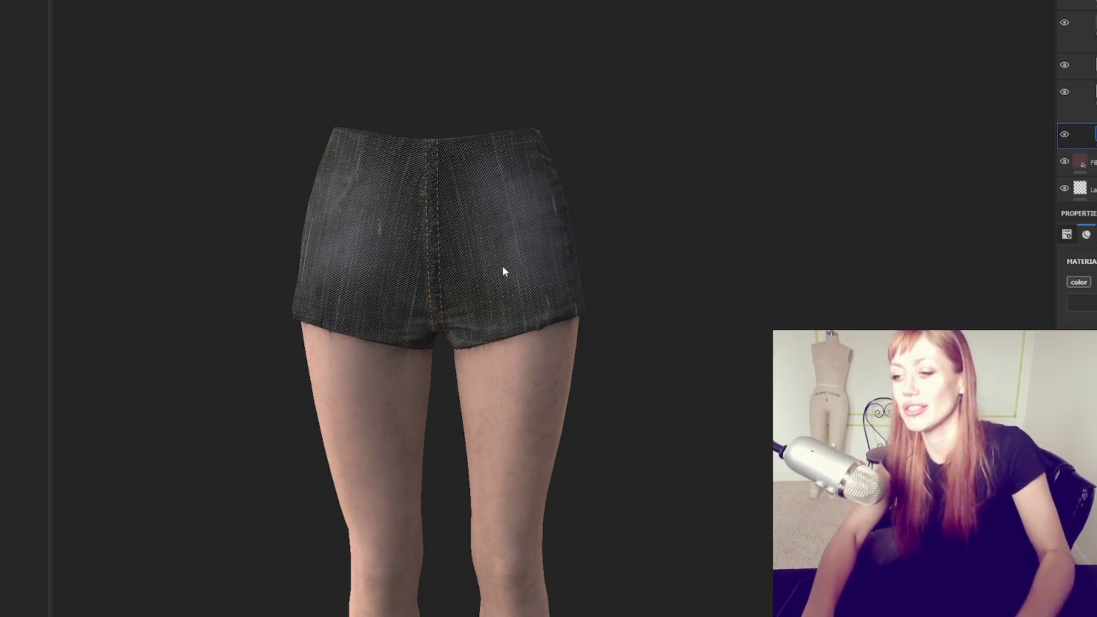
Orbit from the shorts' waistband around to the back and rotate the lighting around the model
scroll(502, 270, "up", 2)
left_click_drag(504, 247, 500, 371, "alt")
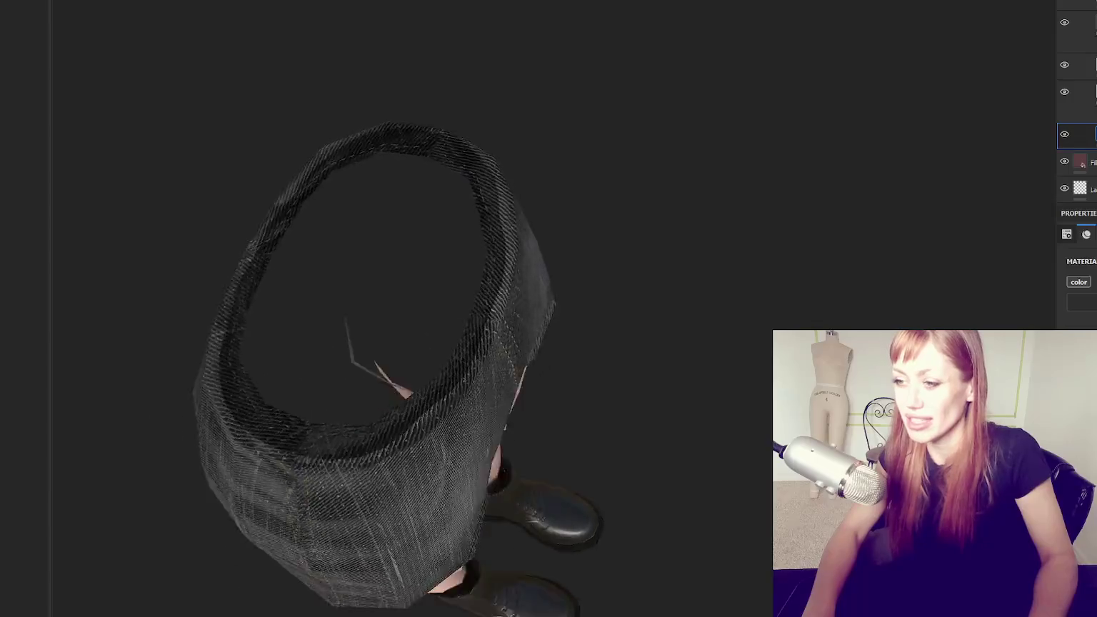
left_click_drag(351, 233, 421, 233, "alt")
right_click_drag(421, 232, 1028, 233, "alt")
left_click_drag(1028, 233, 738, 269, "alt")
mouse_move(738, 268)
right_mouse_down("alt")
mouse_move(555, 261)
mouse_move(587, 231)
right_mouse_up("alt")
scroll(550, 300, "down", 3)
scroll(535, 350, "up", 1)
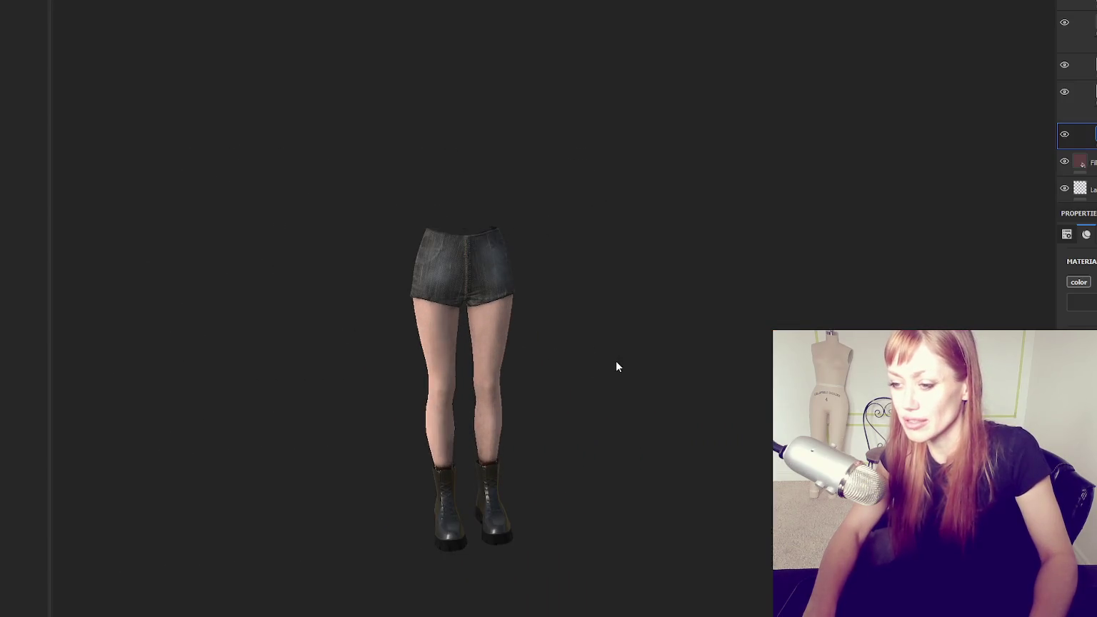
scroll(617, 367, "up", 1)
right_click_drag(617, 367, 495, 503, "shift")
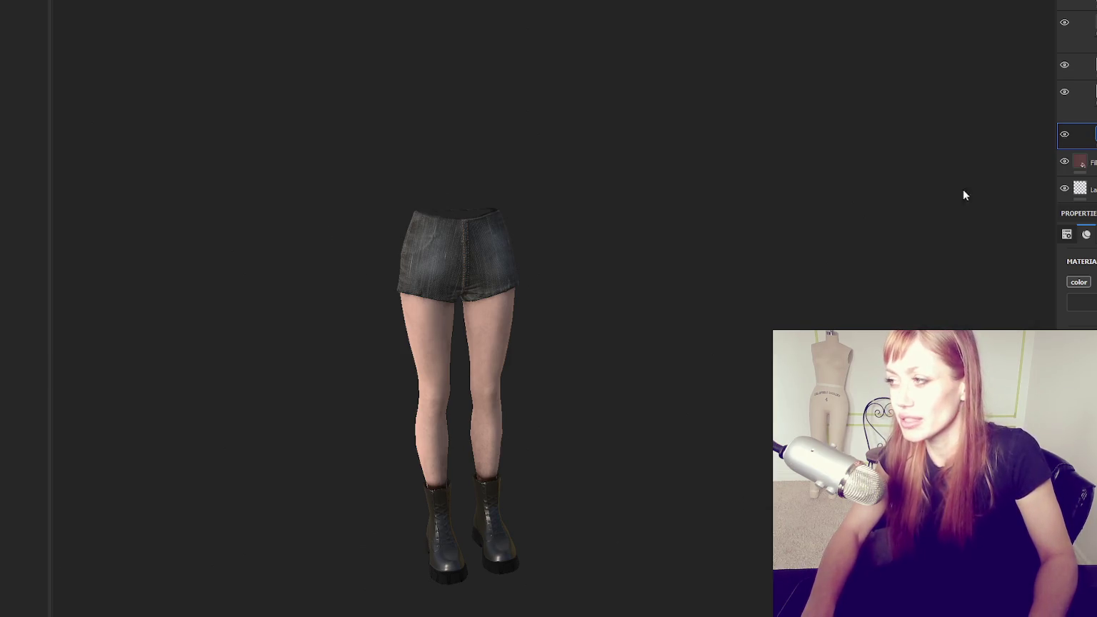
Open the Export Textures settings with Ctrl+Shift+E
key("ctrl")
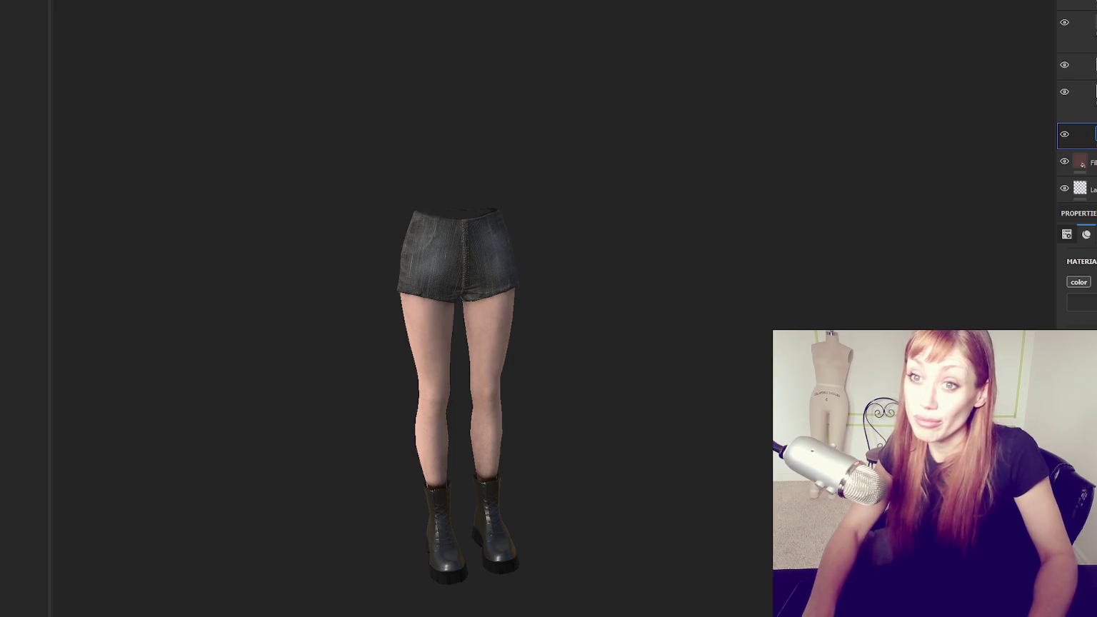
key("Escape")
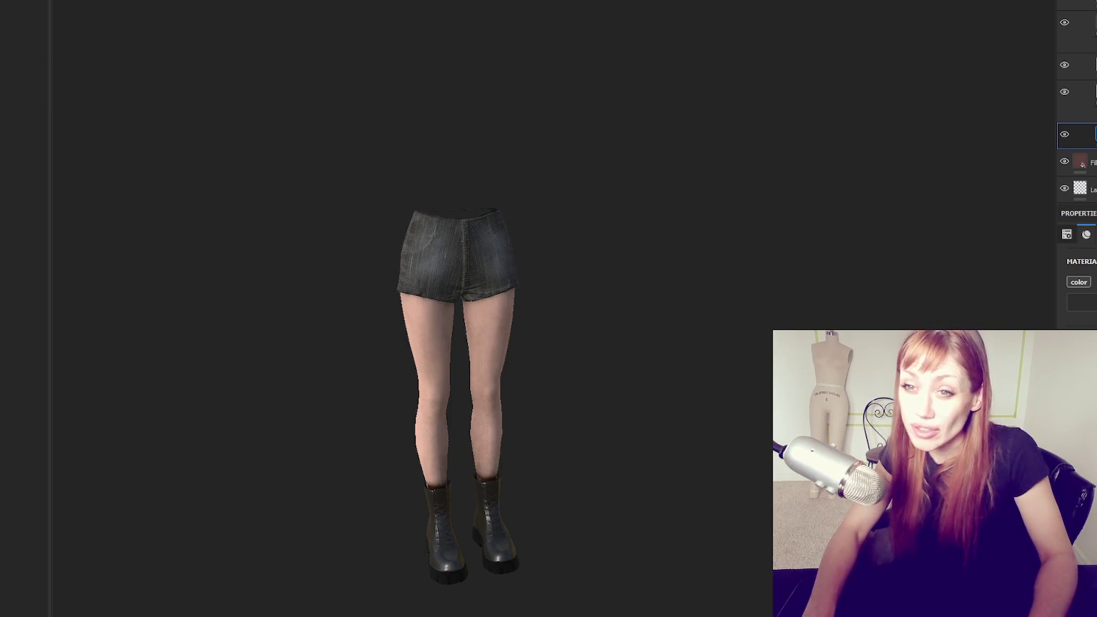
key("ctrl+shift+e")
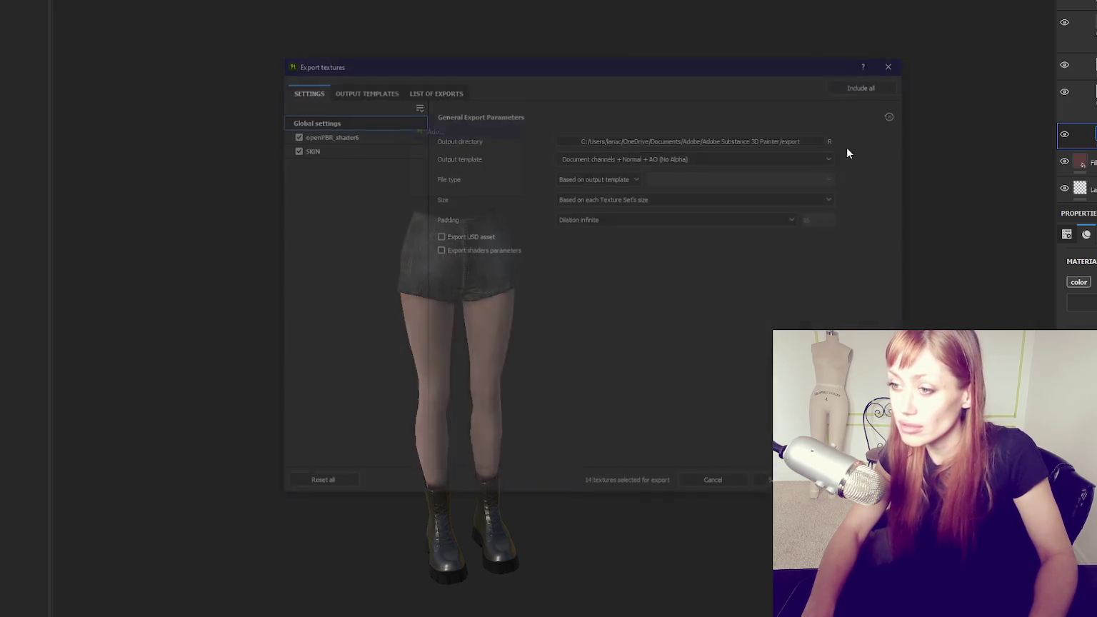
Export the textures at 2048 using the Unity HD Render Pipeline (Metallic Standard) template
left_click(729, 158)
scroll(718, 214, "down", 3)
scroll(723, 218, "up", 1)
left_click(725, 240)
left_click(614, 199)
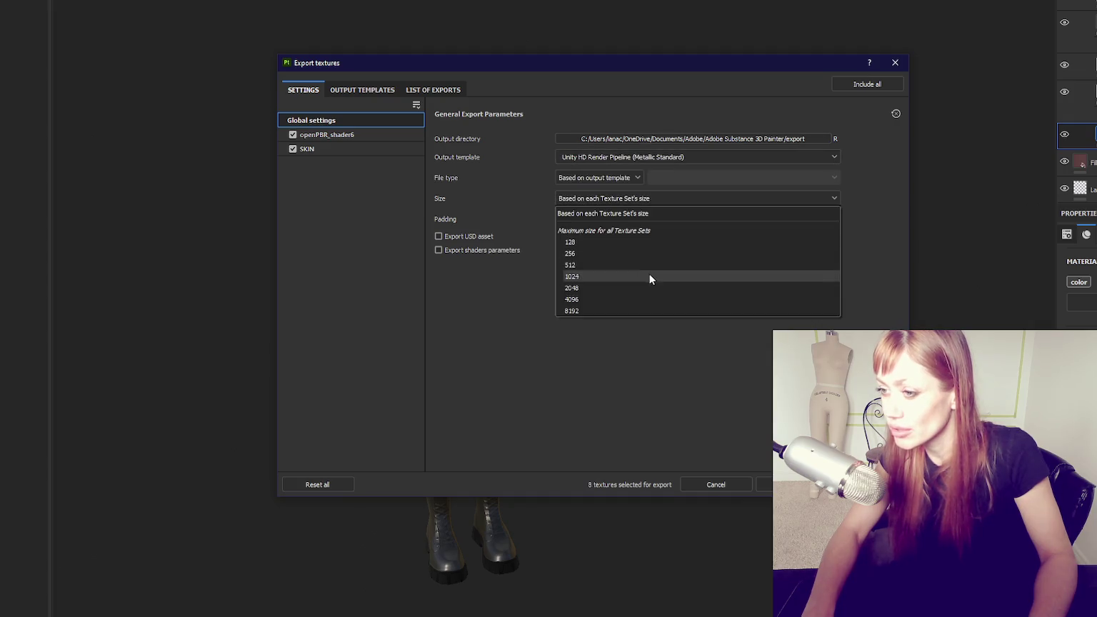
left_click(644, 287)
left_click(796, 484)
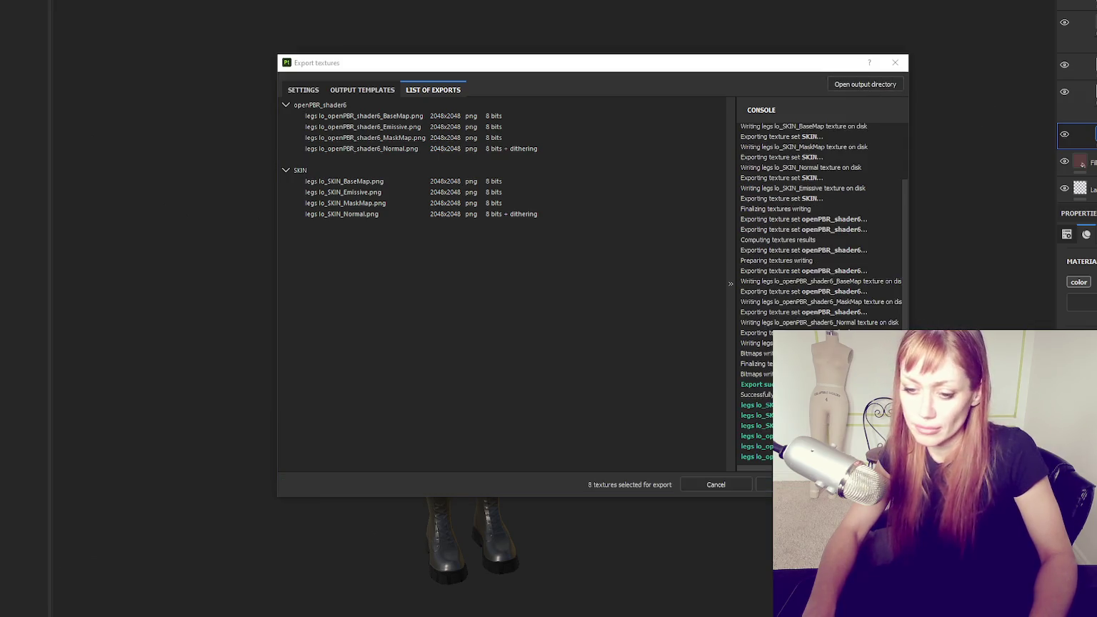
Switch back to Maya, clear the selection and orbit to a front view of the character
key("super")
key("Escape")
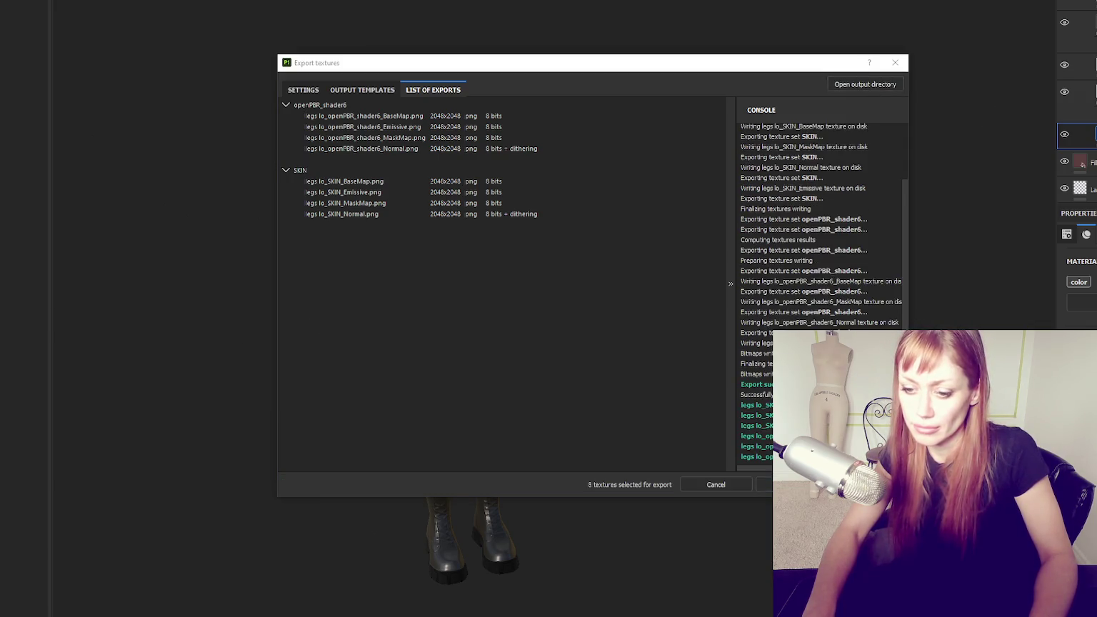
left_click(125, 605)
left_click(408, 307)
mouse_move(644, 269)
left_mouse_down("alt")
mouse_move(734, 416)
mouse_move(492, 406)
mouse_move(652, 318)
left_mouse_up("alt")
Select and hide the high-poly body
left_click(652, 317)
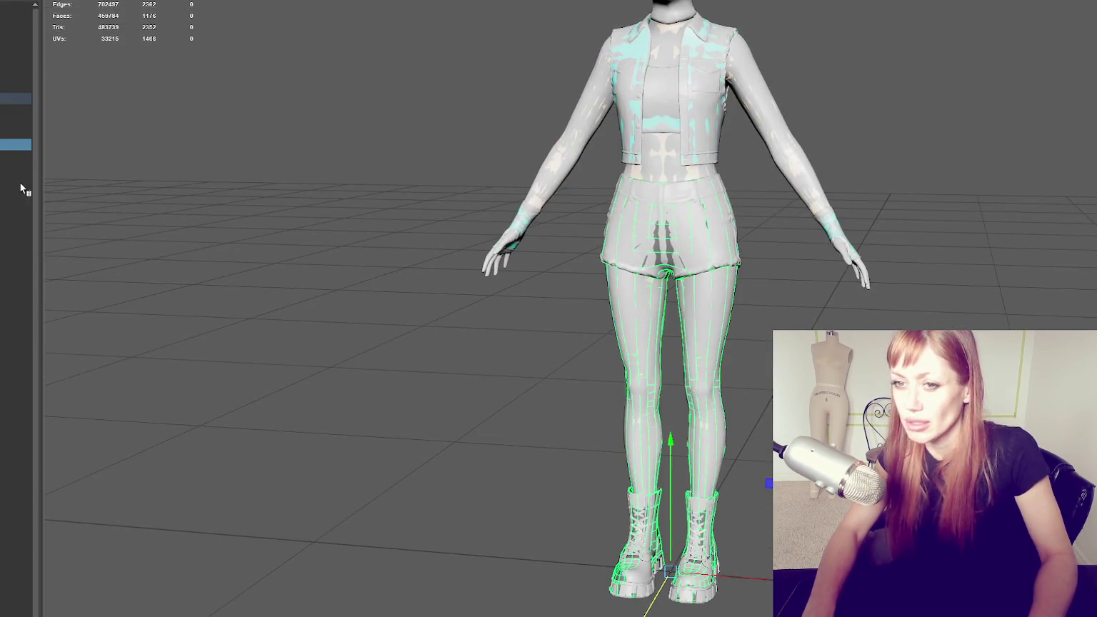
left_click(16, 58)
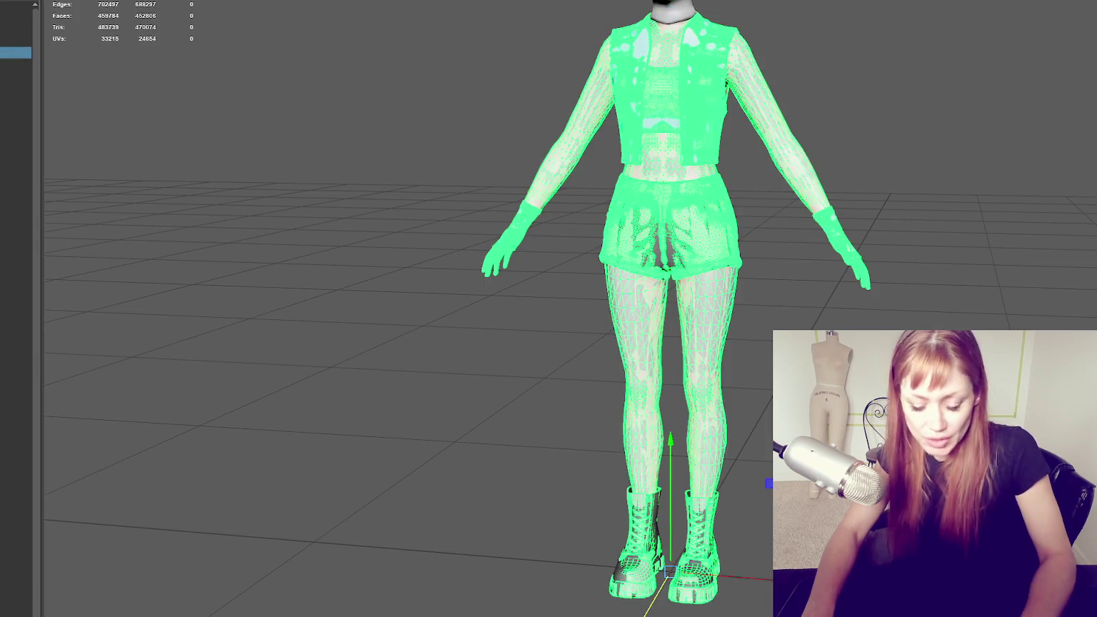
key("ctrl+h")
Group the jacket and shorts-legs outfit meshes with Ctrl+G, then clear the selection
left_click(786, 137)
left_click_drag(786, 198, 643, 193, "alt")
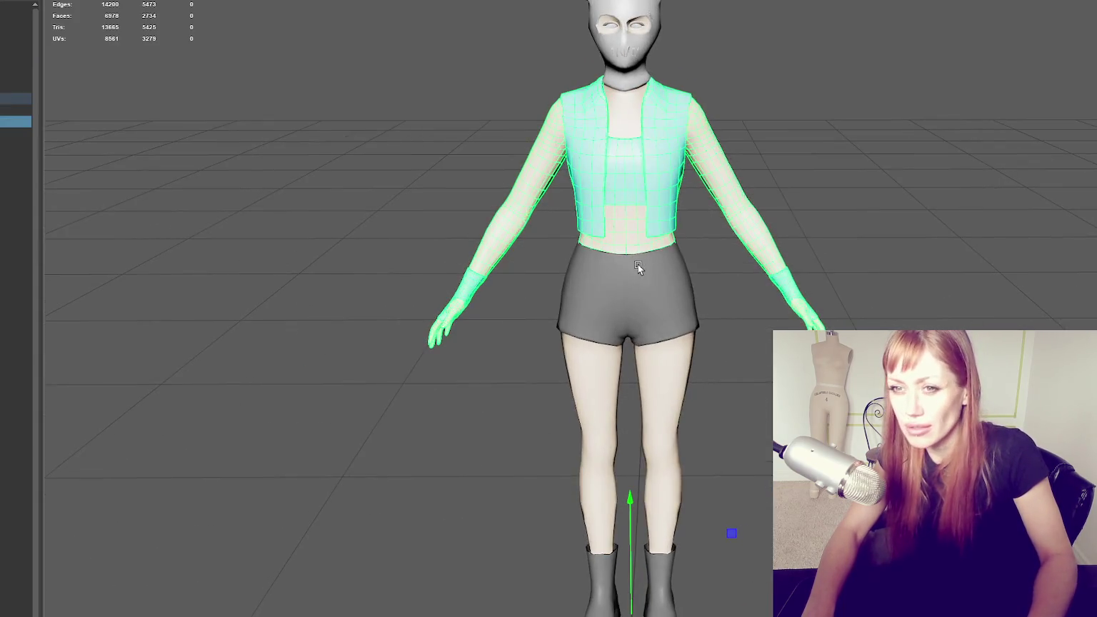
left_click(15, 145)
key("ctrl+g")
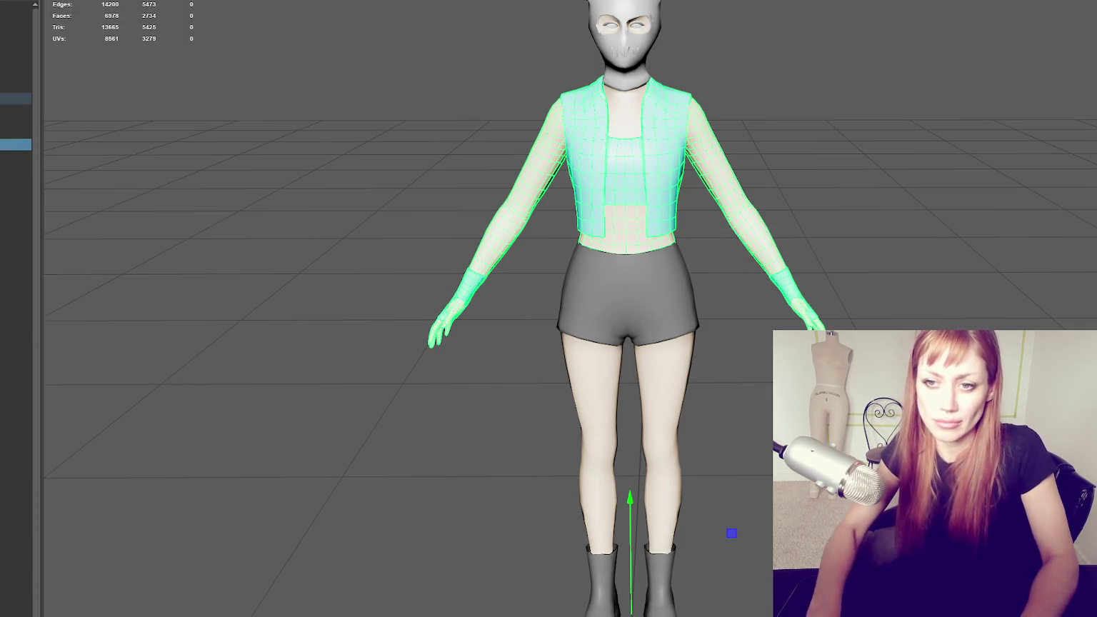
left_click(14, 133)
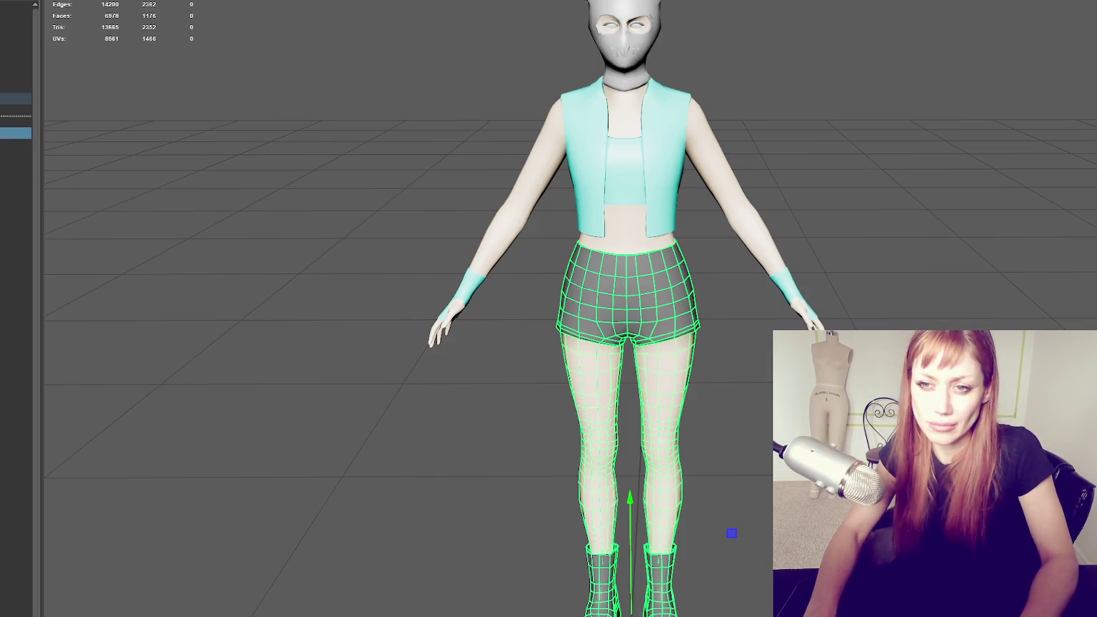
left_click(14, 144)
left_click(14, 122)
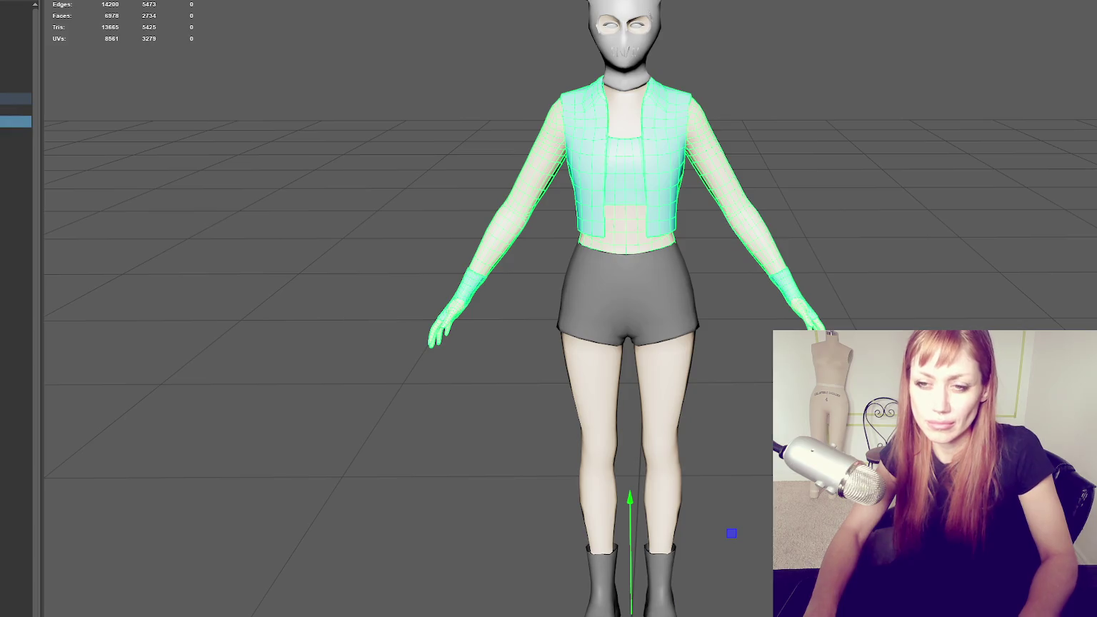
left_click(14, 145)
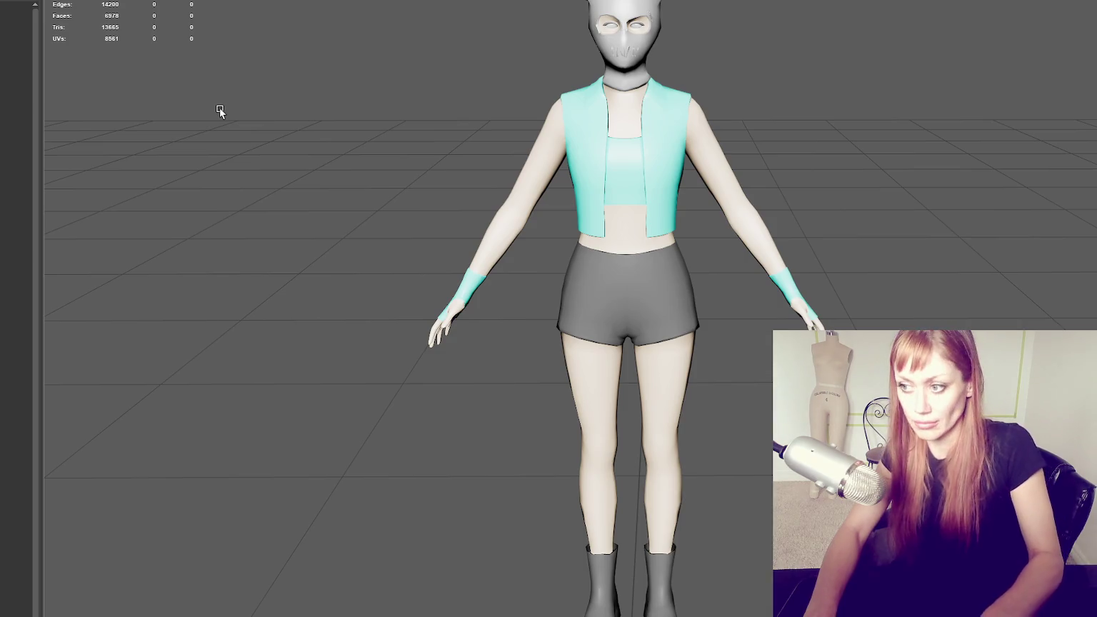
Switch to wireframe and select the arm joint, stepping down the chain toward the wrist
key("f")
key("4")
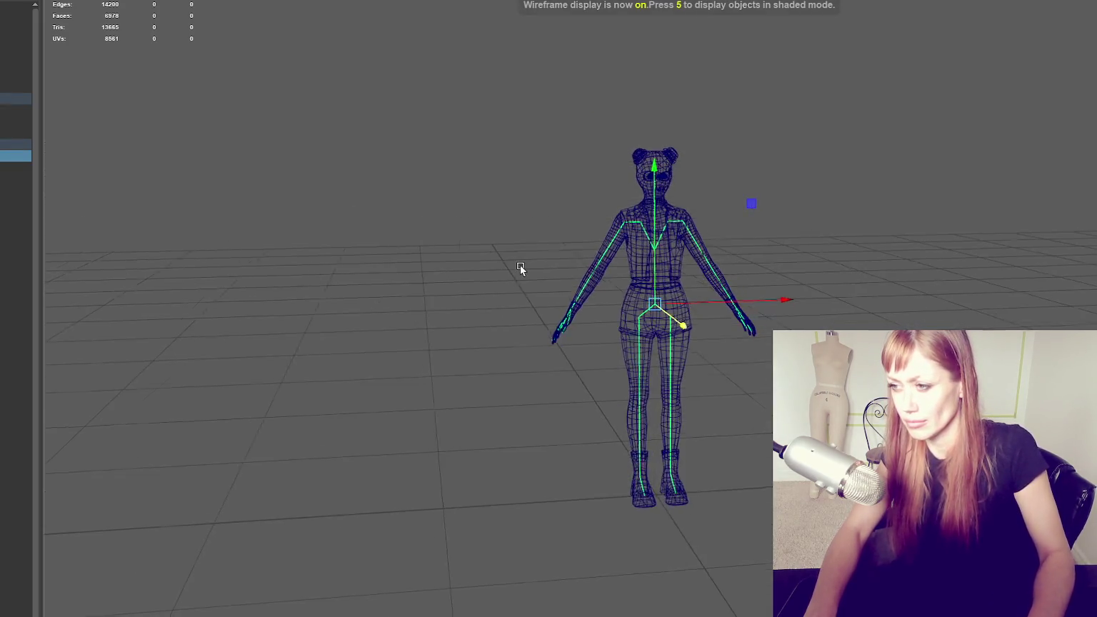
scroll(522, 262, "up", 5)
mouse_move(672, 262)
left_mouse_down("alt")
mouse_move(529, 264)
mouse_move(606, 300)
mouse_move(642, 286)
mouse_move(745, 310)
mouse_move(691, 289)
left_mouse_up("alt")
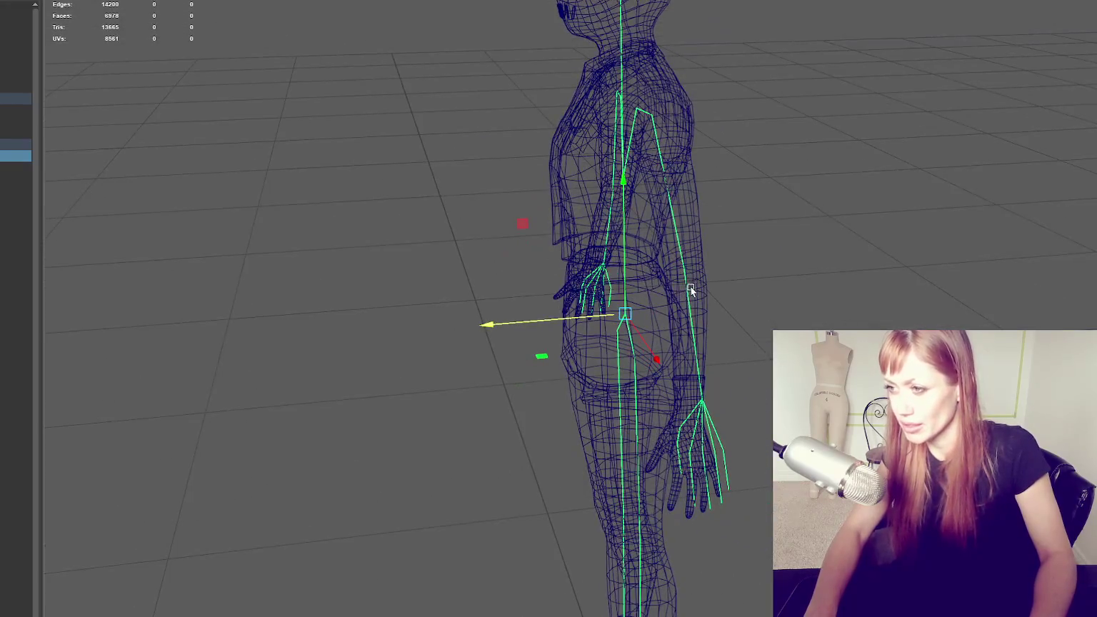
left_click(686, 295)
mouse_move(704, 337)
left_mouse_down("alt")
mouse_move(704, 393)
mouse_move(701, 312)
left_mouse_up("alt")
key("e")
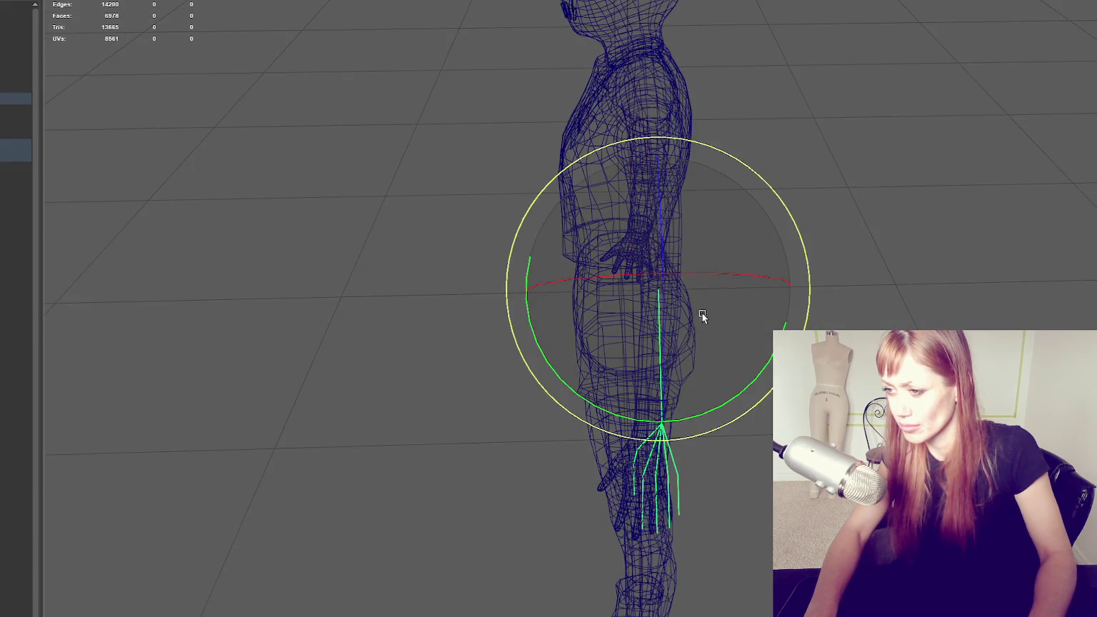
mouse_move(717, 399)
left_mouse_down("alt")
mouse_move(806, 251)
mouse_move(787, 237)
left_mouse_up("alt")
key("w")
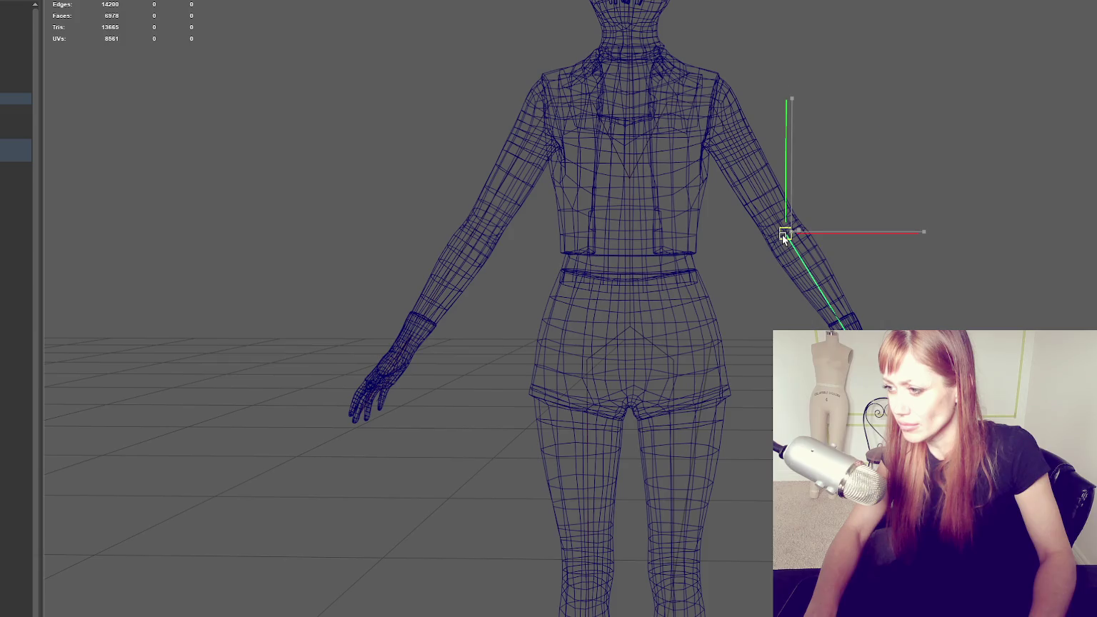
key("Down")
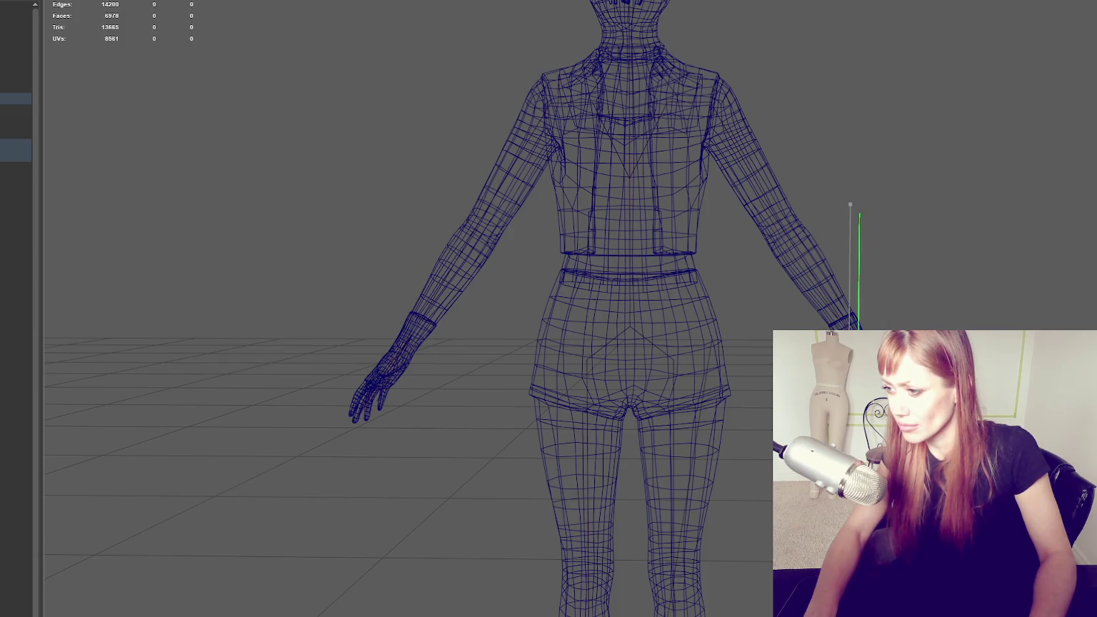
Select the wrist joint and rotate it so the finger bones follow the hand mesh
left_click(672, 182)
mouse_move(672, 183)
left_mouse_down("alt")
mouse_move(552, 242)
mouse_move(744, 262)
left_mouse_up("alt")
mouse_move(744, 262)
middle_mouse_down("alt")
mouse_move(744, 56)
mouse_move(741, 291)
middle_mouse_up("alt")
mouse_move(742, 291)
left_mouse_down("alt")
mouse_move(686, 310)
mouse_move(752, 327)
left_mouse_up("alt")
scroll(752, 327, "up", 2)
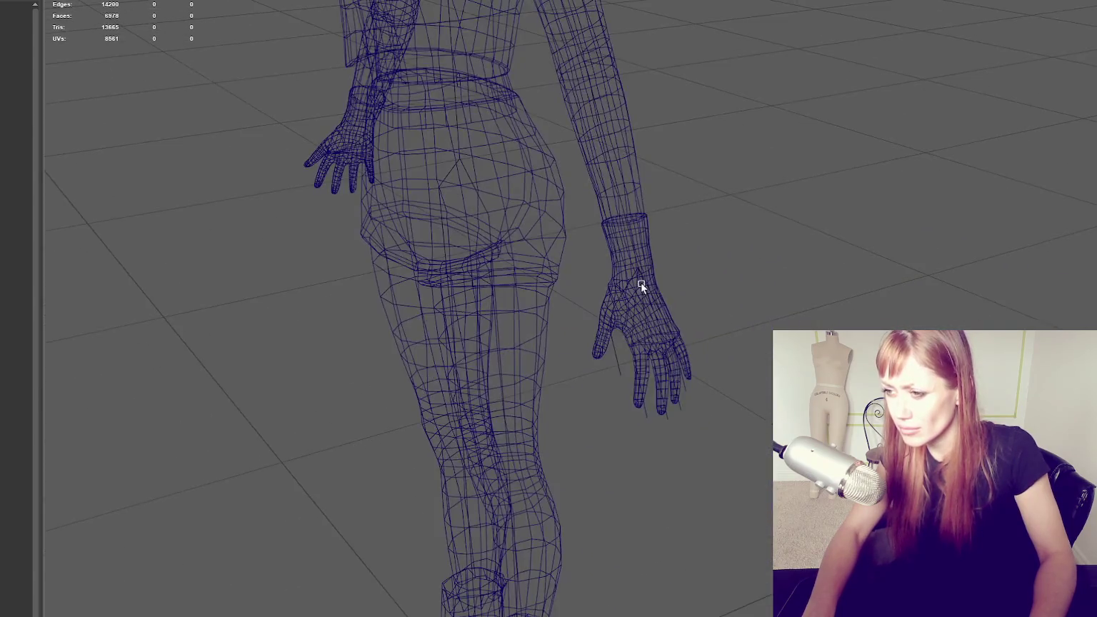
left_click(641, 282)
scroll(642, 282, "up", 3)
left_click(618, 244)
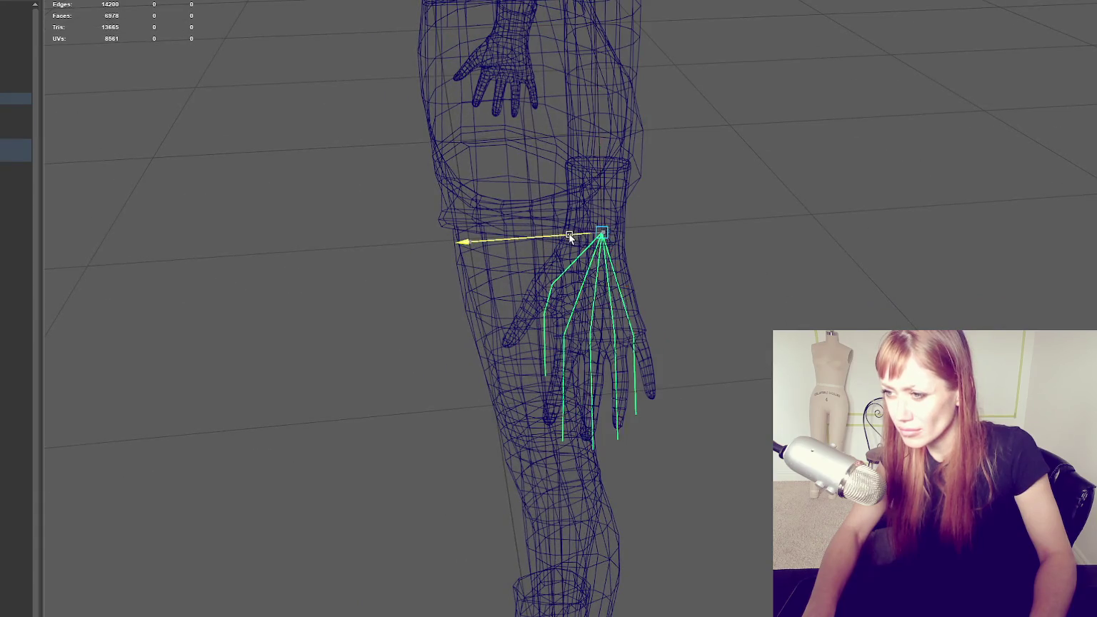
mouse_move(606, 231)
left_mouse_down("alt")
mouse_move(655, 312)
mouse_move(673, 321)
left_mouse_up("alt")
key("e")
key("q")
Nudge a finger joint slightly left, then frame the hand and select the whole hand skeleton
left_click(624, 332)
key("w")
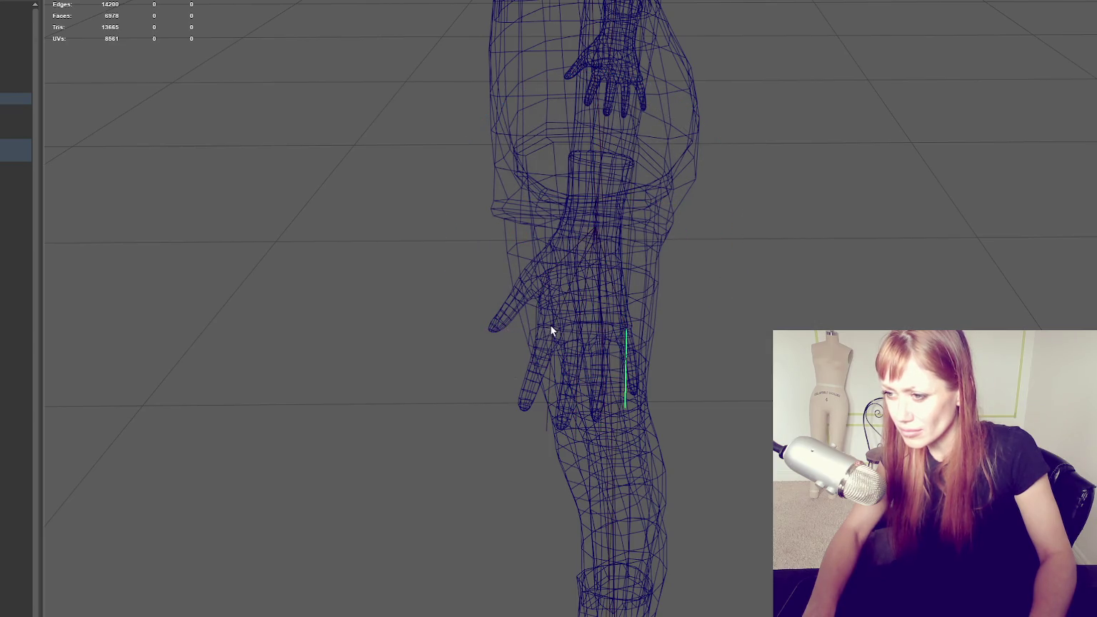
left_click_drag(533, 330, 527, 330)
left_click(571, 340)
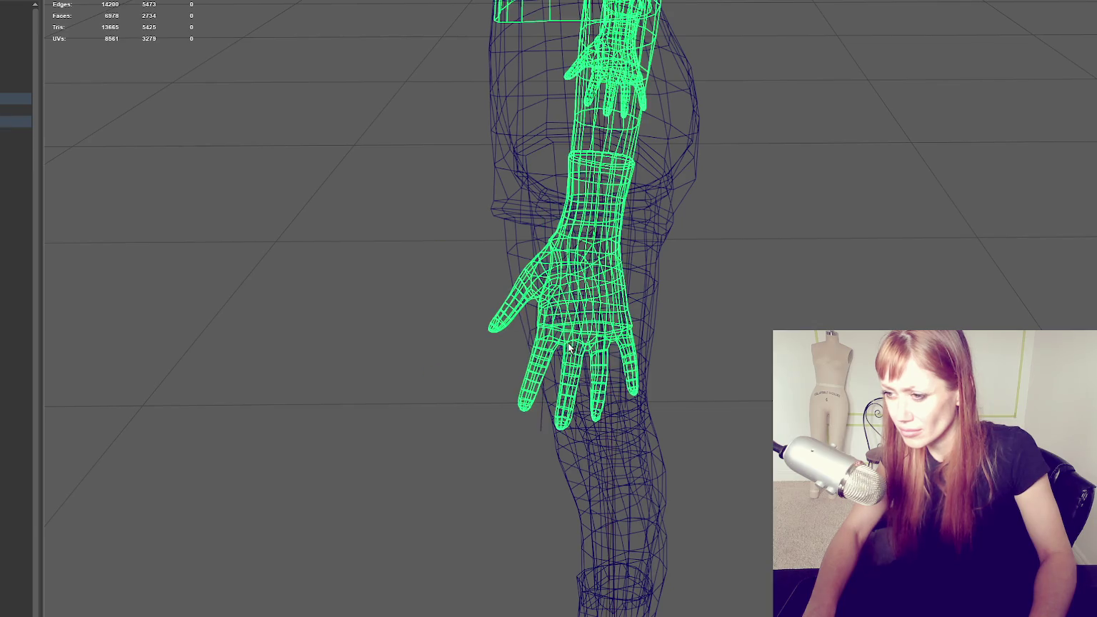
key("f")
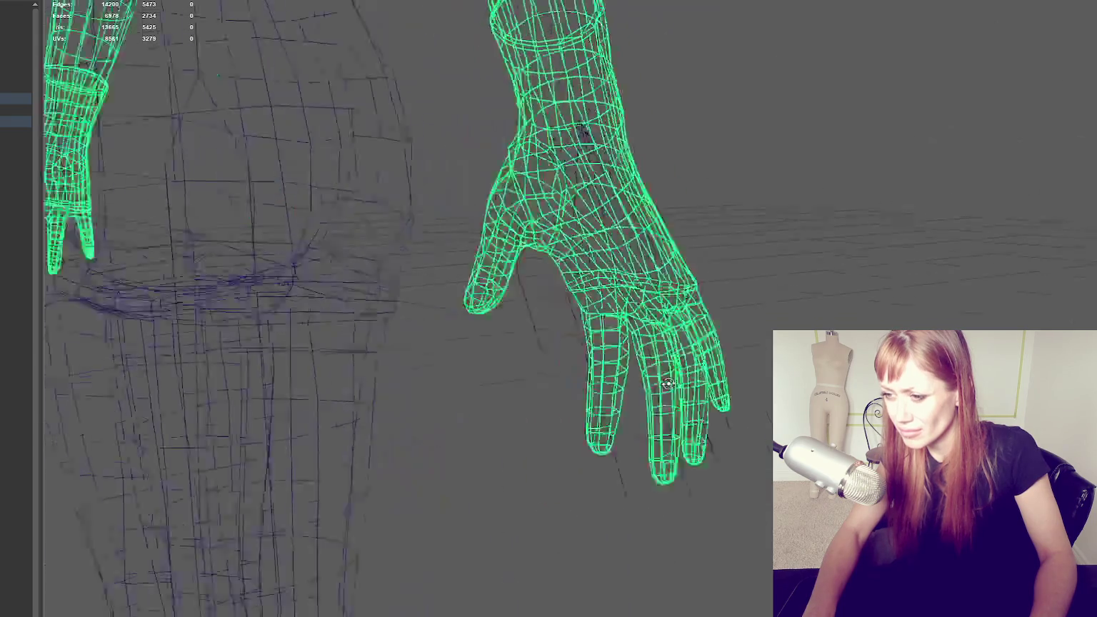
left_click_drag(639, 387, 696, 437, "alt")
left_click(733, 501)
left_click_drag(733, 500, 707, 493, "alt")
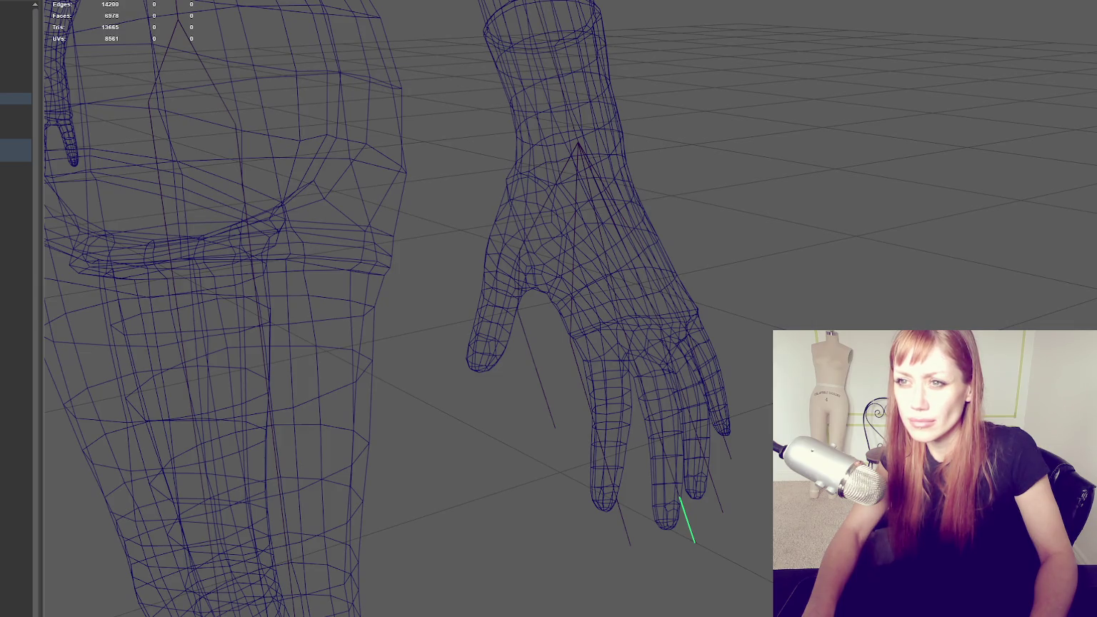
key("Up")
Frame the hand joints and move one finger joint slightly left and down toward its finger
key("f")
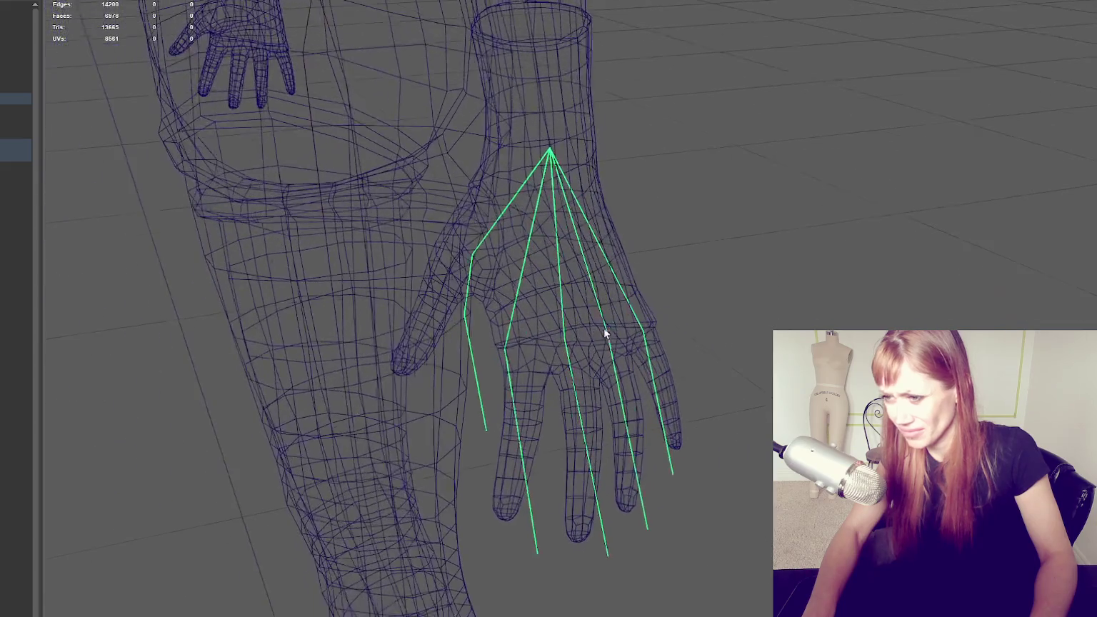
left_click_drag(569, 347, 504, 342, "alt")
left_click(528, 346)
key("w")
mouse_move(480, 305)
left_mouse_down()
mouse_move(465, 314)
mouse_move(564, 328)
mouse_move(541, 284)
mouse_move(687, 307)
left_mouse_up()
key("Up")
key("Down")
Slide the knuckle joint left into the finger, then back to the right
mouse_move(628, 325)
left_mouse_down("alt")
mouse_move(680, 326)
mouse_move(717, 265)
mouse_move(733, 187)
mouse_move(705, 213)
mouse_move(629, 234)
mouse_move(681, 255)
mouse_move(489, 327)
mouse_move(496, 336)
mouse_move(483, 310)
mouse_move(550, 276)
mouse_move(576, 296)
mouse_move(492, 267)
mouse_move(426, 287)
mouse_move(741, 375)
mouse_move(821, 239)
mouse_move(864, 227)
mouse_move(928, 247)
mouse_move(847, 282)
mouse_move(760, 243)
mouse_move(759, 269)
mouse_move(816, 284)
left_mouse_up("alt")
mouse_move(481, 362)
left_mouse_down("alt")
mouse_move(472, 319)
mouse_move(567, 361)
mouse_move(586, 352)
mouse_move(567, 384)
left_mouse_up("alt")
middle_click_drag(567, 384, 540, 383)
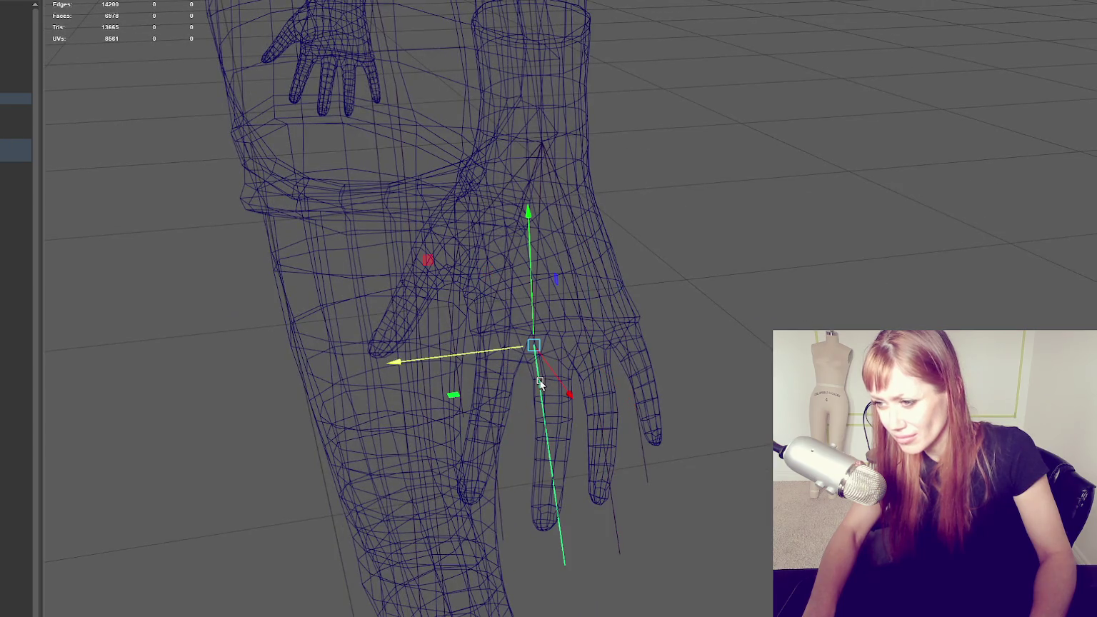
mouse_move(512, 350)
left_mouse_down()
mouse_move(690, 290)
mouse_move(749, 288)
mouse_move(895, 317)
mouse_move(712, 394)
mouse_move(688, 382)
left_mouse_up()
Select another finger joint and restrict its move to the depth axis
mouse_move(487, 350)
left_mouse_down("alt")
mouse_move(490, 304)
mouse_move(453, 286)
mouse_move(564, 310)
mouse_move(450, 338)
mouse_move(502, 343)
mouse_move(595, 421)
left_mouse_up("alt")
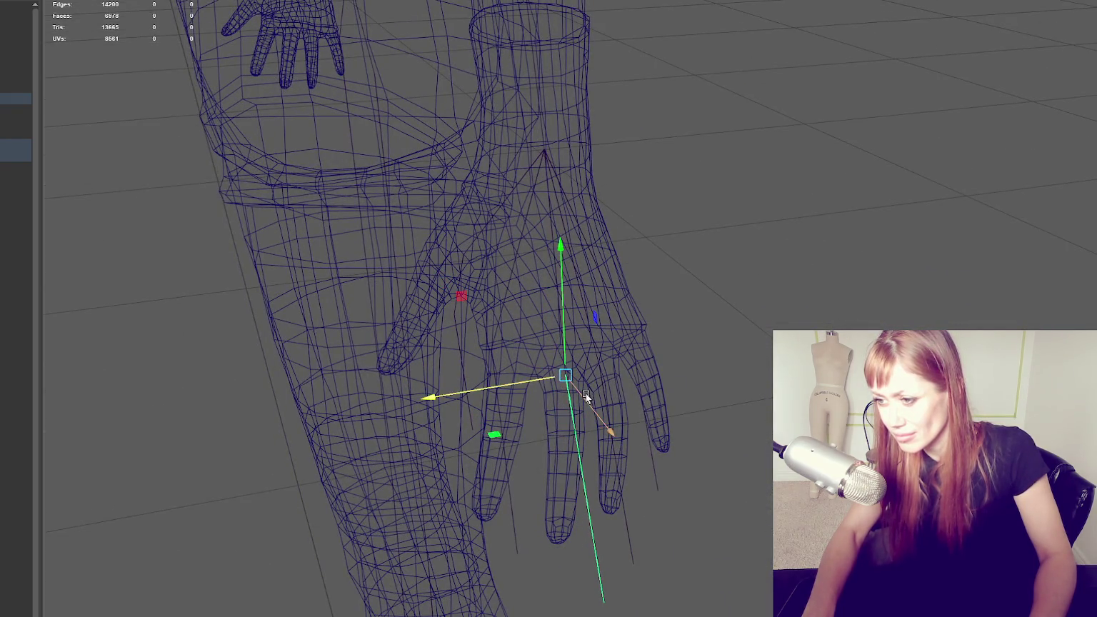
left_click_drag(536, 370, 533, 358, "alt")
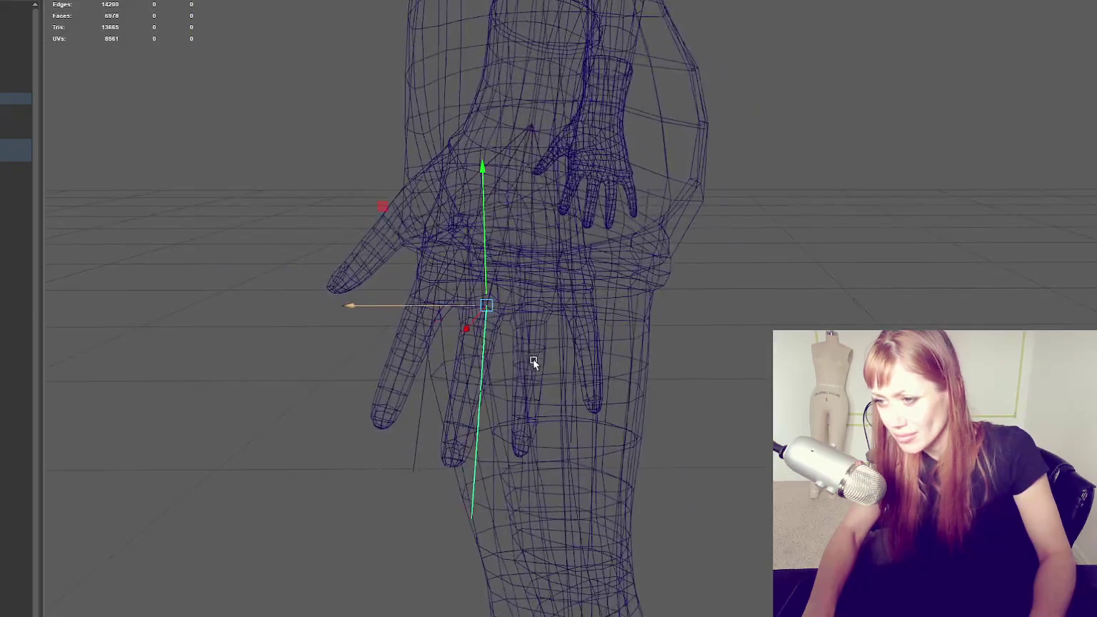
mouse_move(416, 310)
left_mouse_down("alt")
mouse_move(517, 324)
mouse_move(464, 316)
mouse_move(483, 313)
mouse_move(506, 336)
mouse_move(444, 302)
mouse_move(485, 321)
mouse_move(796, 274)
left_mouse_up("alt")
mouse_move(811, 202)
left_mouse_down("alt")
mouse_move(845, 195)
mouse_move(857, 228)
mouse_move(447, 335)
mouse_move(507, 342)
mouse_move(409, 335)
mouse_move(547, 292)
mouse_move(612, 306)
mouse_move(566, 330)
mouse_move(561, 309)
mouse_move(714, 303)
left_mouse_up("alt")
left_click(566, 329)
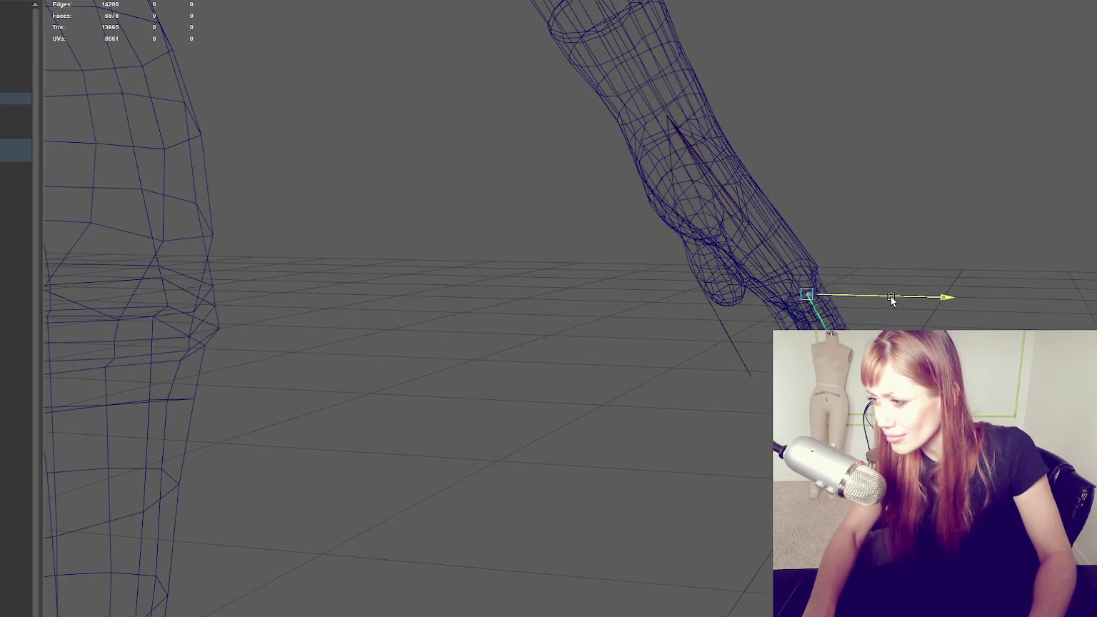
mouse_move(909, 304)
left_mouse_down("alt")
mouse_move(750, 314)
mouse_move(800, 327)
left_mouse_up("alt")
left_click(454, 365)
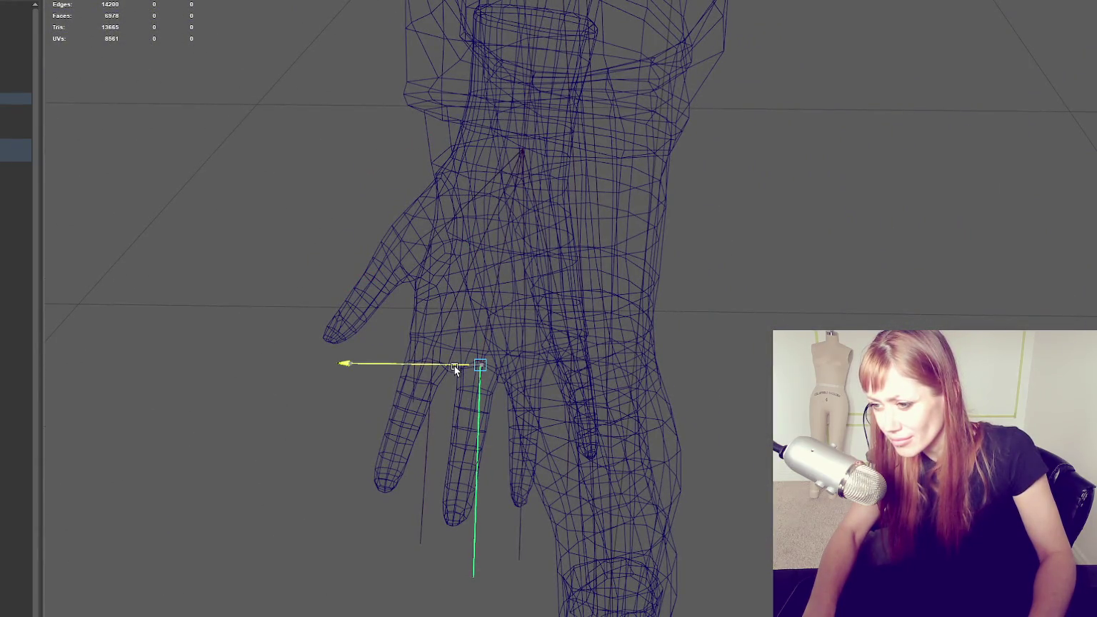
Move the finger joint into the little finger of the wireframe hand, checking it from several angles
middle_click_drag(455, 485, 464, 490)
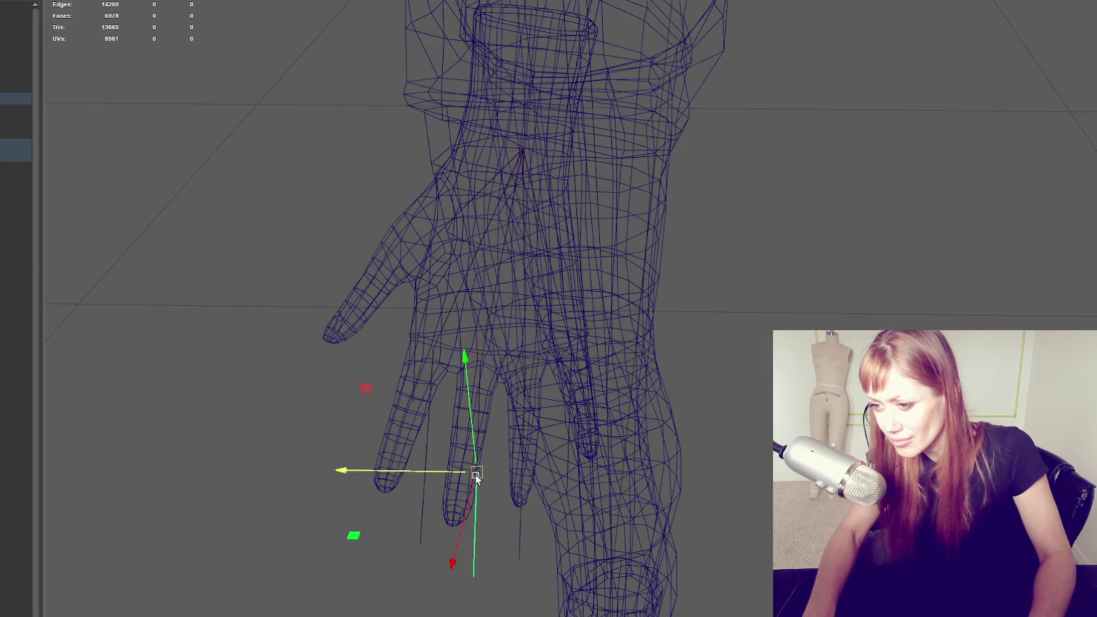
mouse_move(468, 446)
left_mouse_down("alt")
mouse_move(520, 414)
mouse_move(588, 290)
mouse_move(591, 312)
mouse_move(523, 344)
mouse_move(558, 353)
mouse_move(516, 369)
mouse_move(464, 359)
mouse_move(484, 343)
mouse_move(642, 369)
left_mouse_up("alt")
mouse_move(509, 428)
left_mouse_down("alt")
mouse_move(552, 385)
mouse_move(469, 379)
mouse_move(570, 352)
mouse_move(651, 353)
mouse_move(629, 343)
mouse_move(552, 360)
mouse_move(502, 330)
left_mouse_up("alt")
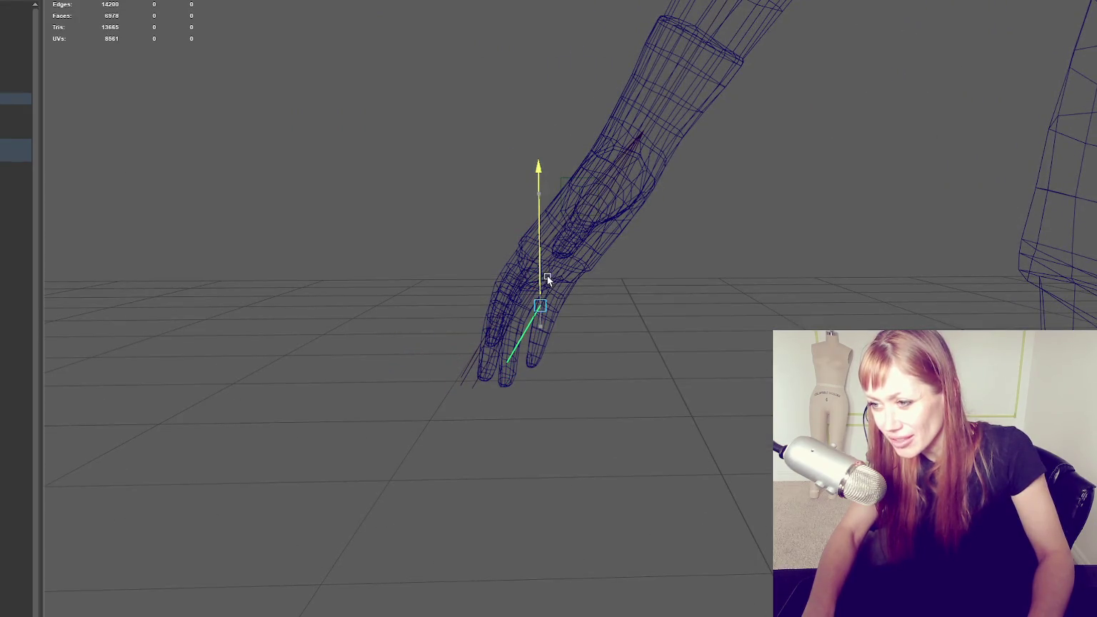
mouse_move(502, 306)
left_mouse_down("alt")
mouse_move(663, 340)
mouse_move(584, 364)
mouse_move(573, 384)
mouse_move(497, 367)
mouse_move(683, 371)
mouse_move(488, 340)
mouse_move(587, 378)
left_mouse_up("alt")
mouse_move(482, 402)
left_mouse_down("alt")
mouse_move(544, 404)
mouse_move(534, 357)
mouse_move(547, 368)
mouse_move(497, 321)
left_mouse_up("alt")
left_click(521, 330)
Select joints on the hand's fingers, switching between the Rotate and Move tools
left_click(531, 342)
right_click_drag(531, 343, 602, 345, "alt")
key("e")
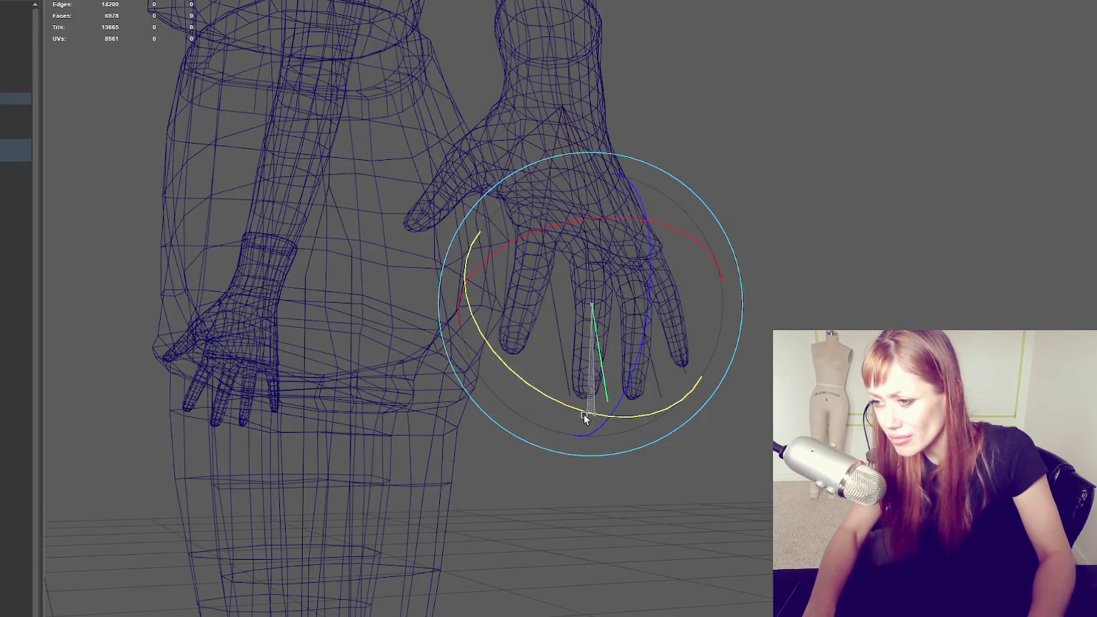
left_click(725, 454)
left_click(610, 391)
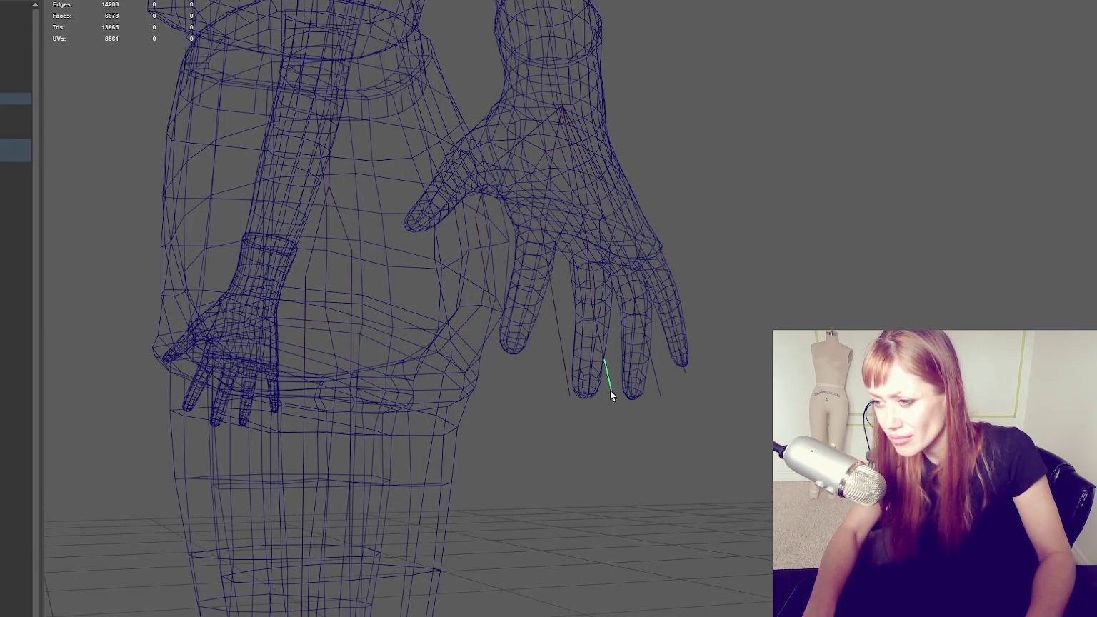
key("w")
mouse_move(590, 362)
left_mouse_down("alt")
mouse_move(552, 380)
mouse_move(563, 392)
mouse_move(466, 389)
mouse_move(532, 385)
mouse_move(512, 358)
left_mouse_up("alt")
left_click(500, 421)
left_click(502, 367)
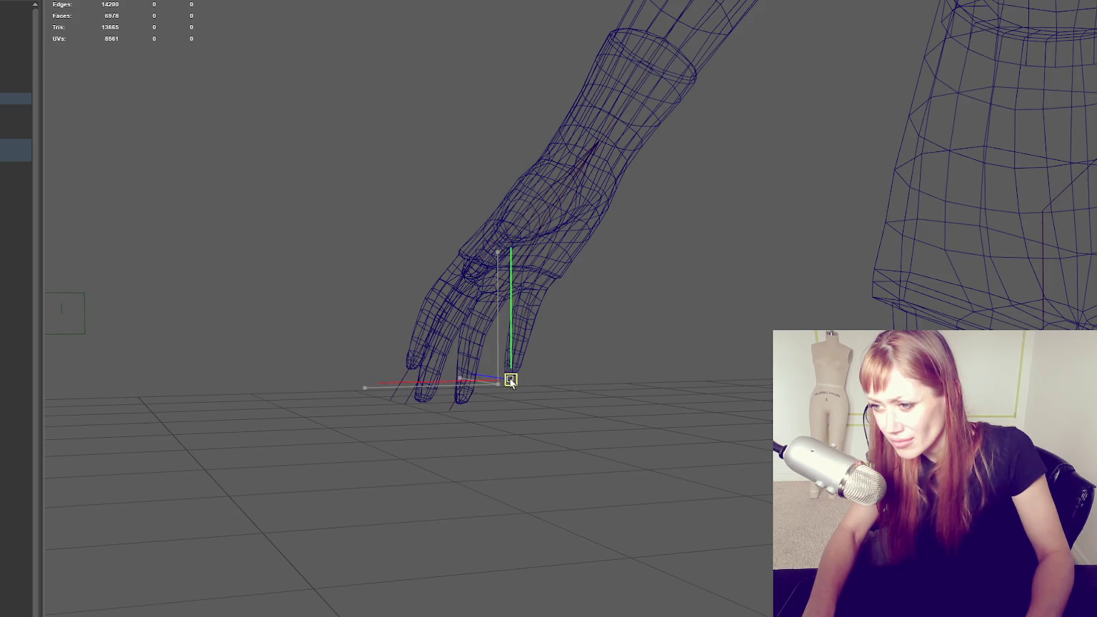
left_click_drag(586, 376, 449, 363, "alt")
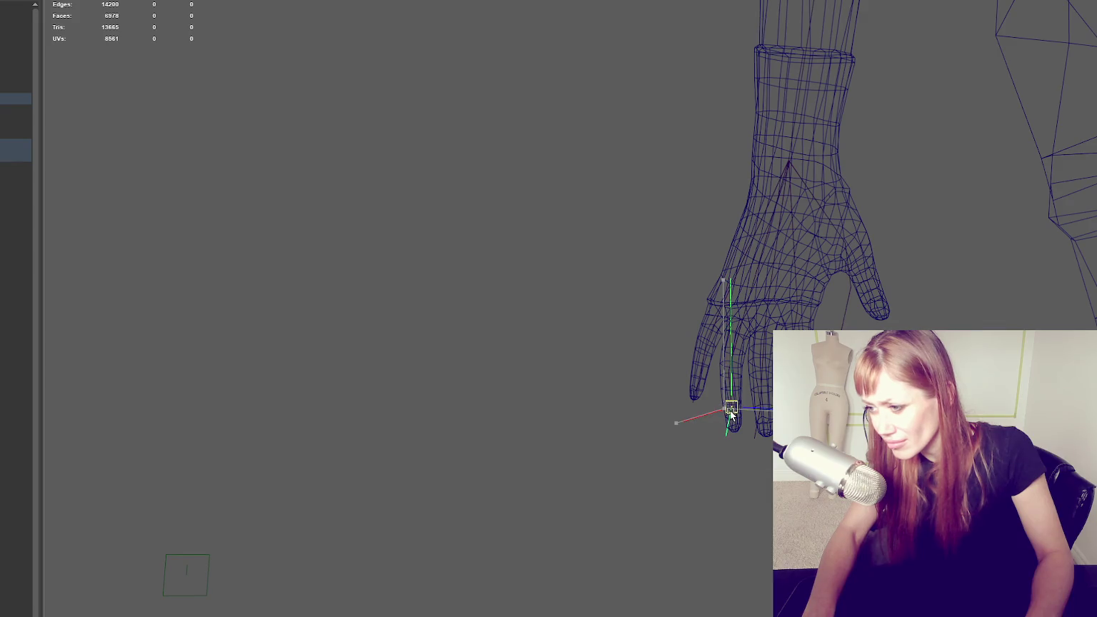
left_click(762, 414)
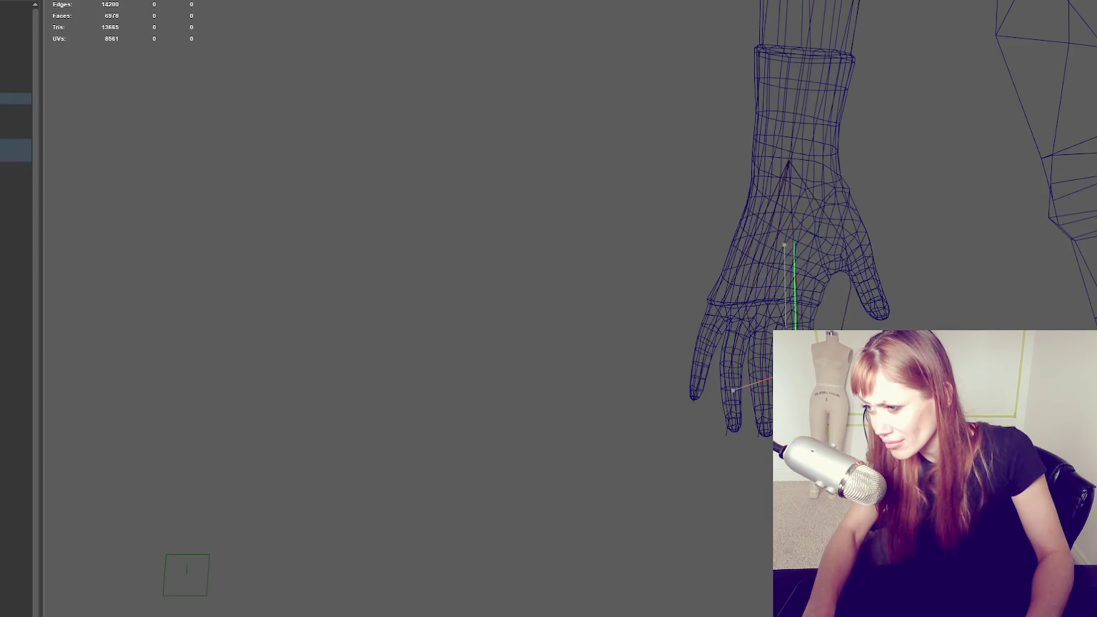
Select the thumb joint and shift it into the wireframe thumb
left_click(845, 286)
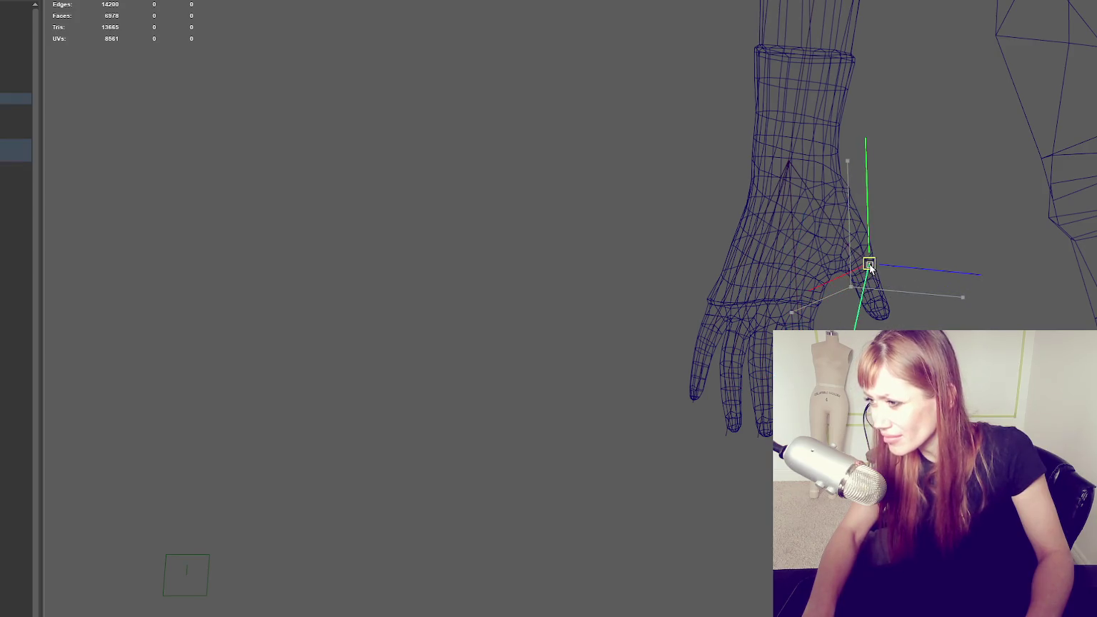
mouse_move(862, 262)
left_mouse_down("alt")
mouse_move(976, 293)
mouse_move(921, 316)
left_mouse_up("alt")
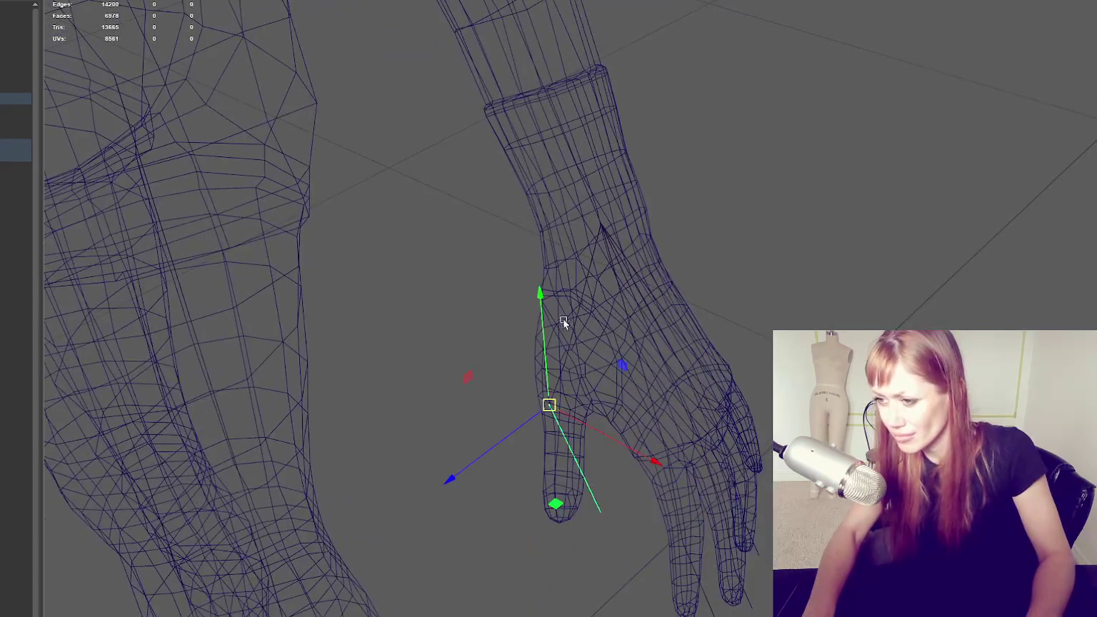
left_click(568, 361)
left_click(564, 364)
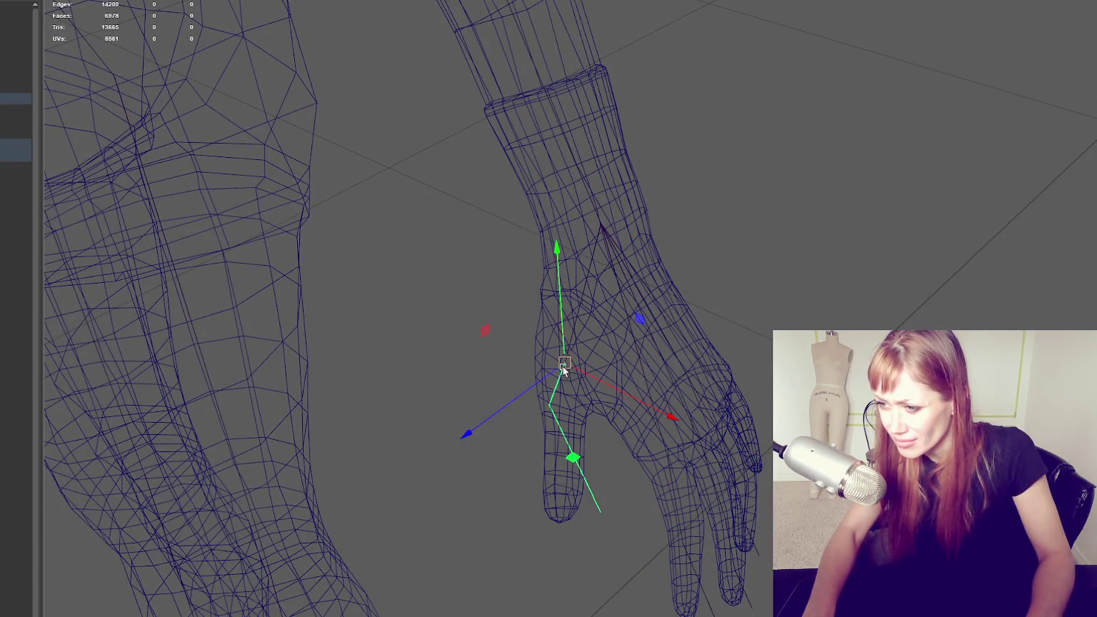
mouse_move(588, 348)
left_mouse_down("alt")
mouse_move(560, 319)
mouse_move(576, 323)
left_mouse_up("alt")
left_click(560, 317)
Nudge the fingertip joint and slide the finger joints down into the outer finger
mouse_move(713, 326)
left_mouse_down("alt")
mouse_move(588, 314)
mouse_move(795, 289)
mouse_move(754, 330)
left_mouse_up("alt")
mouse_move(899, 247)
left_mouse_down("alt")
mouse_move(762, 294)
mouse_move(691, 298)
mouse_move(750, 271)
left_mouse_up("alt")
right_click_drag(753, 270, 893, 245, "alt")
left_click_drag(894, 245, 862, 255, "alt")
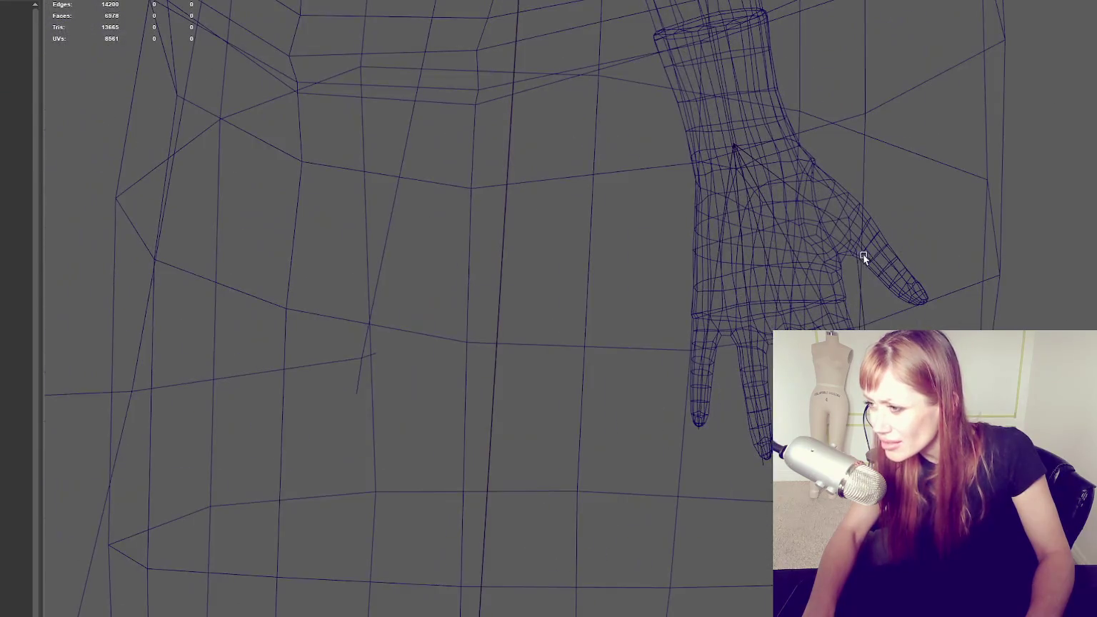
key("w")
mouse_move(866, 298)
left_mouse_down()
mouse_move(888, 269)
mouse_move(714, 298)
left_mouse_up()
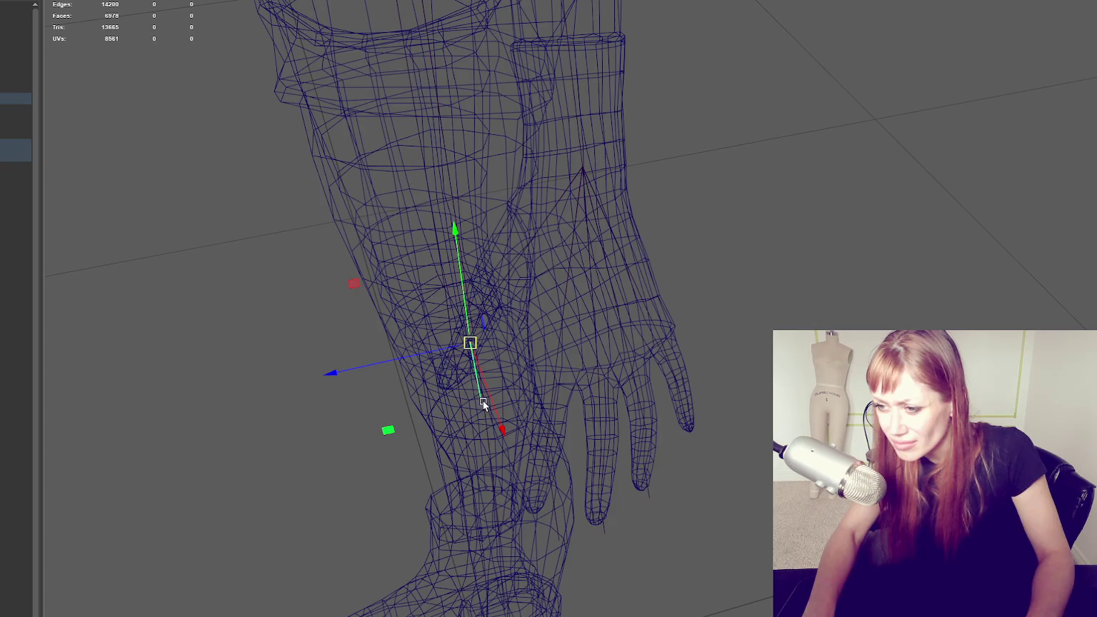
mouse_move(482, 413)
left_mouse_down("alt")
mouse_move(534, 412)
mouse_move(502, 412)
mouse_move(684, 352)
mouse_move(627, 362)
mouse_move(571, 269)
left_mouse_up("alt")
left_click(570, 267)
middle_click_drag(576, 269, 576, 299)
Reselect the fingertip joint after an undo and move it into place at the fingertip
mouse_move(576, 299)
left_mouse_down("alt")
mouse_move(560, 307)
mouse_move(578, 325)
mouse_move(543, 314)
mouse_move(551, 366)
left_mouse_up("alt")
left_click(561, 521)
key("ctrl+z")
left_click(561, 480)
middle_click_drag(561, 479, 550, 484)
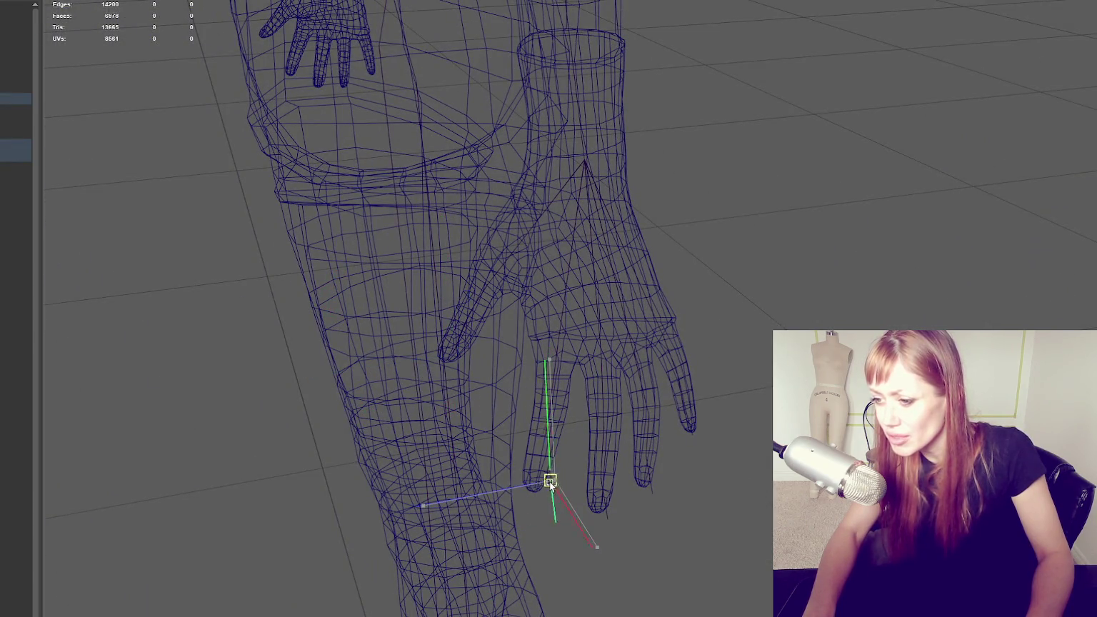
mouse_move(550, 482)
left_mouse_down("alt")
mouse_move(556, 427)
mouse_move(634, 430)
mouse_move(664, 457)
left_mouse_up("alt")
mouse_move(768, 419)
left_mouse_down("alt")
mouse_move(756, 450)
mouse_move(694, 408)
mouse_move(498, 405)
mouse_move(439, 429)
mouse_move(436, 416)
mouse_move(509, 362)
mouse_move(511, 391)
mouse_move(545, 392)
mouse_move(532, 391)
left_mouse_up("alt")
Shift the fingertip joint left and reselect the finger's joints to check their alignment
left_click(478, 440)
left_click(489, 429)
left_click(509, 382)
left_click(511, 391)
left_click(480, 382)
left_click(483, 431)
left_click(474, 415)
mouse_move(474, 415)
left_mouse_down("alt")
mouse_move(509, 391)
mouse_move(658, 377)
mouse_move(676, 392)
mouse_move(759, 389)
mouse_move(759, 307)
mouse_move(802, 367)
left_mouse_up("alt")
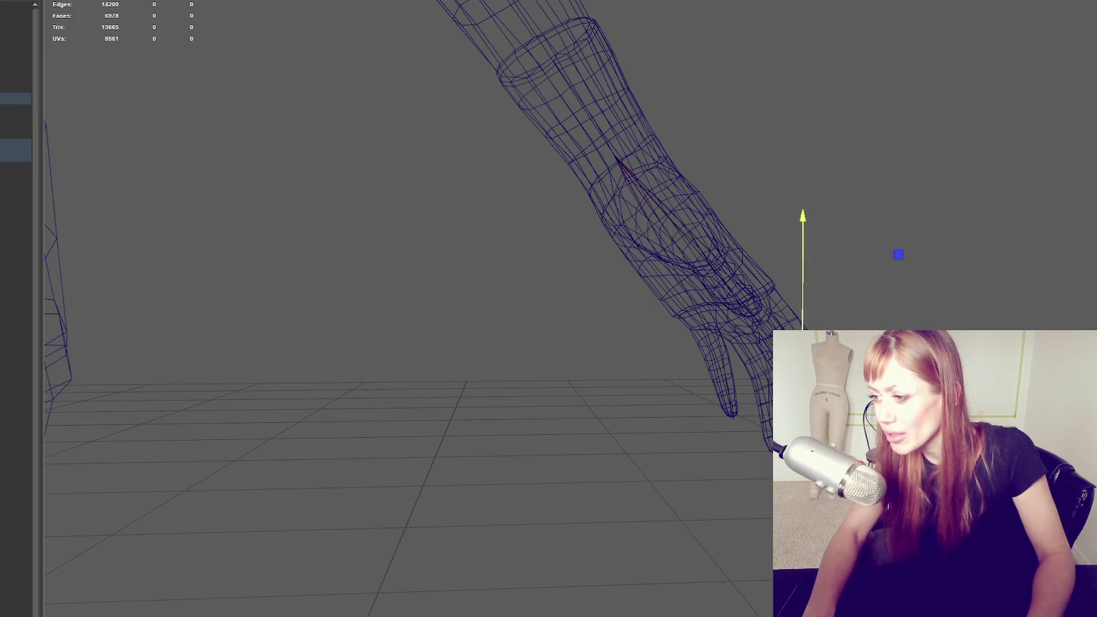
Nudge the selected finger joint slightly sideways into the finger
left_click_drag(802, 367, 628, 400, "alt")
left_click_drag(514, 300, 513, 340, "alt")
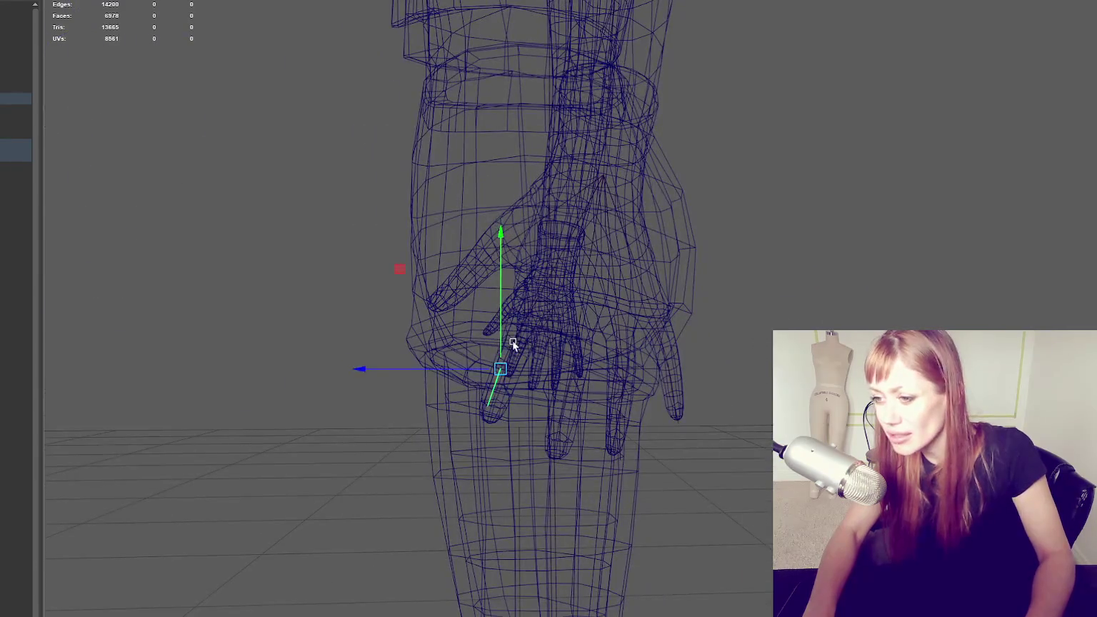
left_click_drag(472, 379, 499, 359)
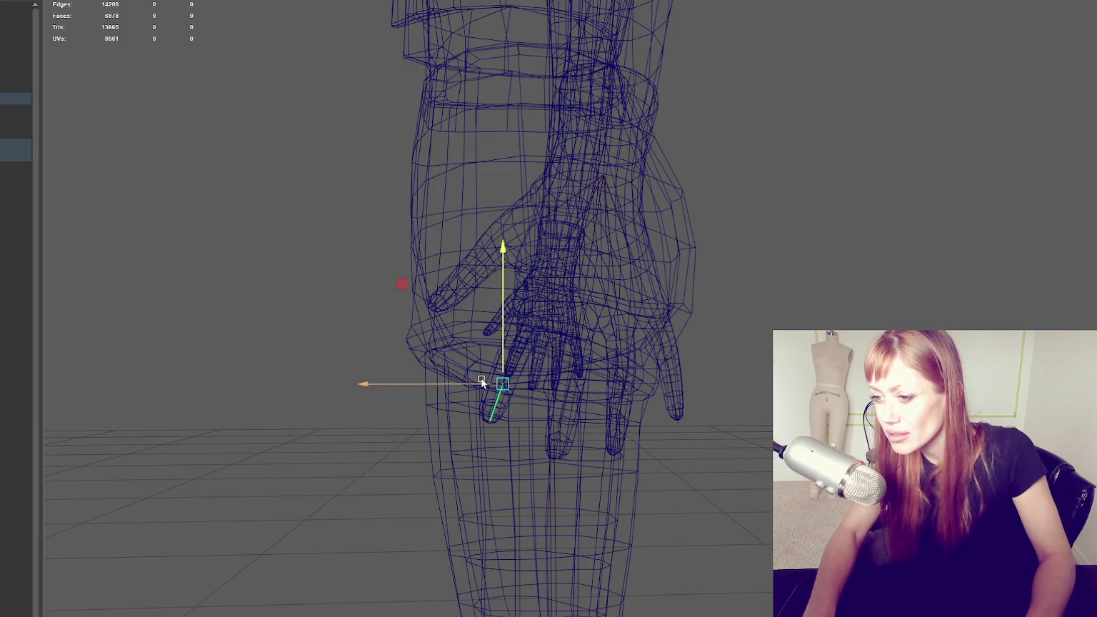
mouse_move(661, 384)
left_mouse_down("alt")
mouse_move(604, 388)
mouse_move(530, 357)
mouse_move(599, 374)
left_mouse_up("alt")
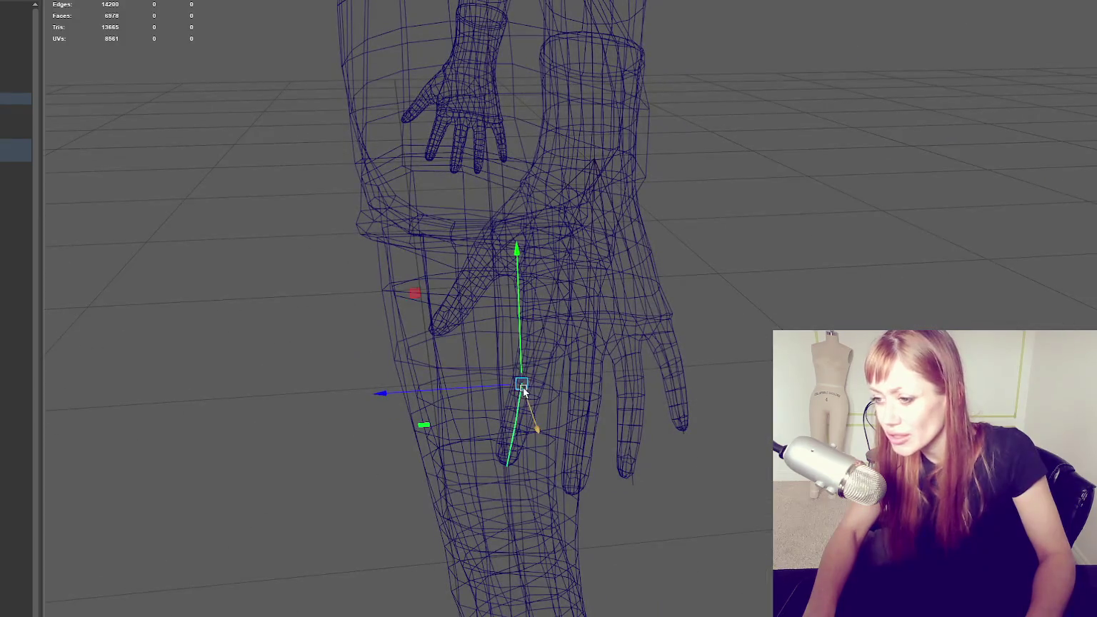
mouse_move(526, 387)
left_mouse_down("alt")
mouse_move(692, 366)
mouse_move(736, 347)
mouse_move(646, 354)
mouse_move(651, 392)
left_mouse_up("alt")
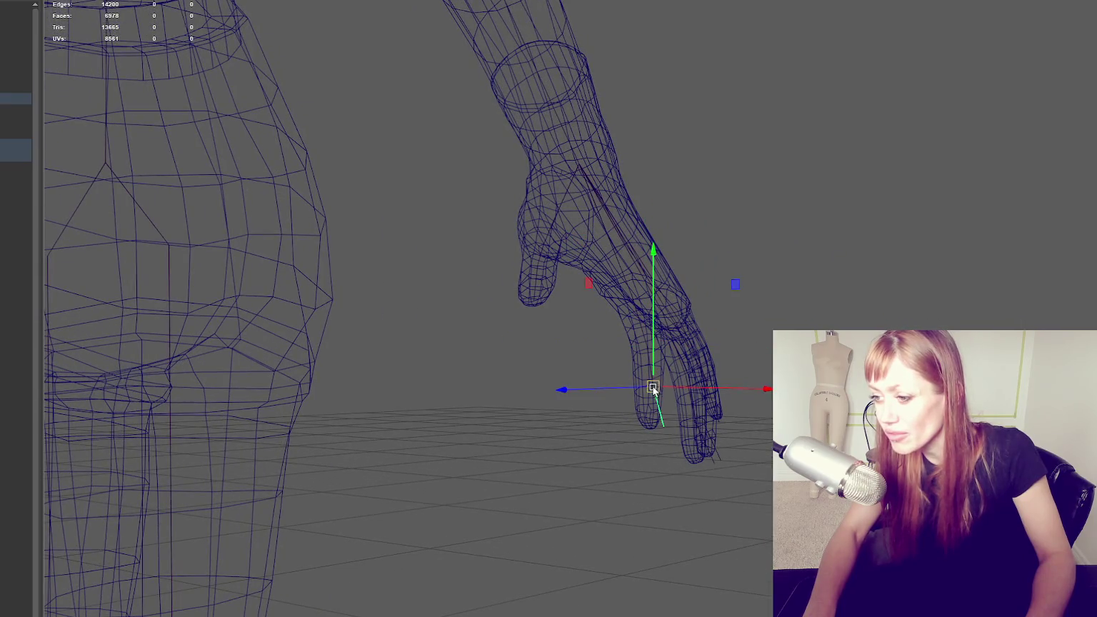
Move the fingertip joint down from the palm to the end of the wireframe finger
left_click(664, 429)
left_click(663, 435)
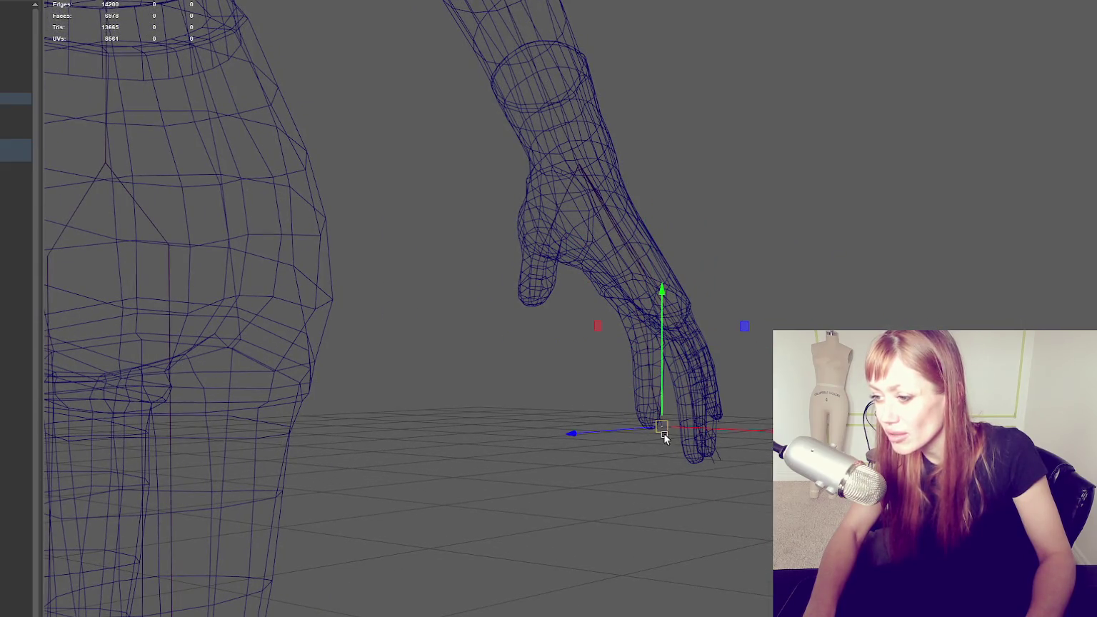
mouse_move(663, 436)
left_mouse_down("alt")
mouse_move(656, 420)
mouse_move(571, 385)
left_mouse_up("alt")
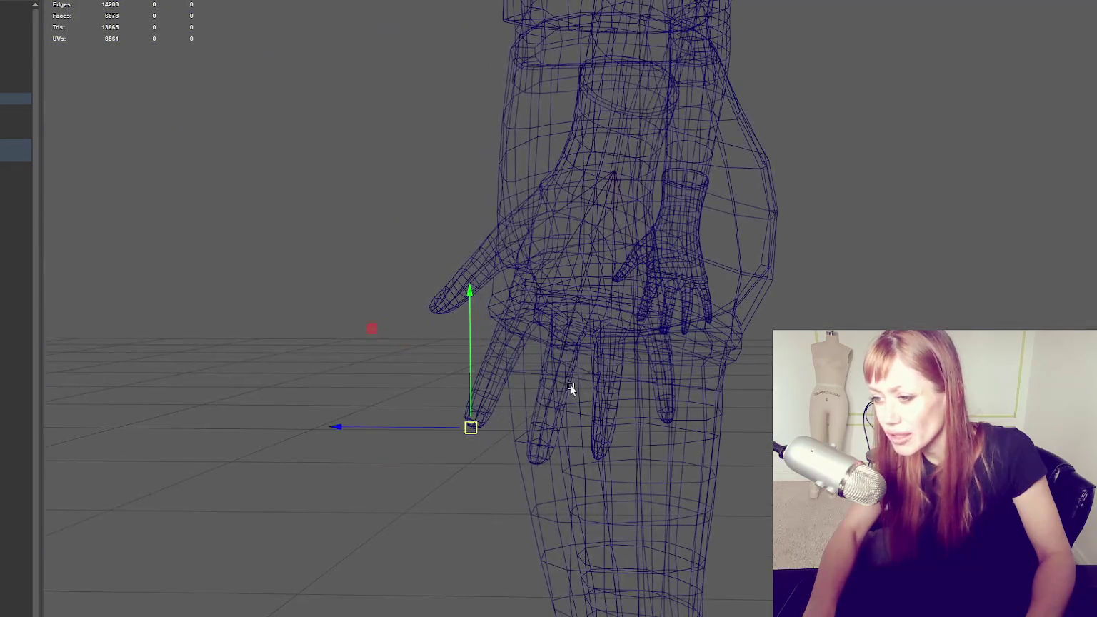
left_click_drag(532, 468, 525, 427)
left_click_drag(535, 471, 532, 468)
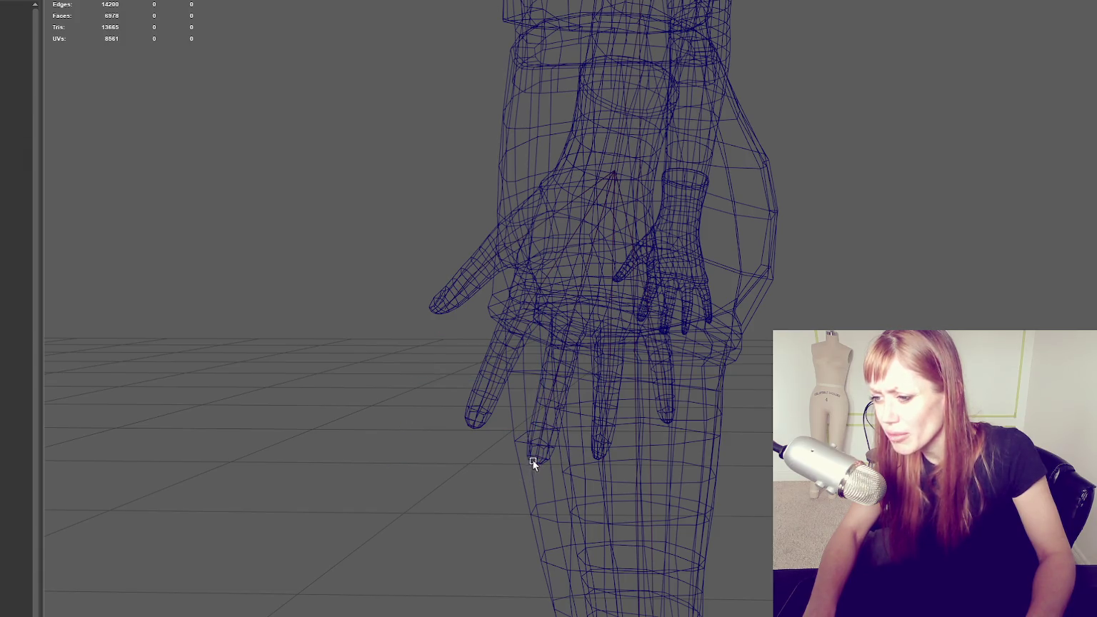
mouse_move(621, 393)
left_mouse_down("alt")
mouse_move(602, 397)
mouse_move(558, 446)
mouse_move(558, 480)
mouse_move(550, 467)
mouse_move(700, 511)
mouse_move(516, 437)
mouse_move(502, 470)
mouse_move(516, 480)
mouse_move(544, 455)
mouse_move(590, 464)
mouse_move(526, 414)
mouse_move(568, 402)
mouse_move(622, 418)
mouse_move(482, 425)
left_mouse_up("alt")
Shift the finger's lower joint sideways into the finger, then clear the selection
left_click(524, 399)
left_click(526, 413)
left_click(475, 419)
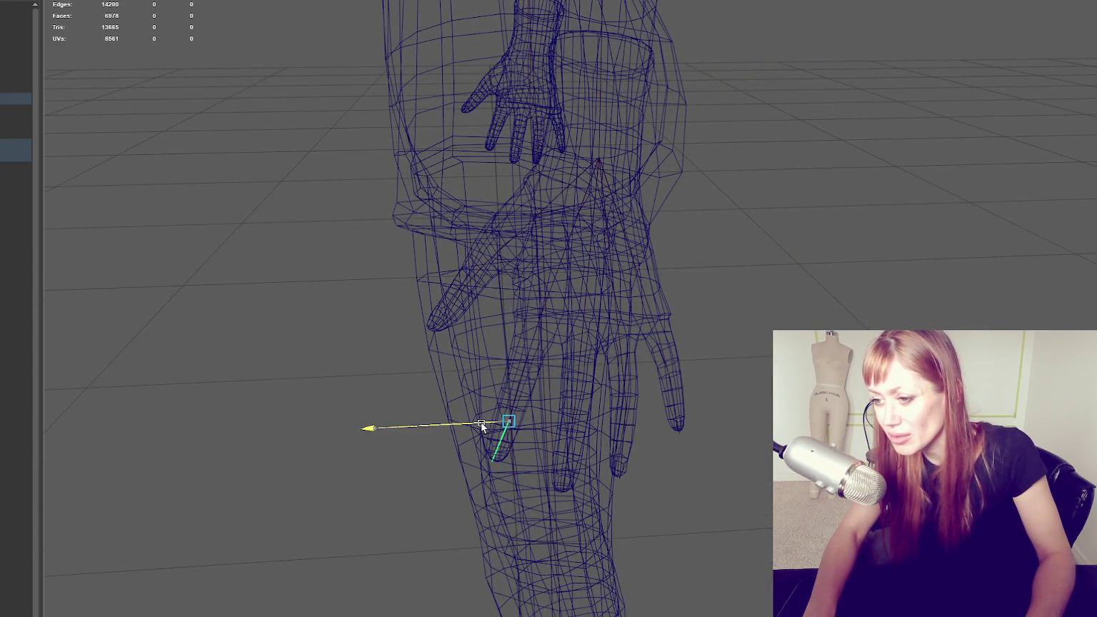
left_click(498, 460)
left_click_drag(469, 466, 468, 468)
left_click(664, 384)
left_click_drag(671, 383, 695, 309, "alt")
scroll(695, 313, "down", 5)
scroll(683, 397, "up", 5)
left_click(556, 343)
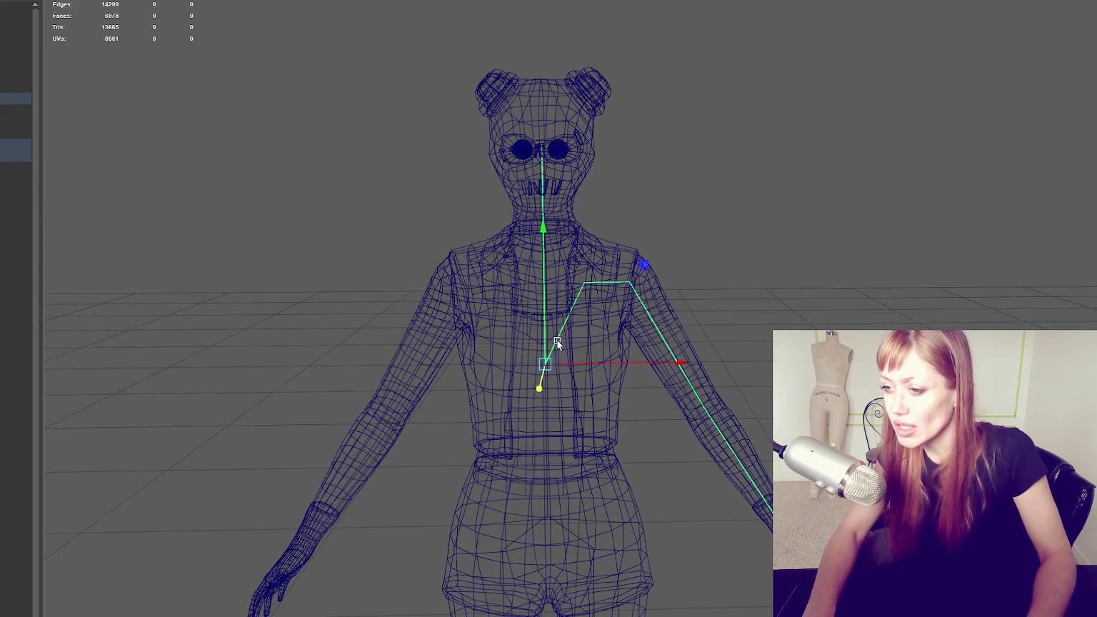
left_click(734, 75)
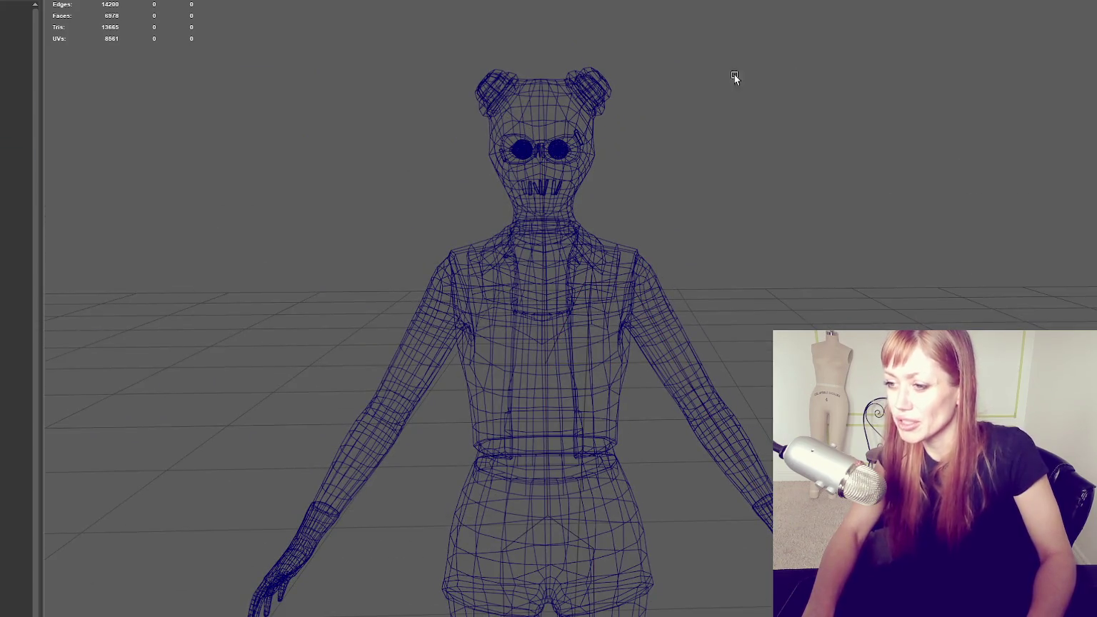
left_click(599, 285)
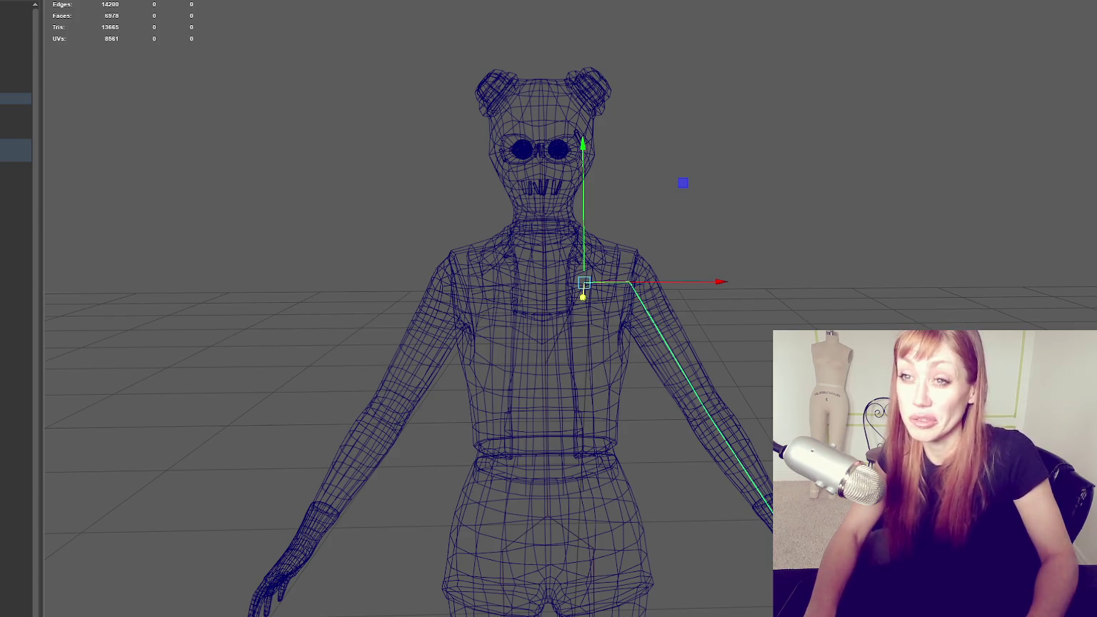
left_click(79, 1)
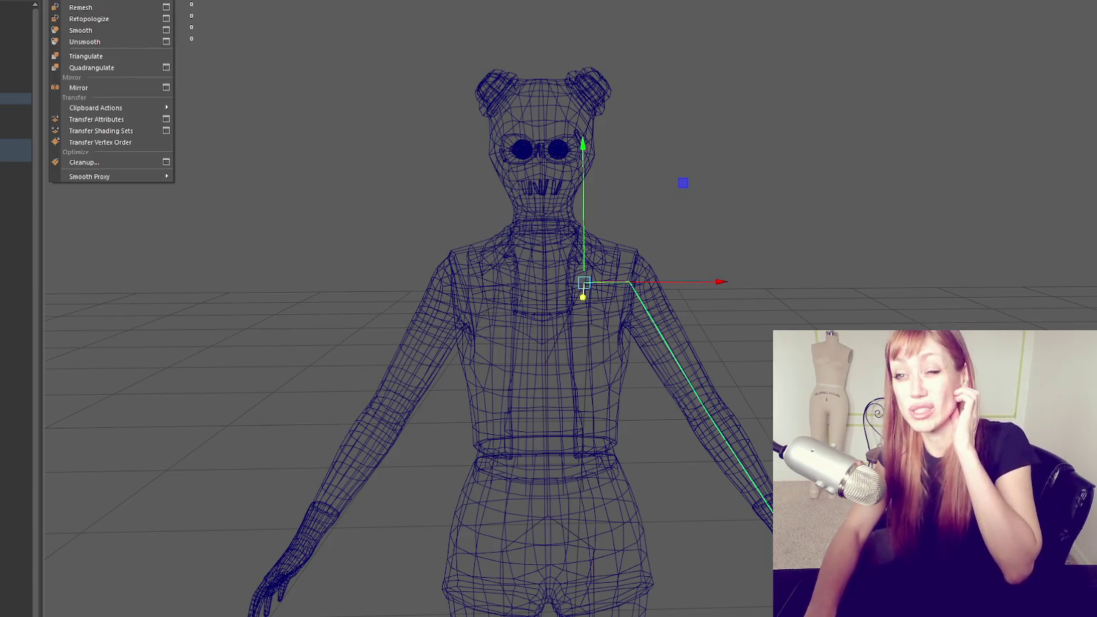
left_click(89, 81)
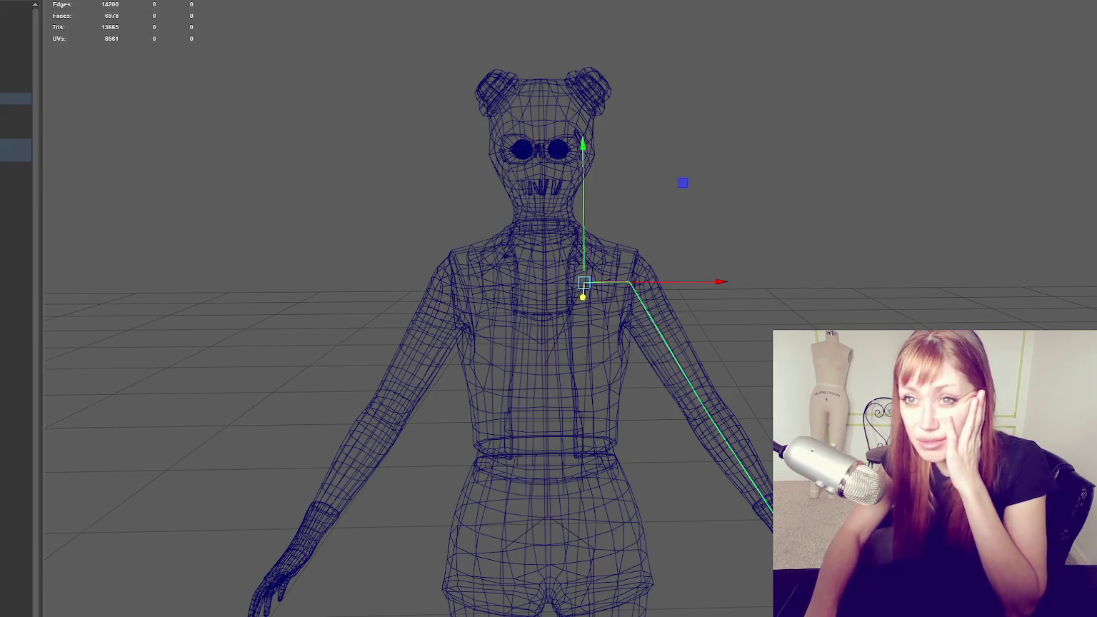
left_click(97, 0)
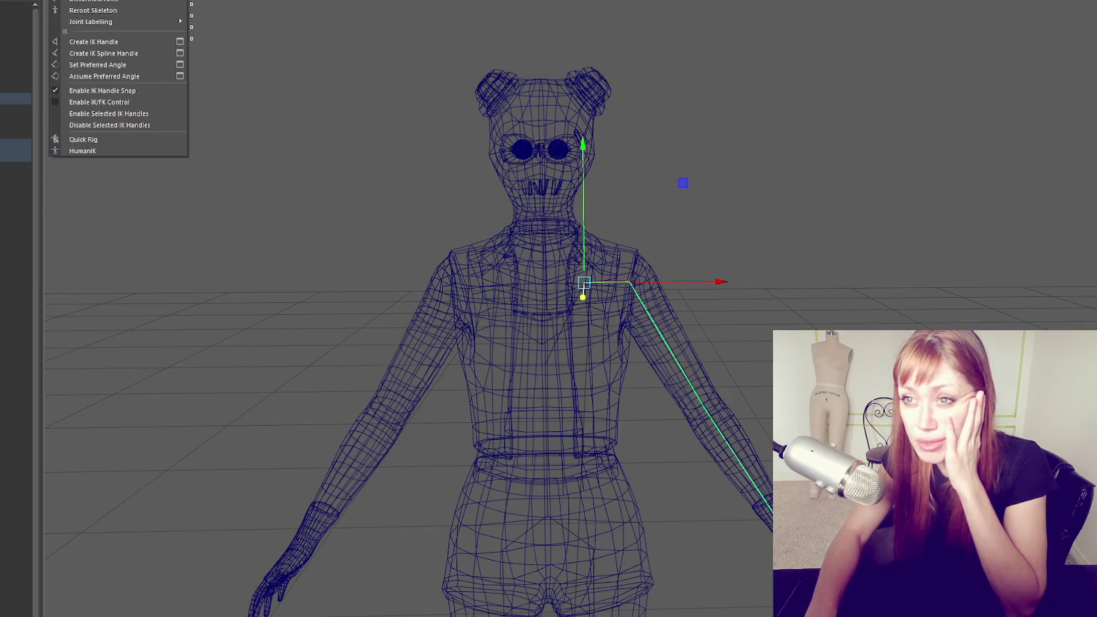
left_click(503, 284)
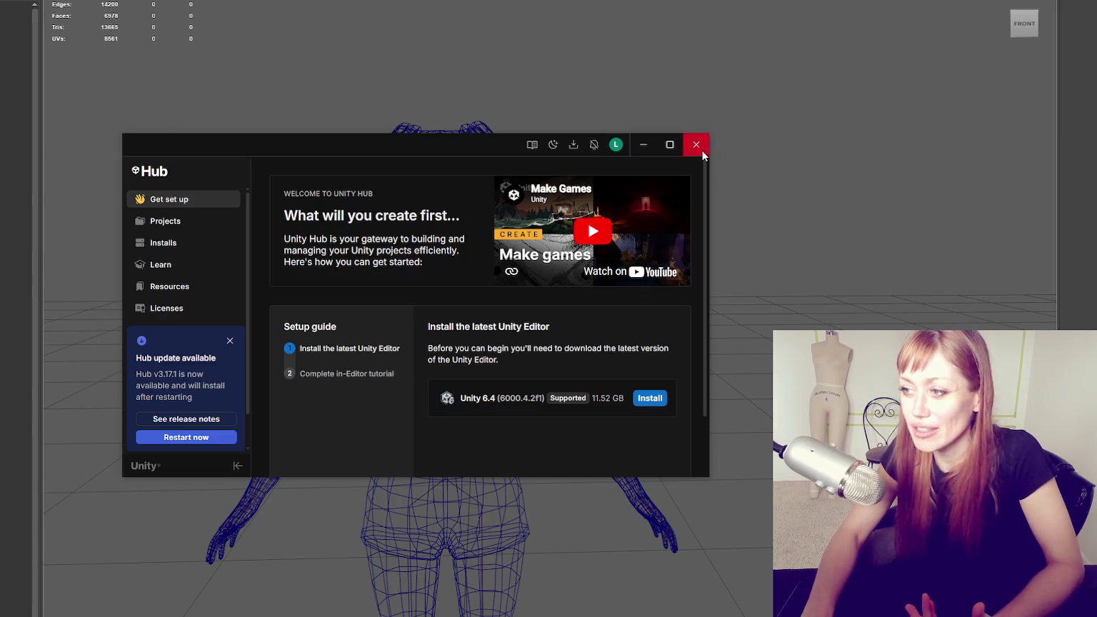
Close the Unity Hub window and dismiss the Skeleton menu without running Quick Rig
left_click(701, 151)
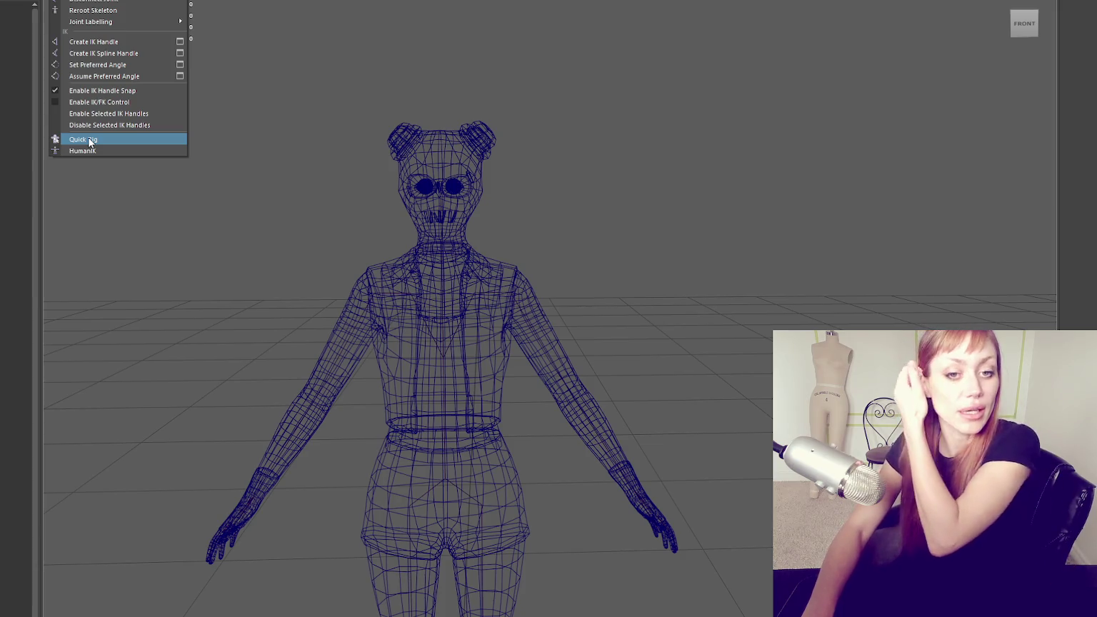
left_click(551, 130)
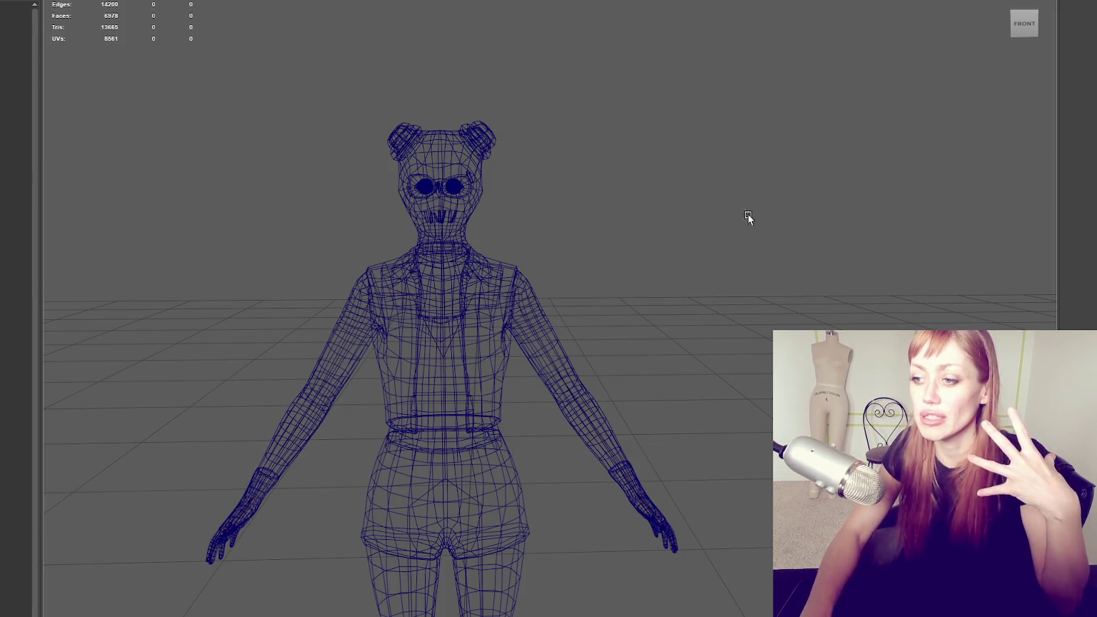
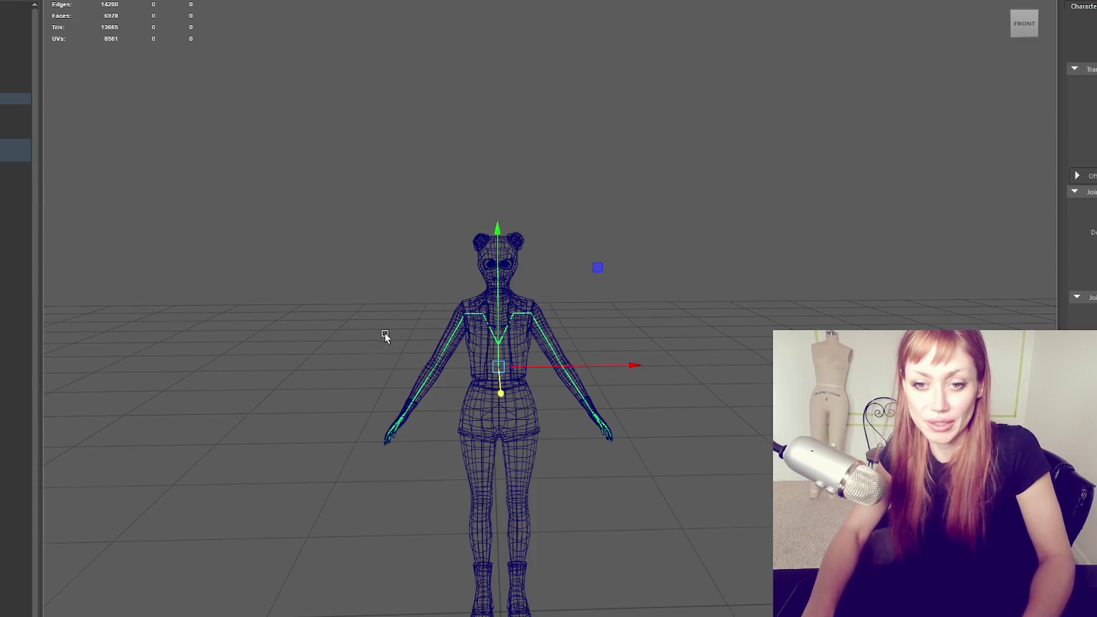
Zoom and orbit the perspective view around the skeleton's hip root joint
scroll(384, 333, "up", 3)
scroll(548, 312, "up", 3)
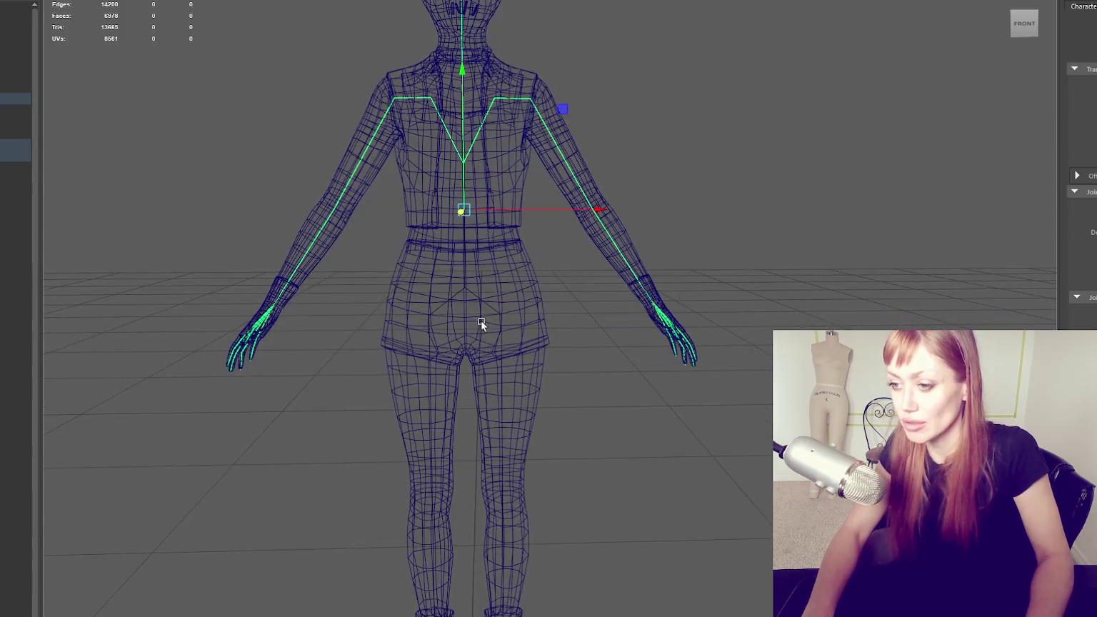
left_click(481, 294)
left_click(490, 296)
mouse_move(490, 296)
left_mouse_down("alt")
mouse_move(446, 295)
mouse_move(559, 303)
mouse_move(704, 257)
mouse_move(612, 267)
mouse_move(704, 262)
mouse_move(590, 256)
mouse_move(480, 198)
mouse_move(350, 192)
mouse_move(446, 179)
mouse_move(468, 228)
left_mouse_up("alt")
scroll(555, 303, "up", 2)
scroll(505, 293, "up", 3)
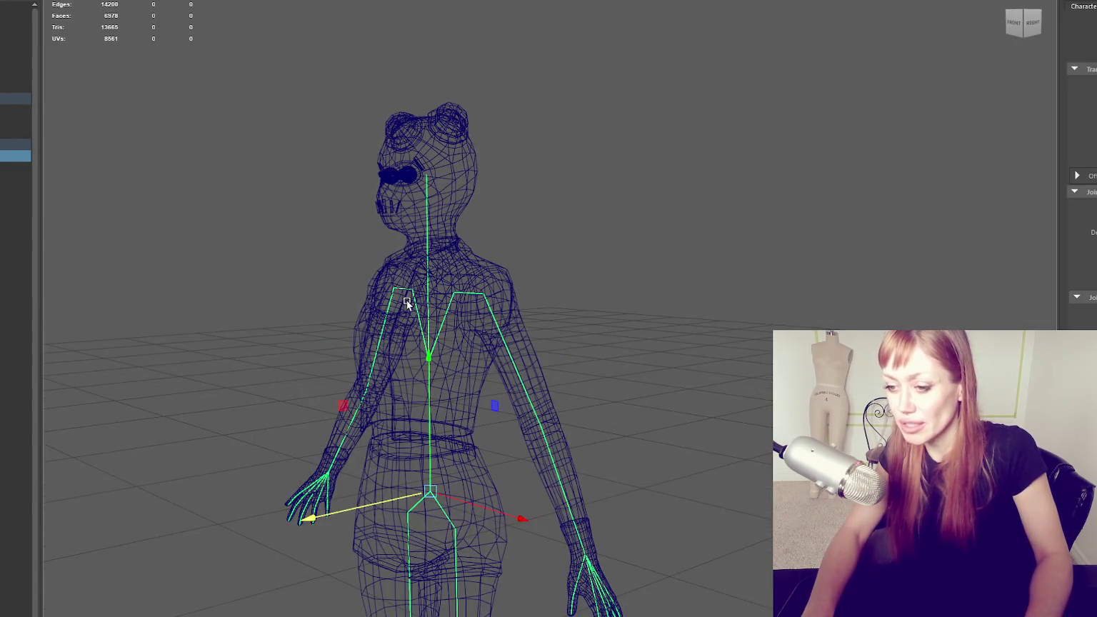
Switch to the four-view layout, then maximize the front view and frame the character's head
key("space")
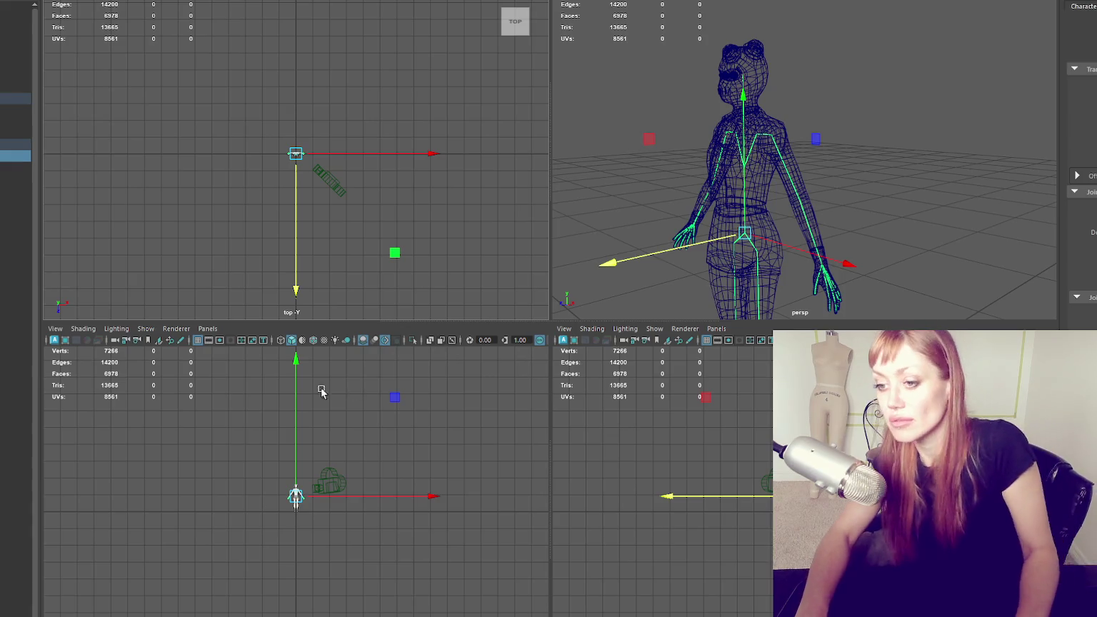
key("f")
scroll(325, 400, "up", 3)
key("space")
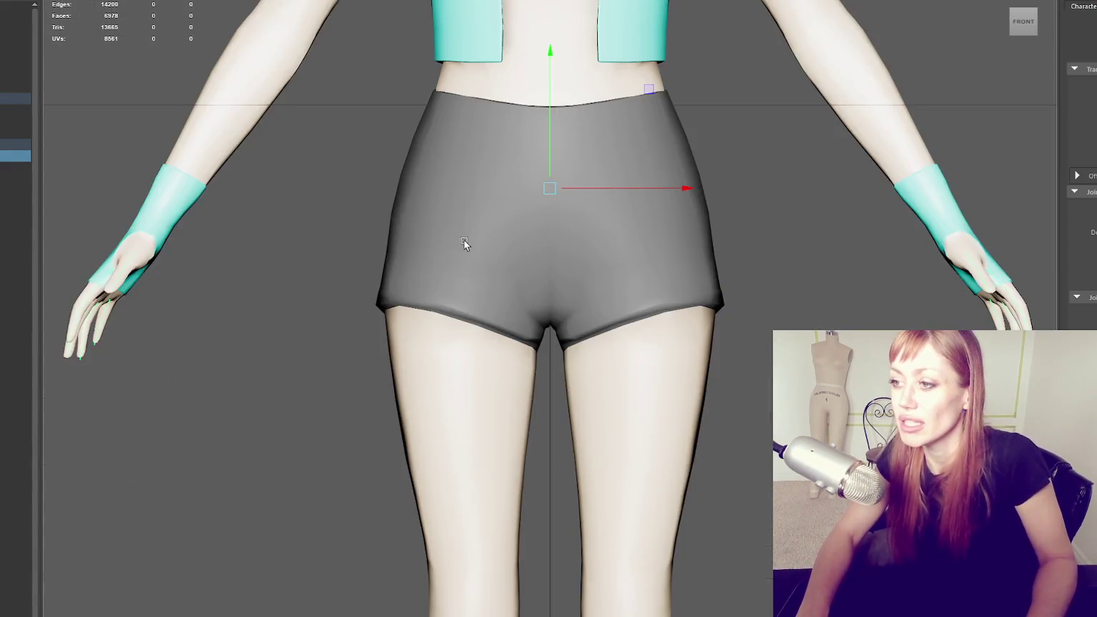
middle_click_drag(463, 240, 558, 368, "alt")
scroll(599, 288, "up", 2)
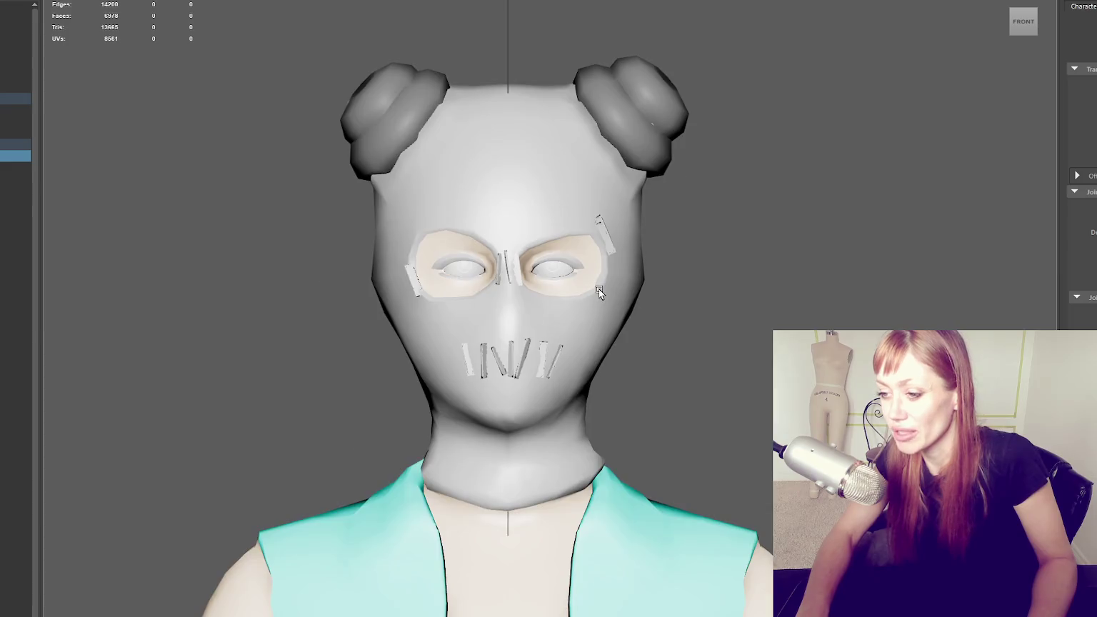
Show the character as wireframe, inspect the joint chain, and return to the four-view layout
key("4")
scroll(599, 290, "down", 8)
scroll(601, 333, "down", 3)
scroll(603, 319, "up", 3)
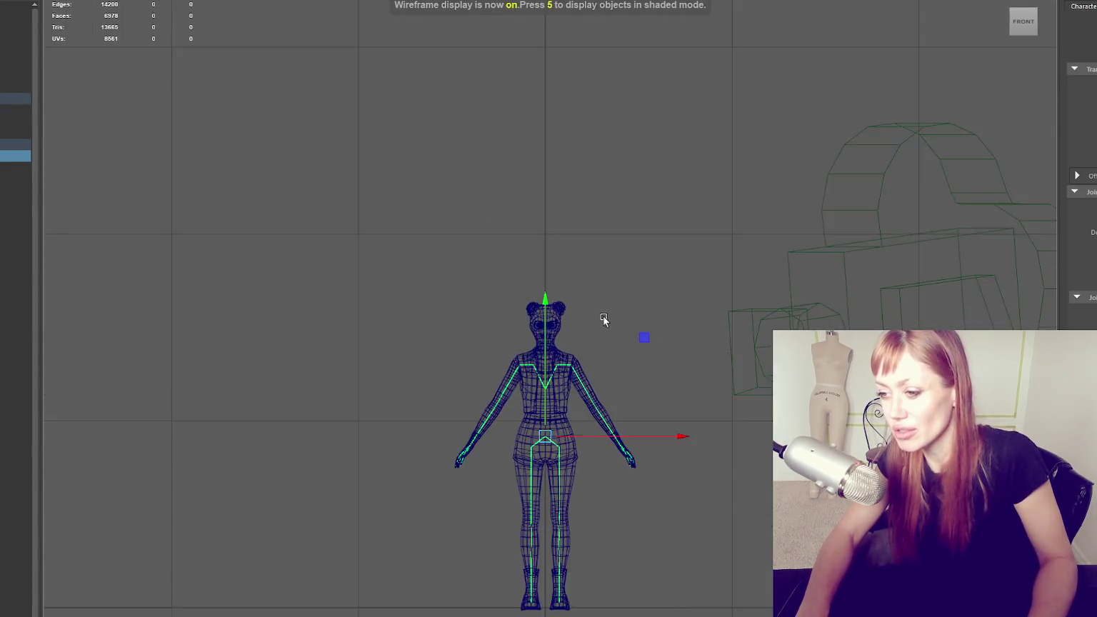
scroll(603, 328, "up", 3)
scroll(602, 350, "up", 2)
left_click(602, 367)
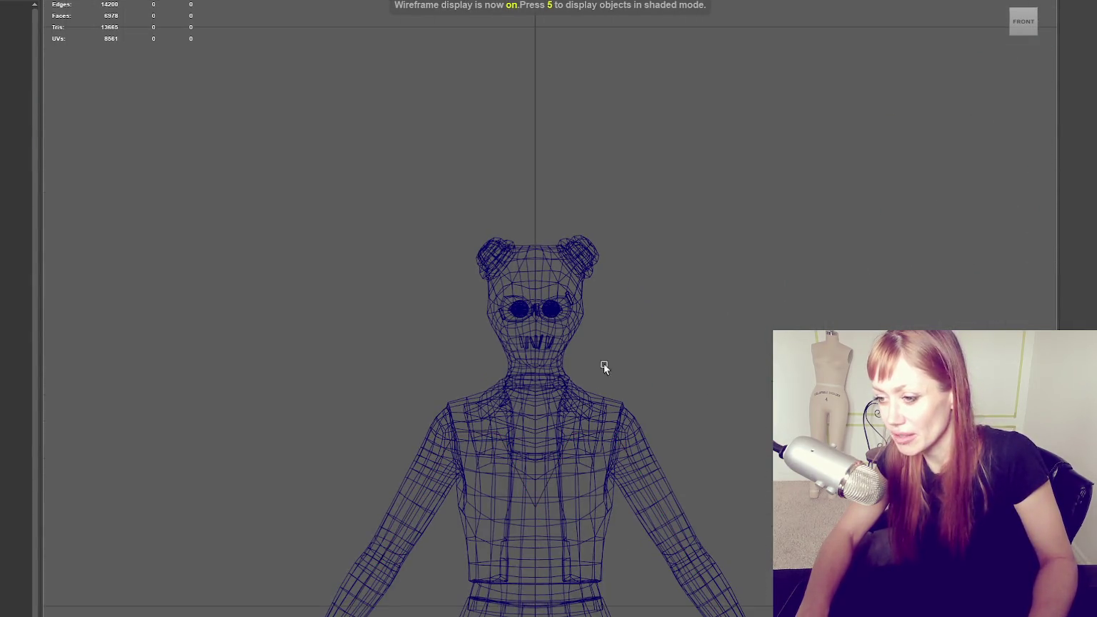
left_click(534, 394)
scroll(554, 365, "up", 2)
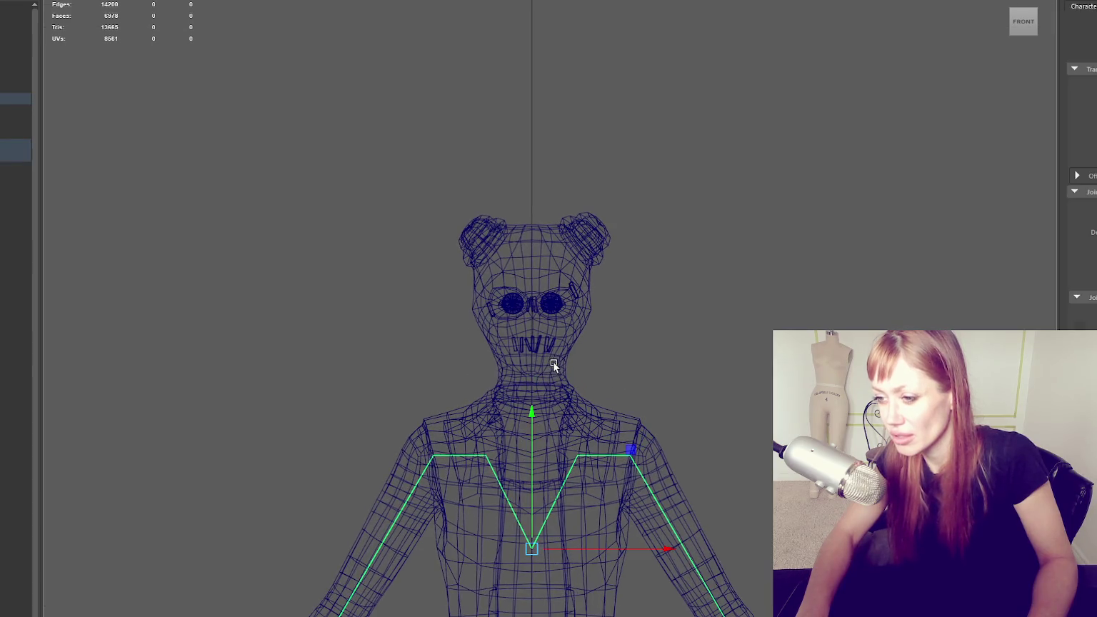
left_click(624, 388)
key("space")
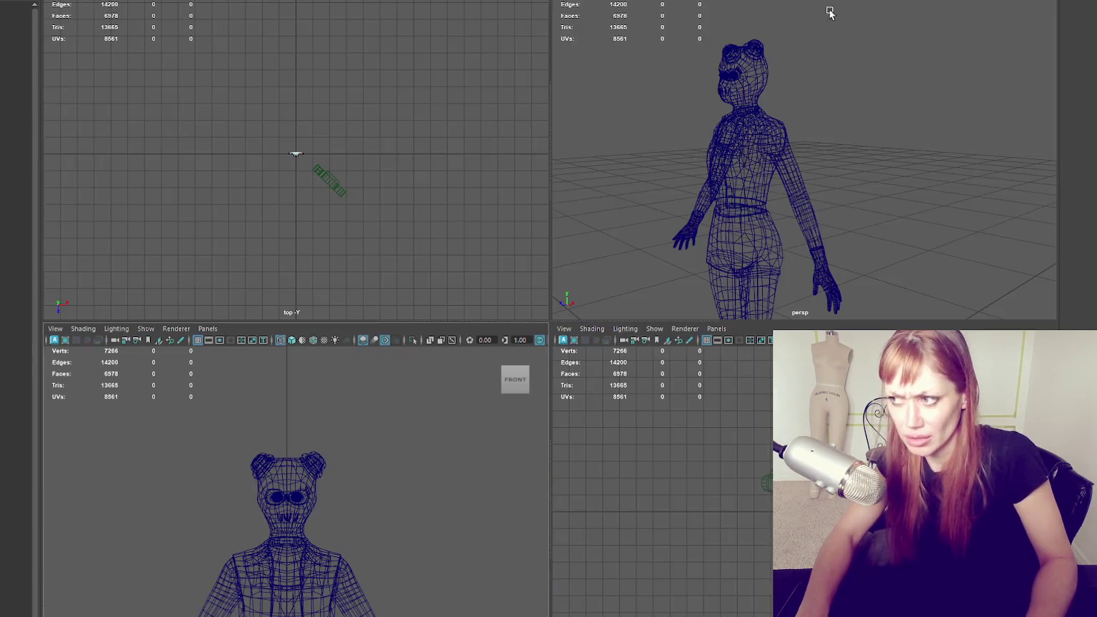
left_click(742, 128)
left_click_drag(808, 156, 857, 122, "alt")
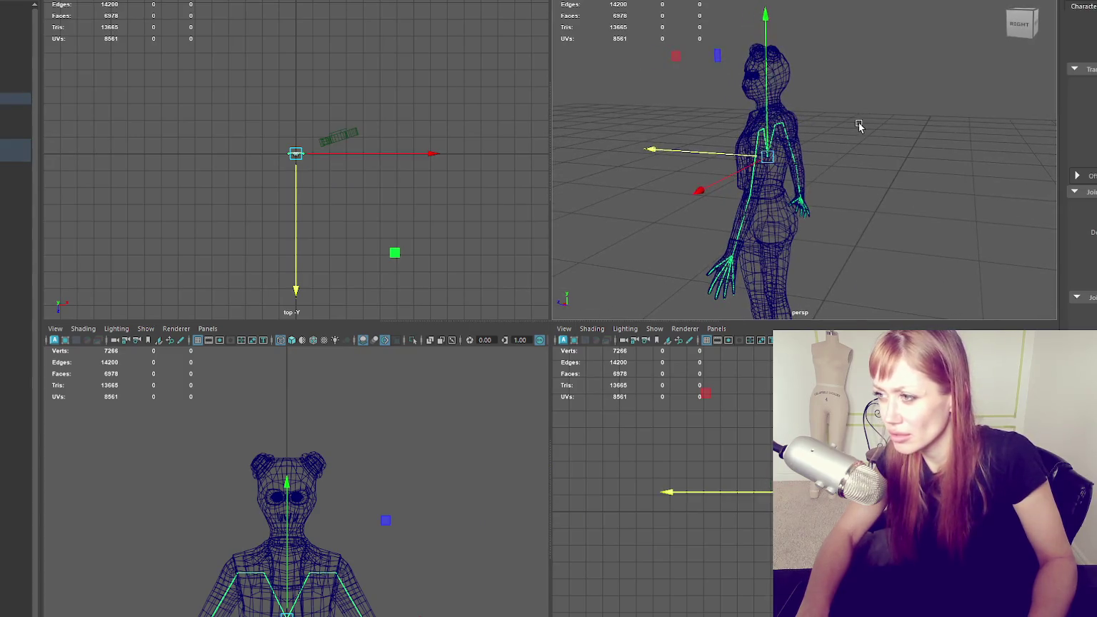
left_click(856, 123)
left_click(766, 212)
mouse_move(927, 184)
left_mouse_down("alt")
mouse_move(1007, 166)
mouse_move(1025, 173)
left_mouse_up("alt")
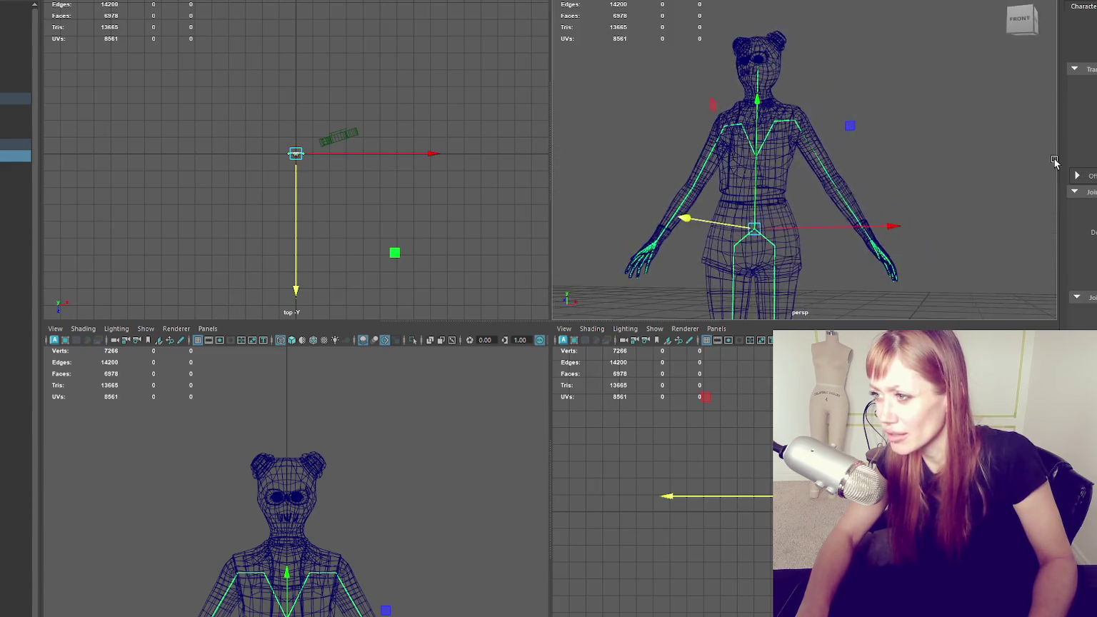
middle_click_drag(362, 516, 371, 391, "alt")
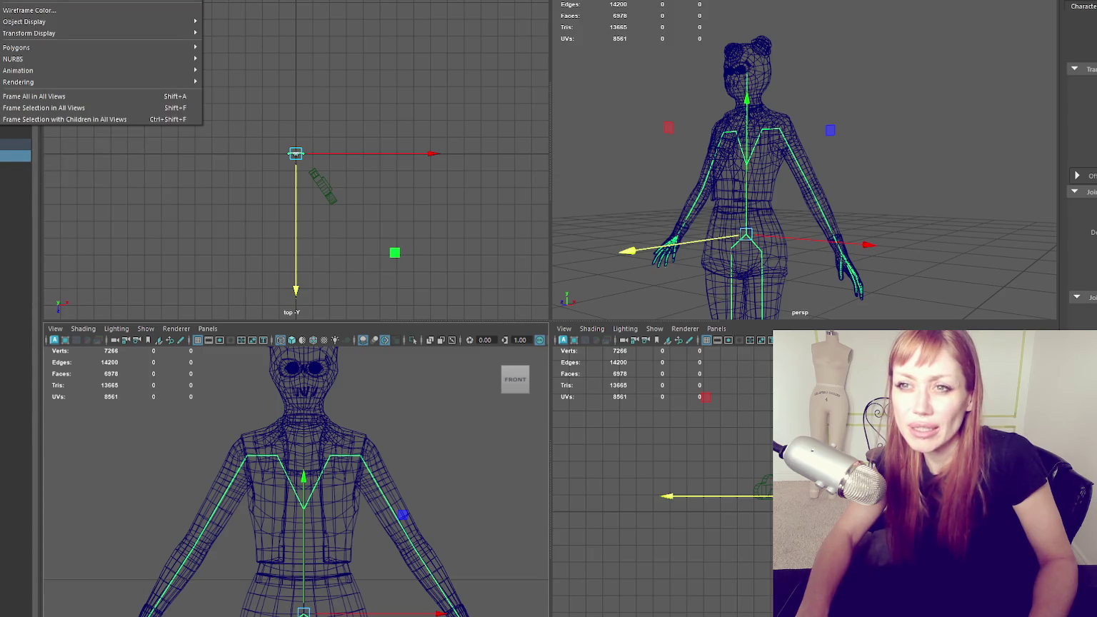
left_click(235, 28)
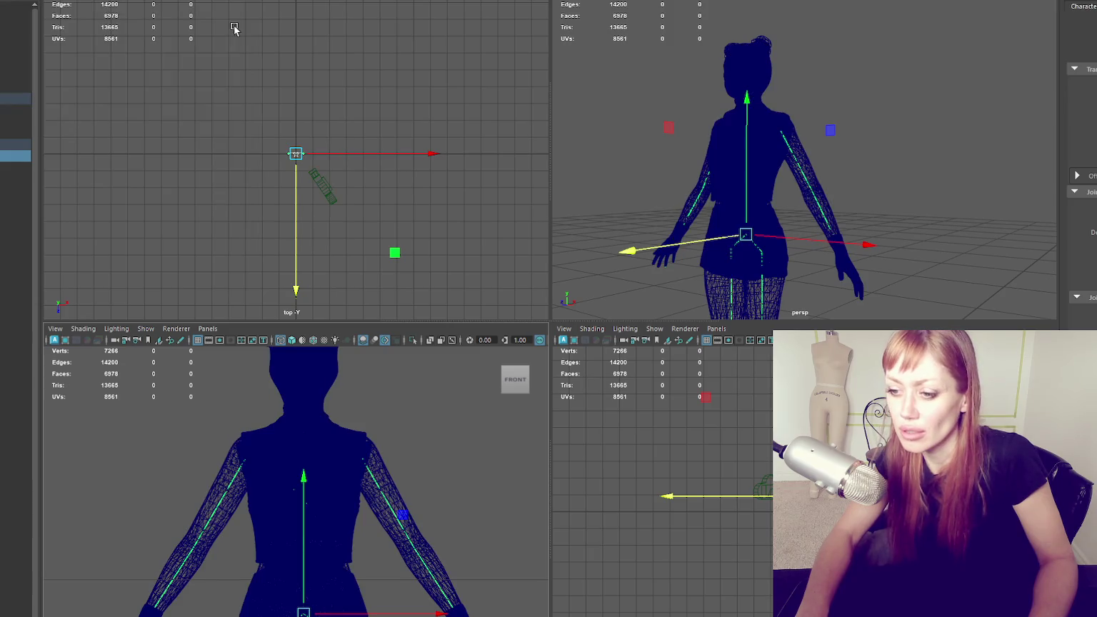
left_click(319, 554)
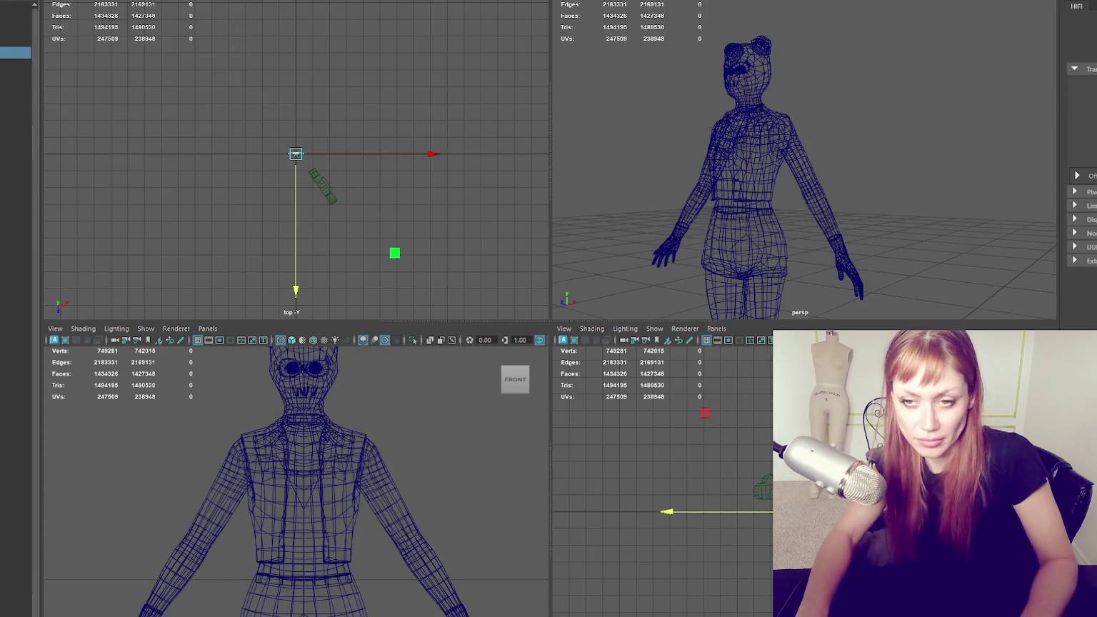
left_click(302, 612)
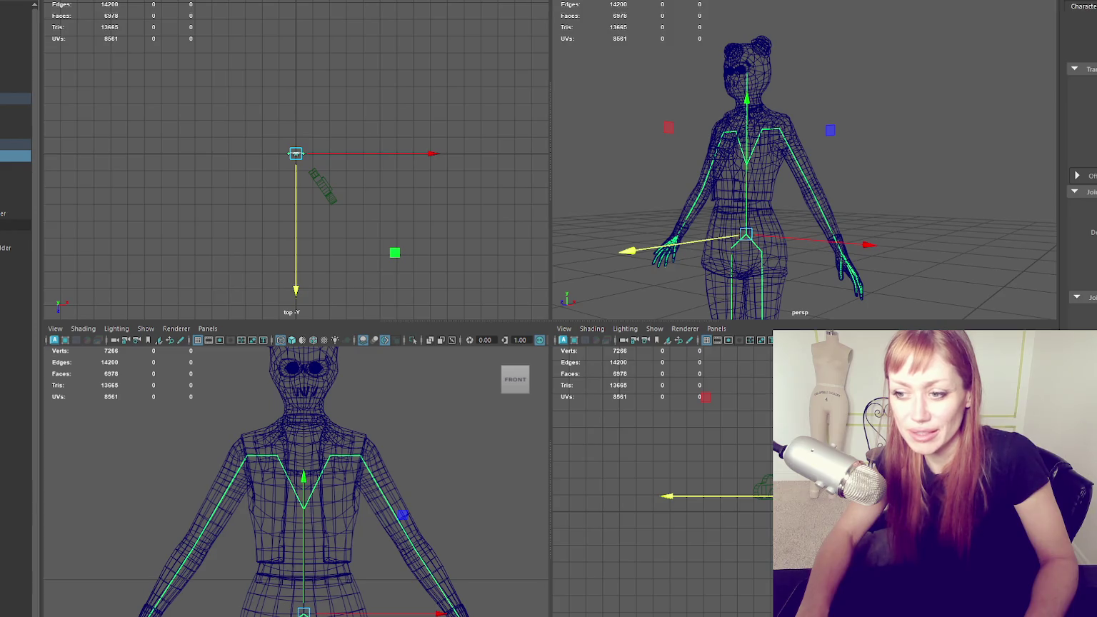
left_click(14, 237)
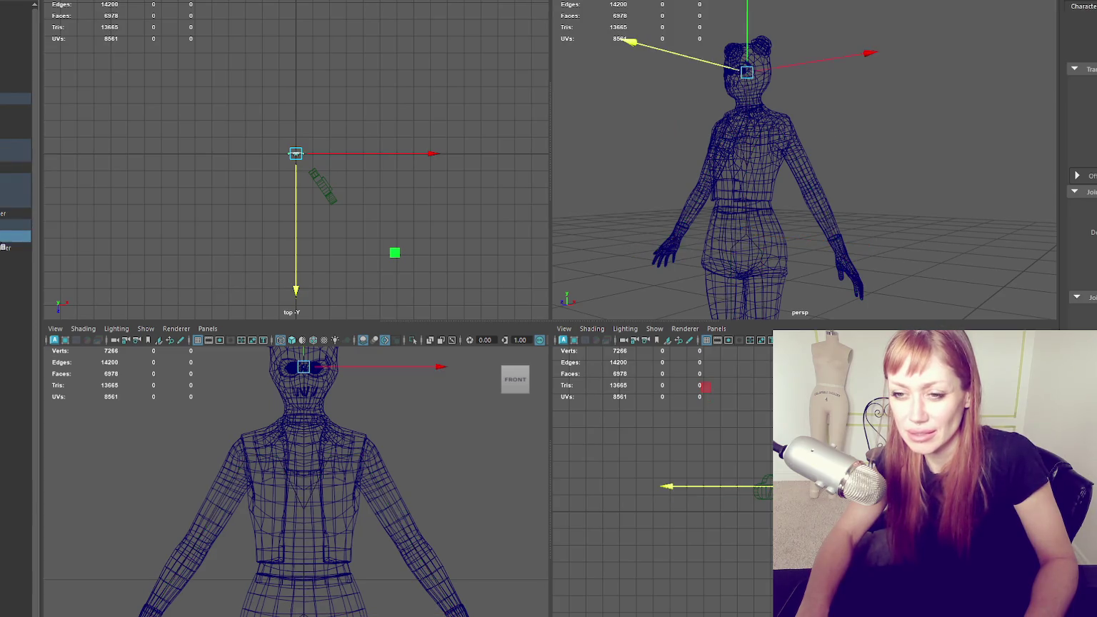
scroll(343, 420, "up", 3)
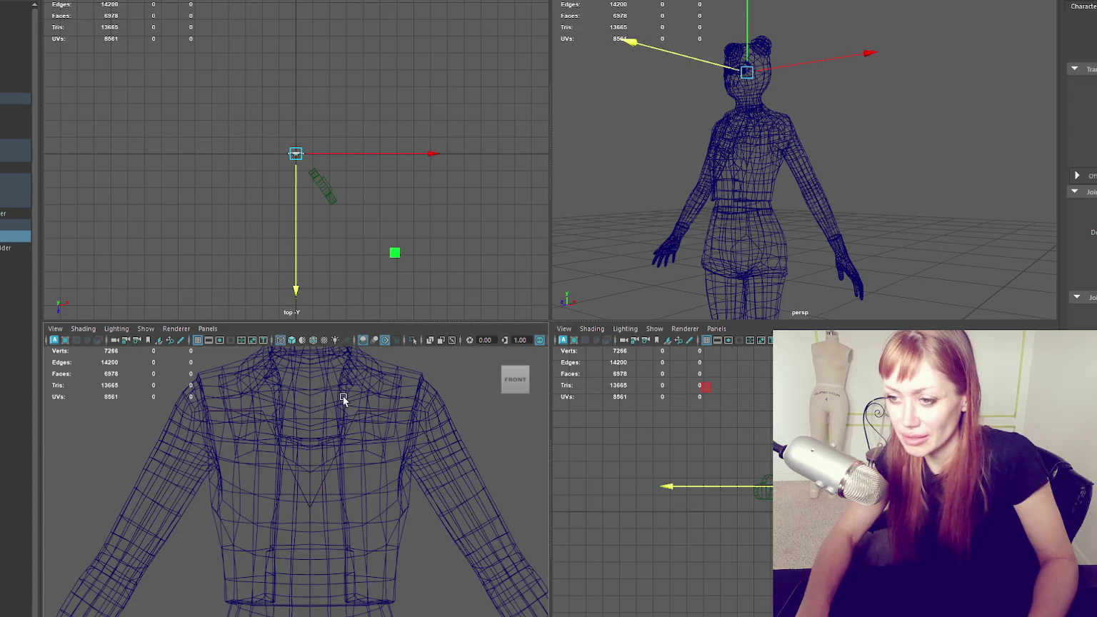
middle_click_drag(354, 392, 336, 490, "alt")
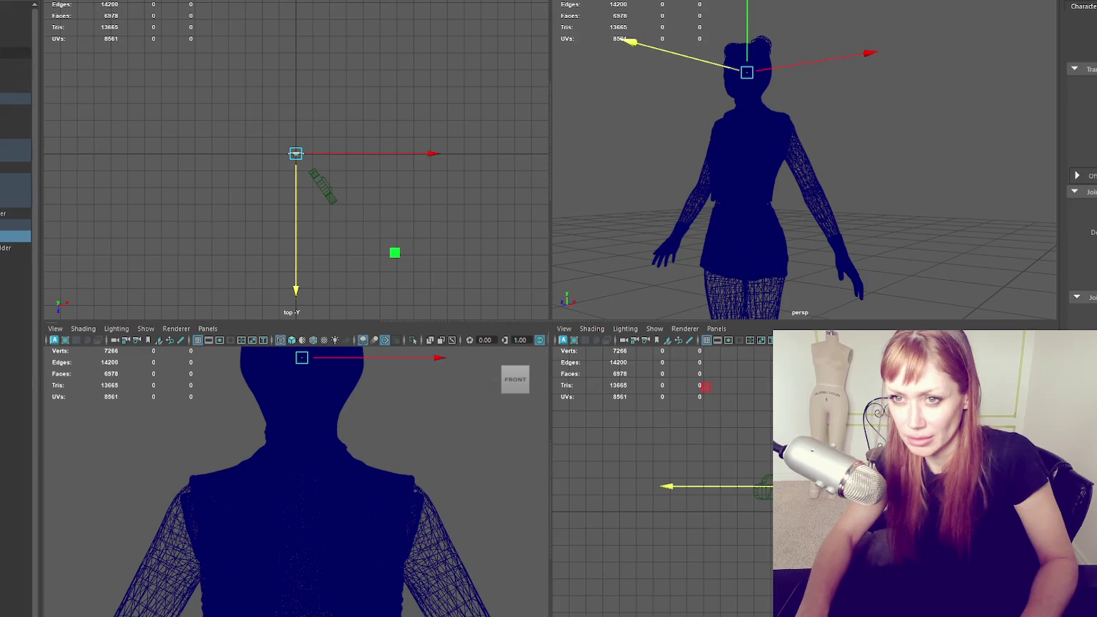
left_click(14, 53)
left_click(3, 223)
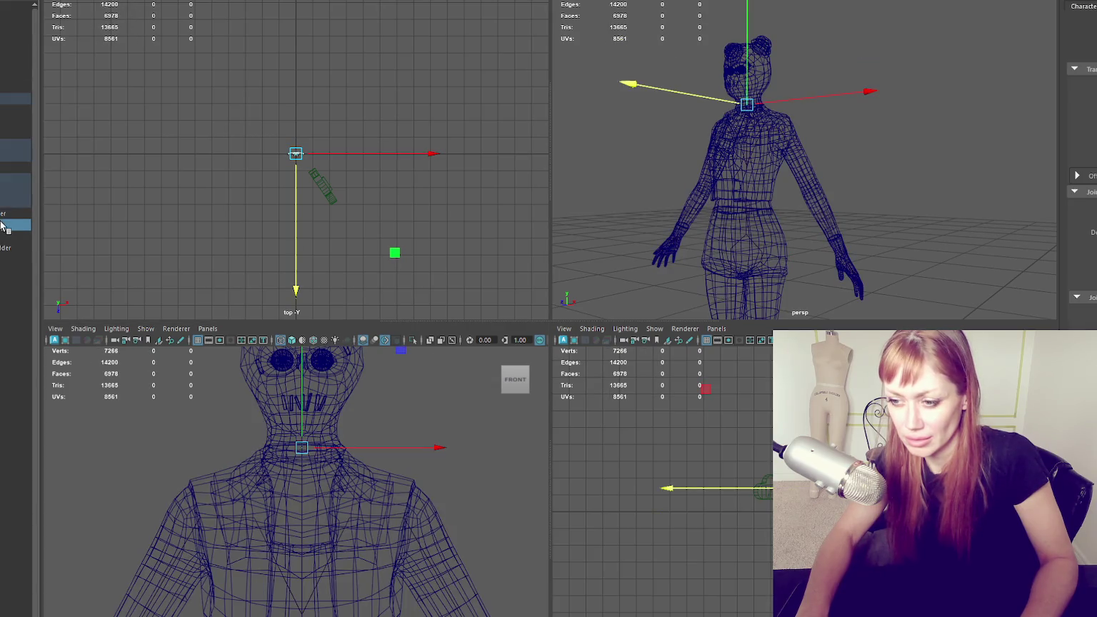
scroll(382, 468, "up", 3)
middle_click_drag(377, 440, 357, 571, "alt")
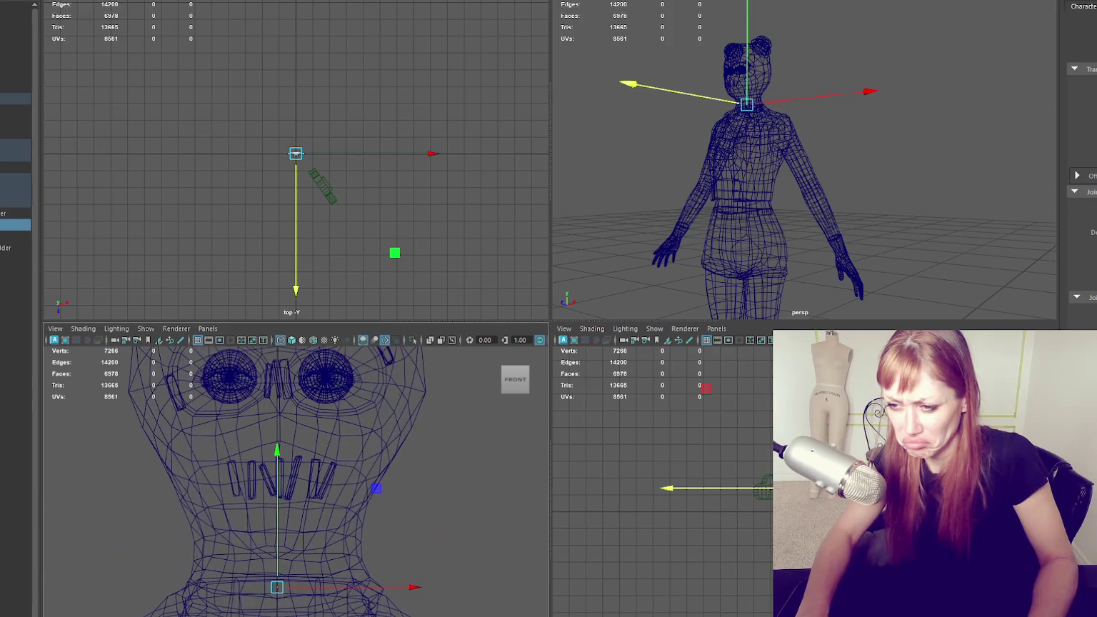
middle_click_drag(362, 437, 349, 464, "alt")
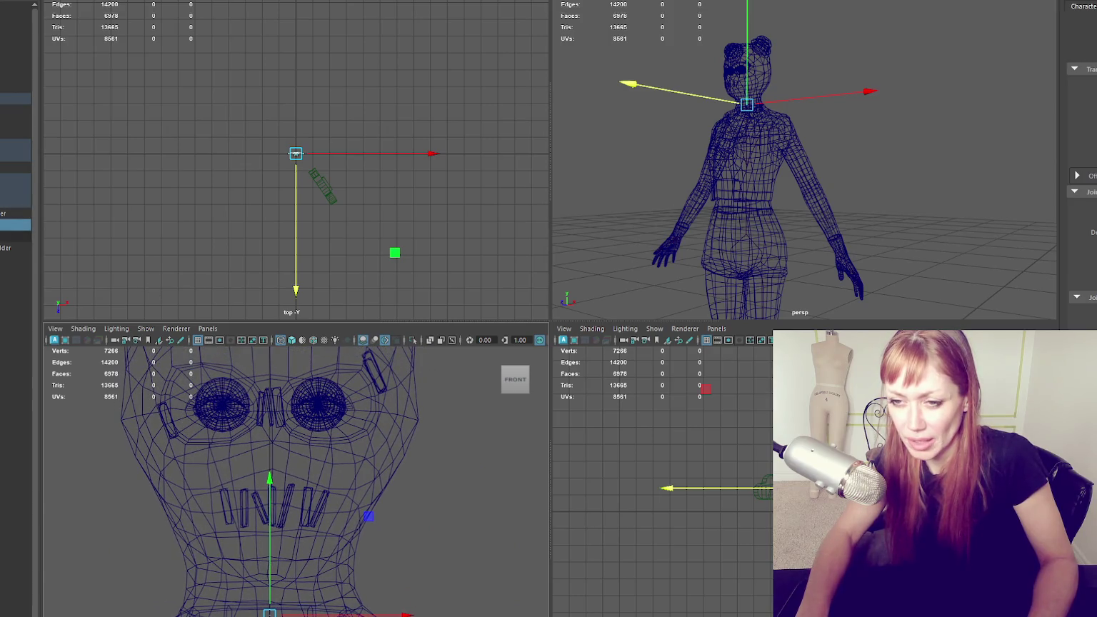
left_click(15, 30)
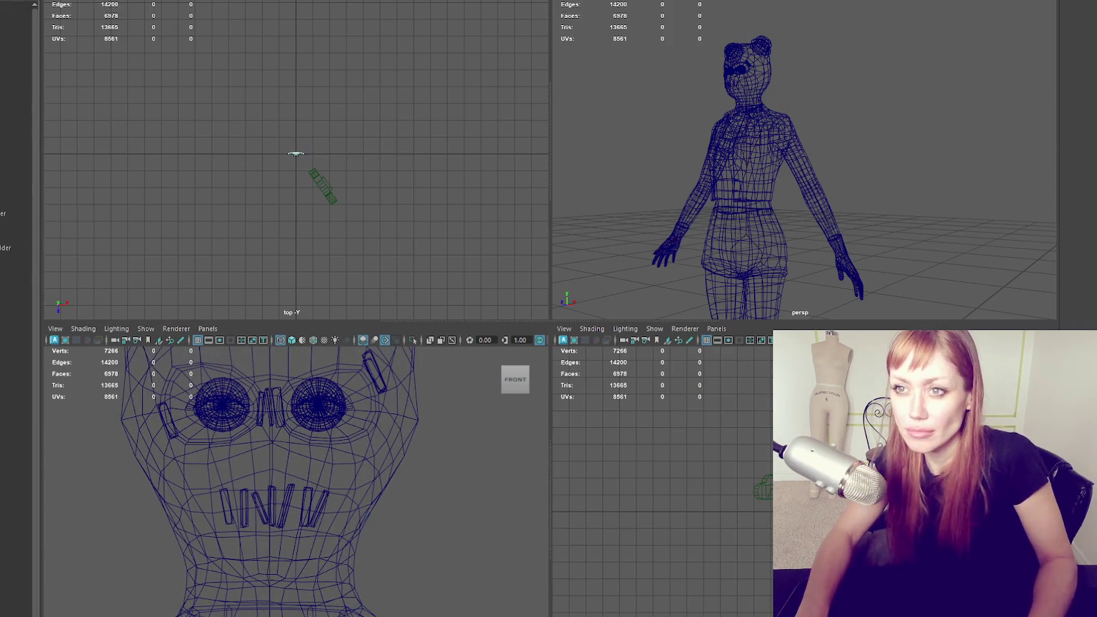
Select joint1 and undo an accidentally placed joint in the front view
left_click(71, 0)
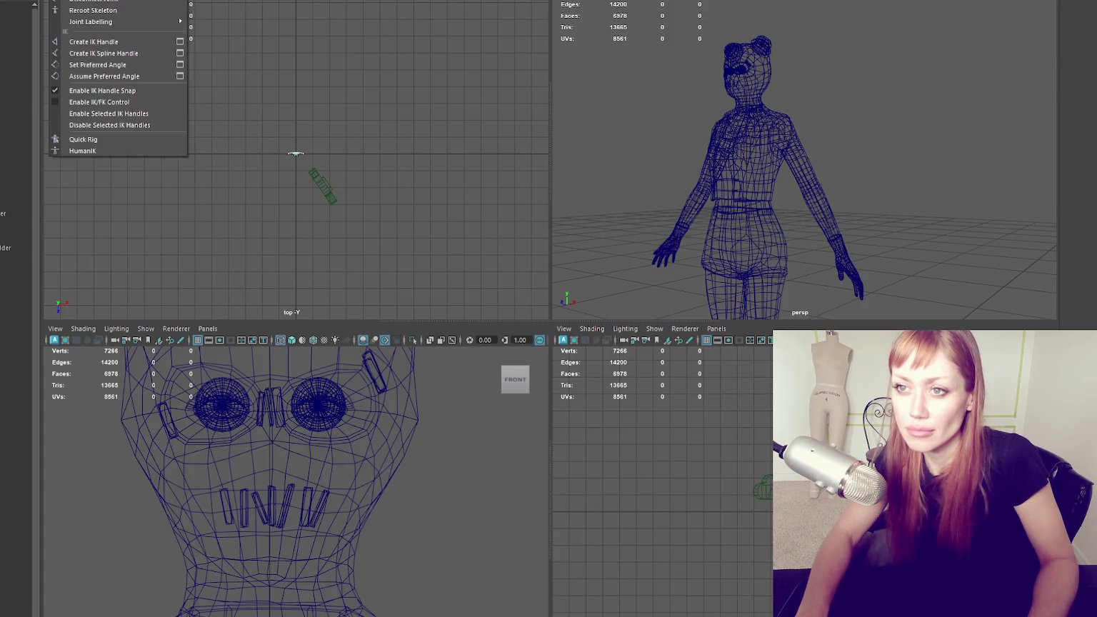
key("Escape")
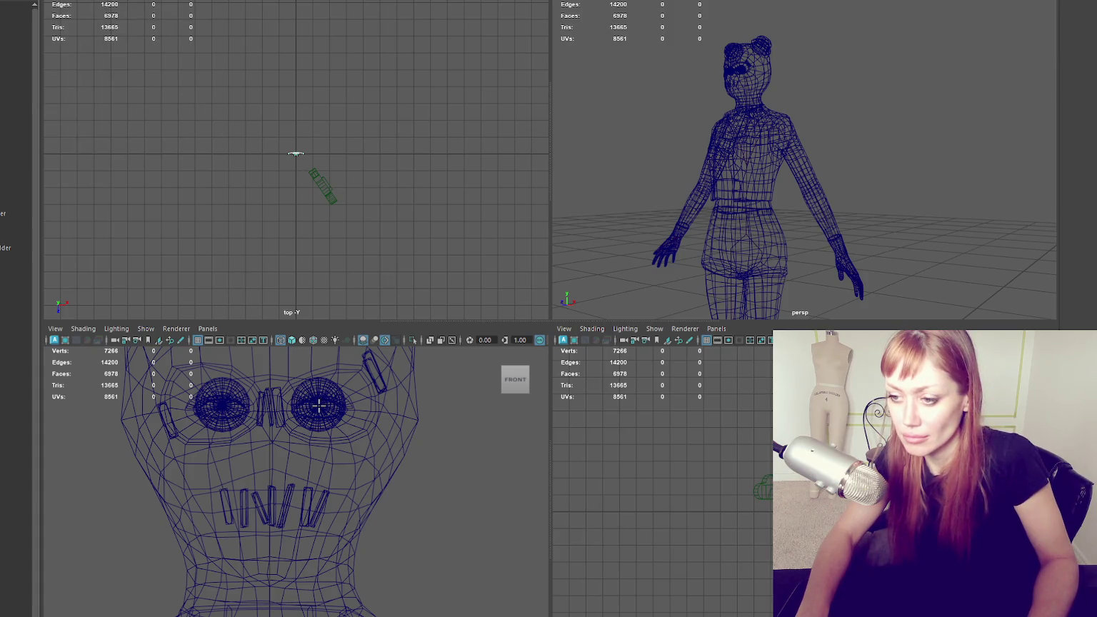
left_click(317, 404)
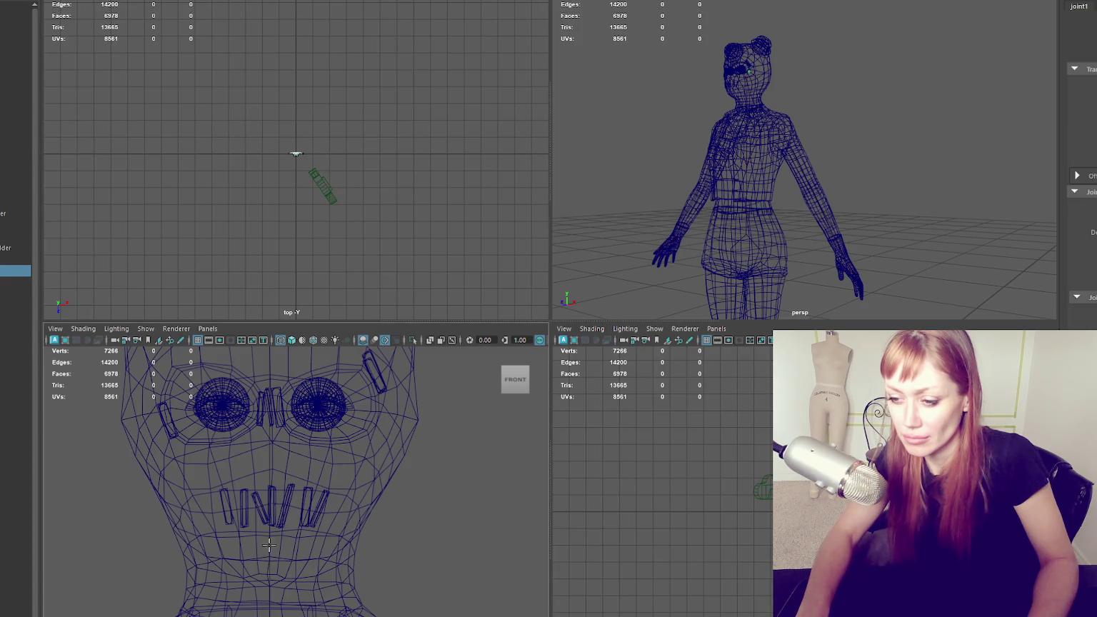
left_click(269, 571)
key("ctrl+z")
key("w")
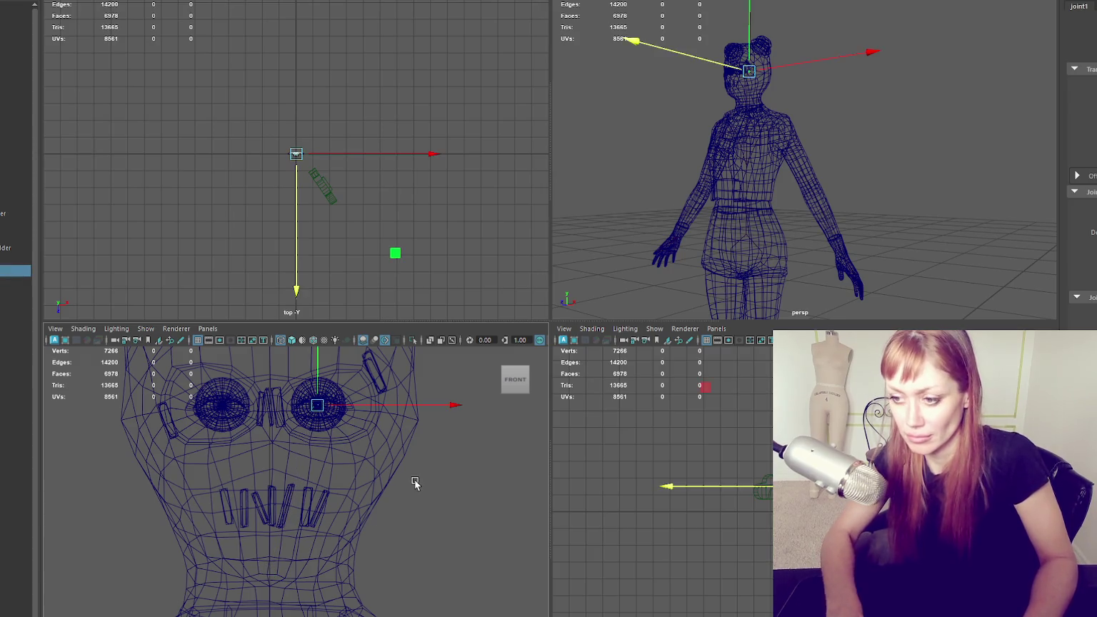
left_click(43, 0)
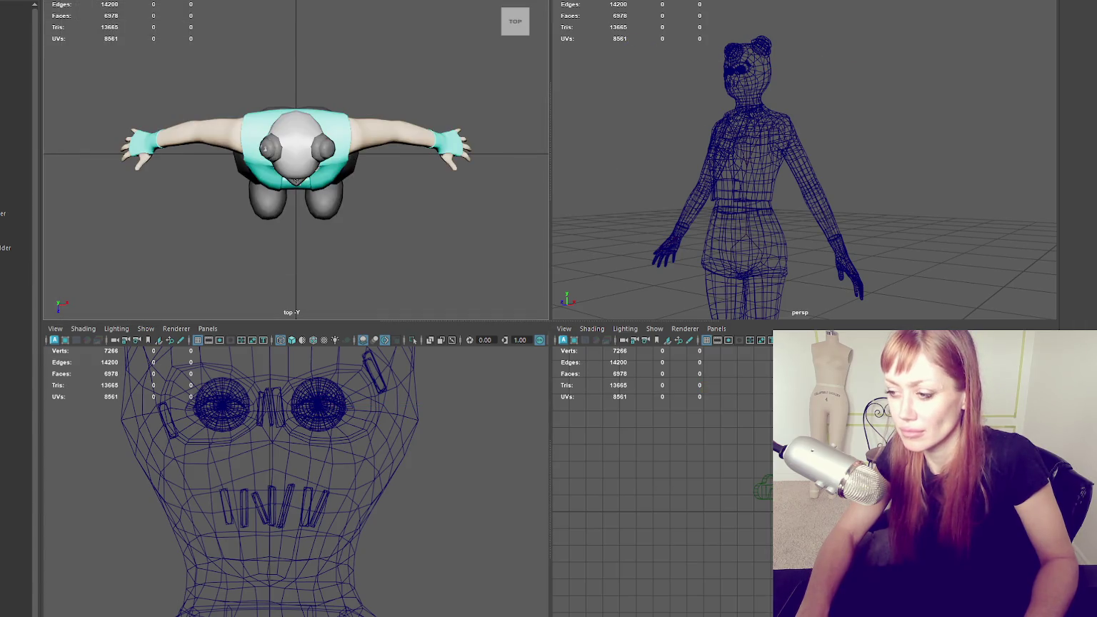
In the wireframe side view, add joint2 and joint3 higher up inside the head
key("f")
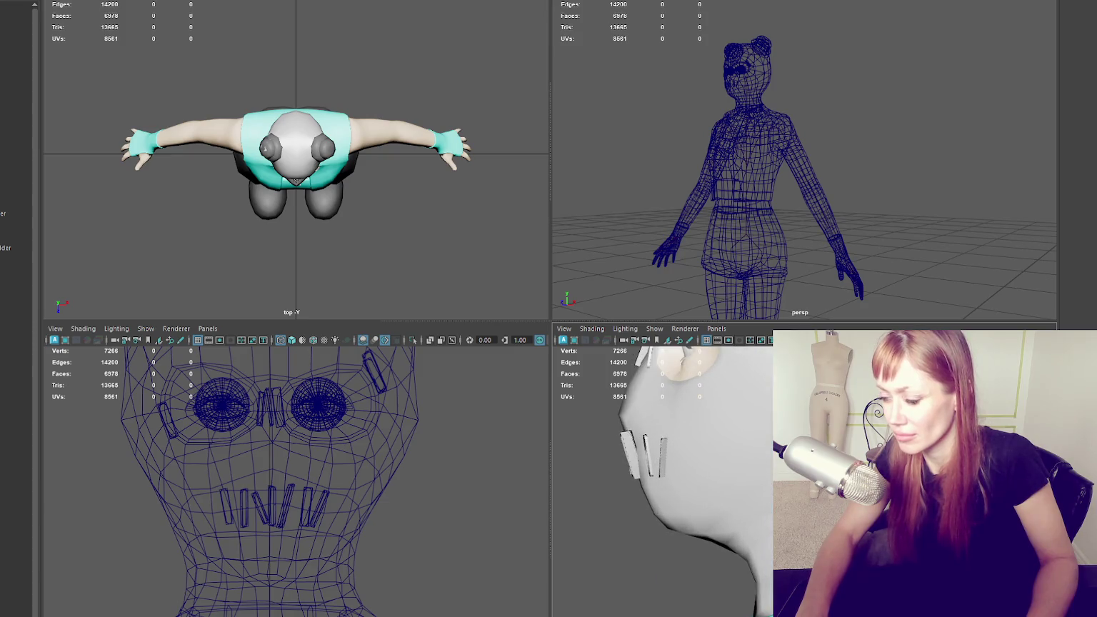
key("4")
mouse_move(754, 508)
left_mouse_down("alt")
mouse_move(763, 484)
mouse_move(769, 493)
left_mouse_up("alt")
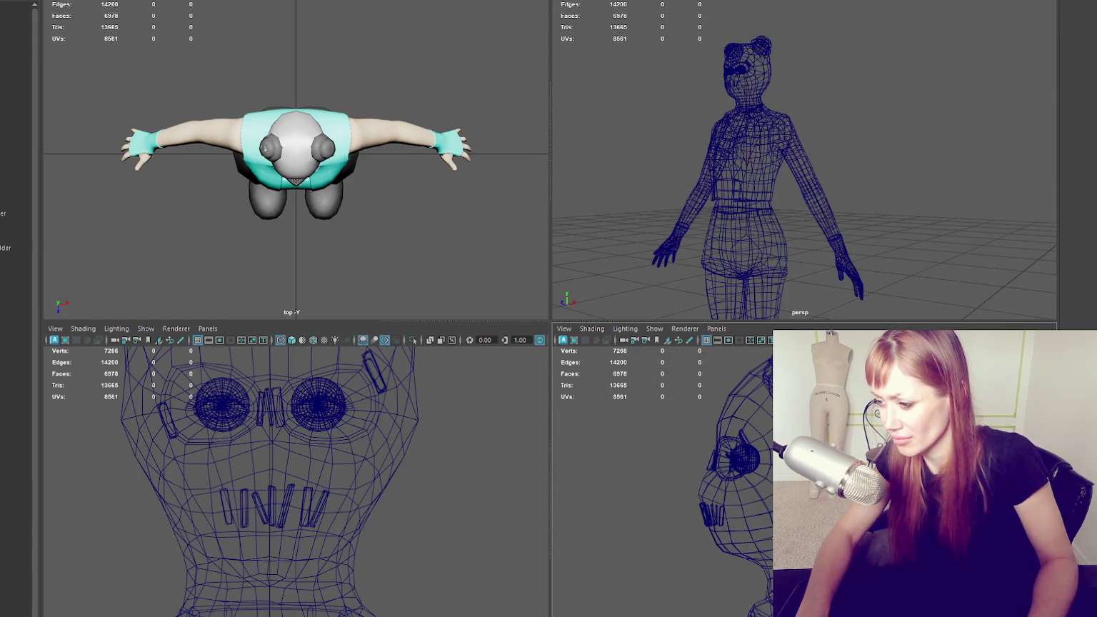
left_click(740, 547)
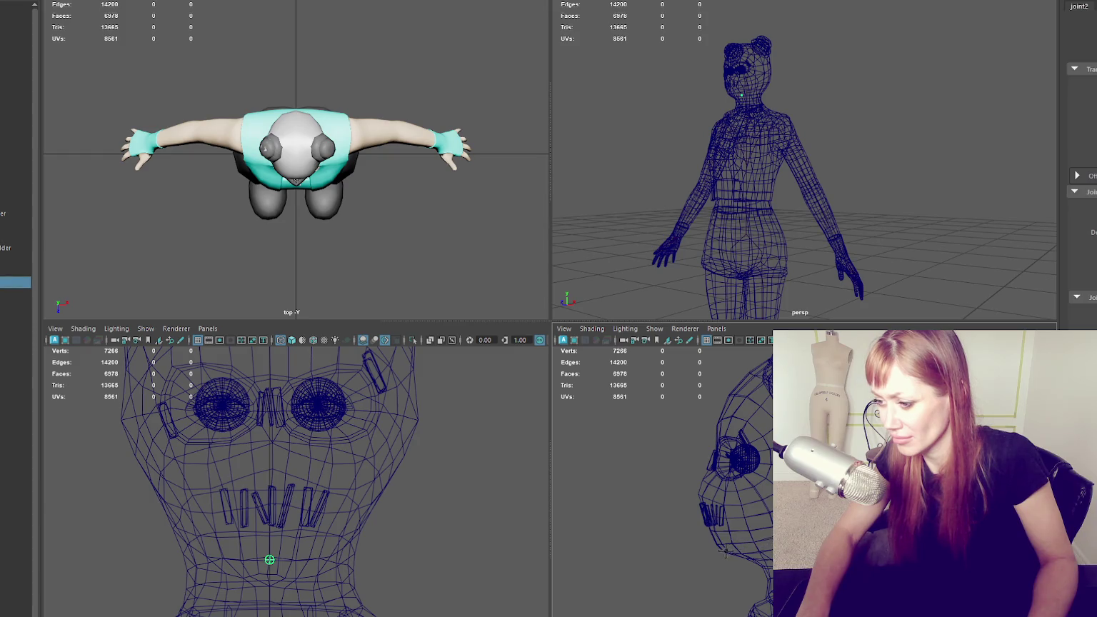
left_click(722, 549)
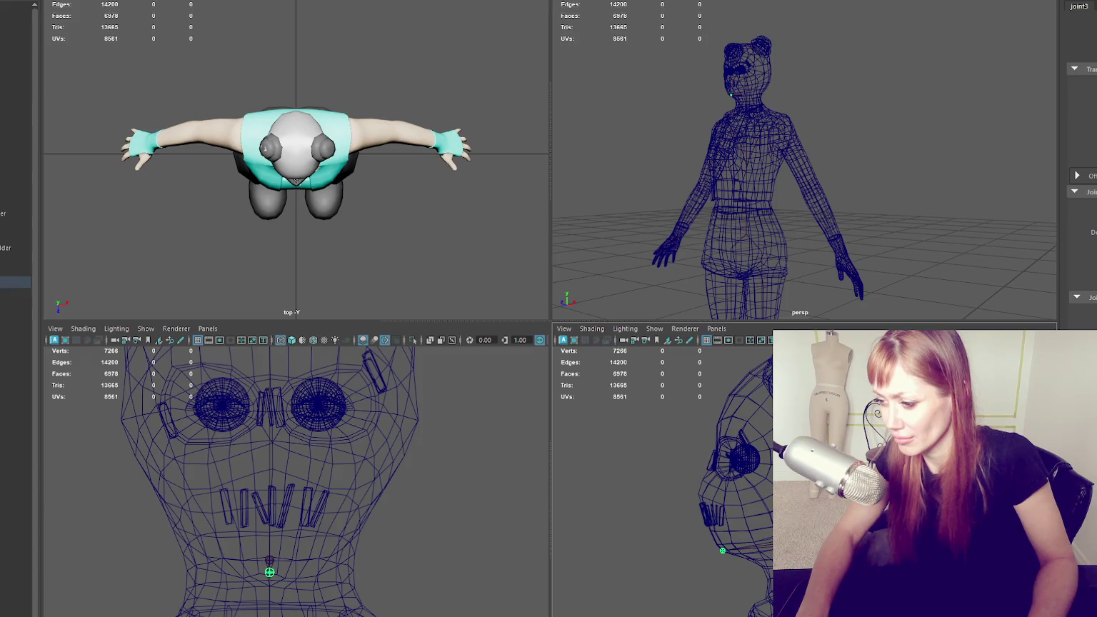
Hide the dense HIFI mesh with Ctrl+H, leaving the low-poly wireframe visible
left_click(14, 52)
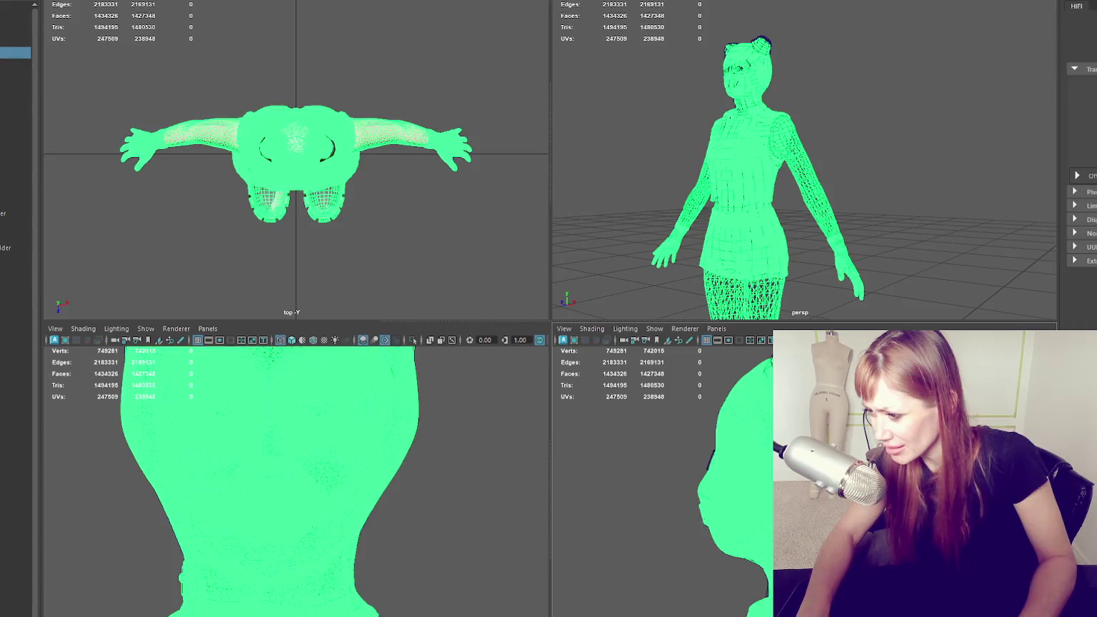
left_click(15, 282)
key("Down")
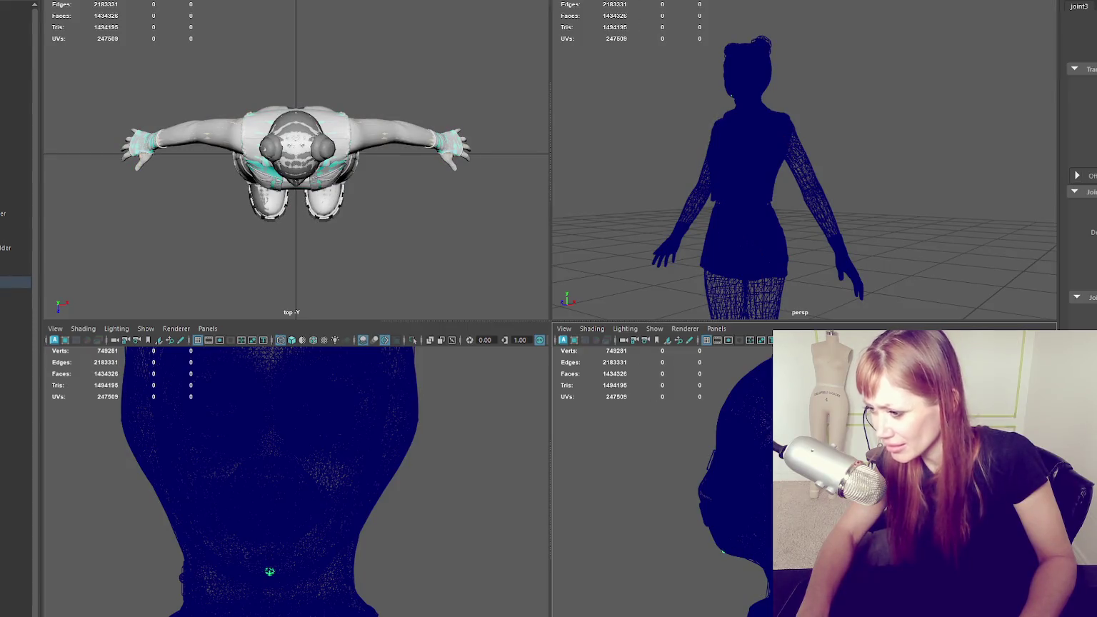
left_click(14, 52)
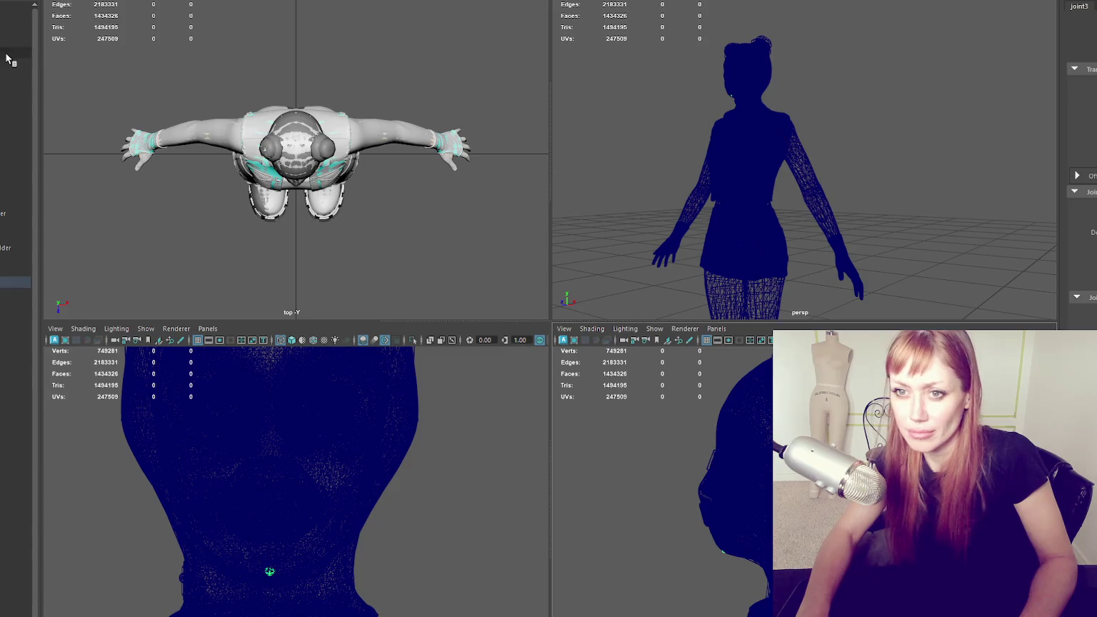
key("ctrl+h")
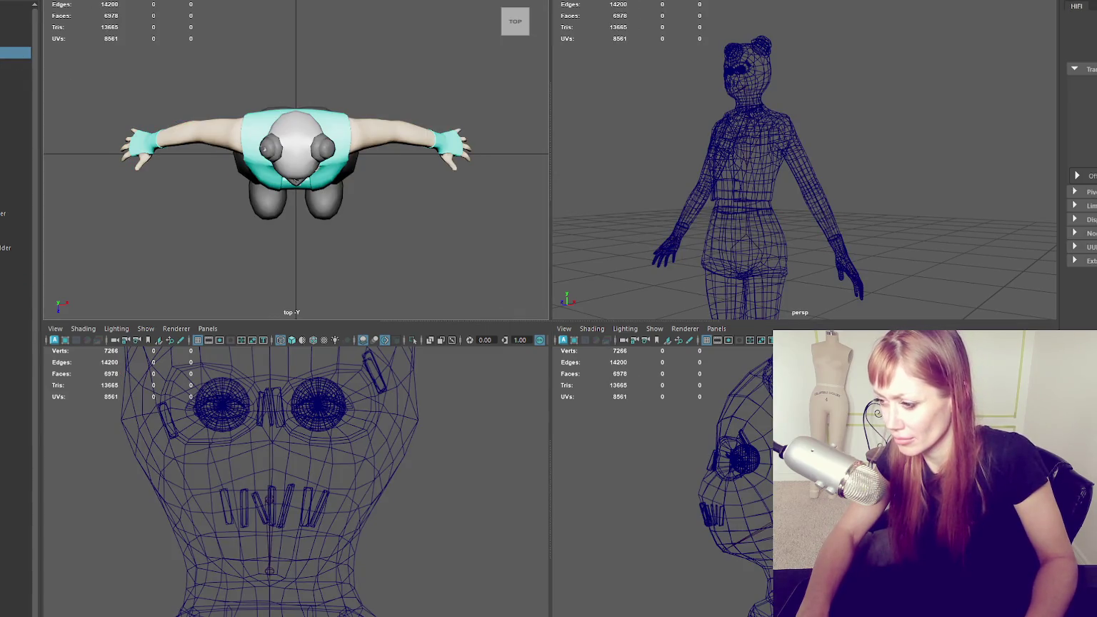
left_click(736, 459)
Slide joint1 along its axis and up toward the eye in the front view
left_click_drag(736, 462, 744, 461)
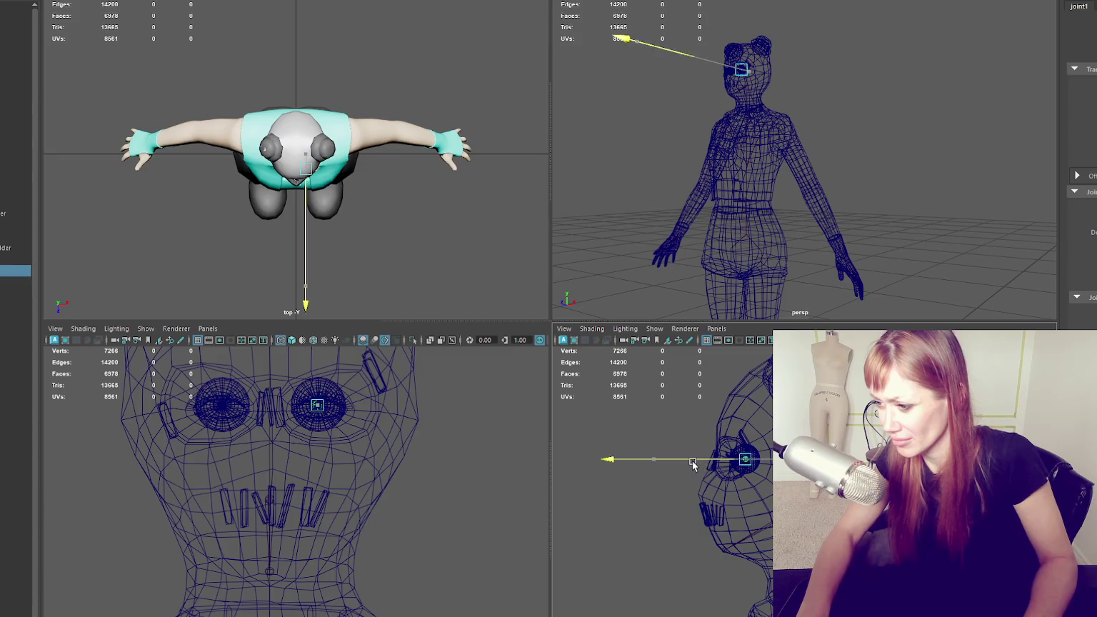
scroll(363, 403, "up", 3)
key("f")
scroll(315, 519, "up", 3)
scroll(315, 519, "up", 3)
scroll(315, 519, "up", 2)
scroll(315, 519, "up", 2)
scroll(315, 519, "up", 2)
left_click_drag(297, 512, 323, 479)
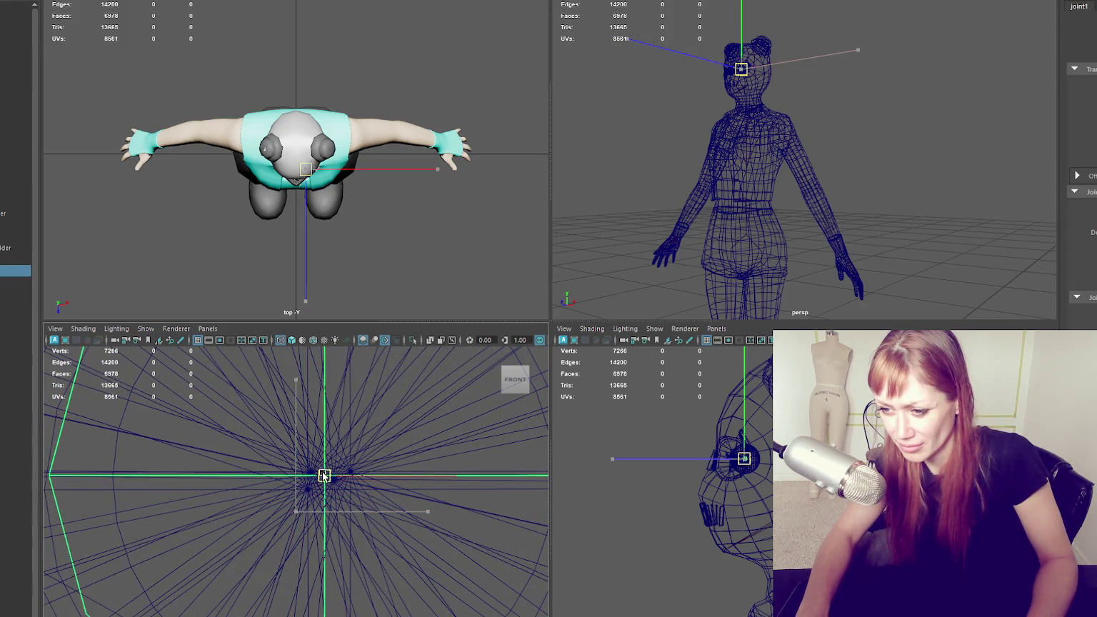
Nudge joint1 slightly along its depth axis in the side view
key("w")
middle_click_drag(623, 472, 766, 477, "alt")
scroll(766, 516, "up", 2)
scroll(766, 515, "up", 2)
scroll(766, 515, "up", 2)
left_click_drag(766, 516, 776, 516)
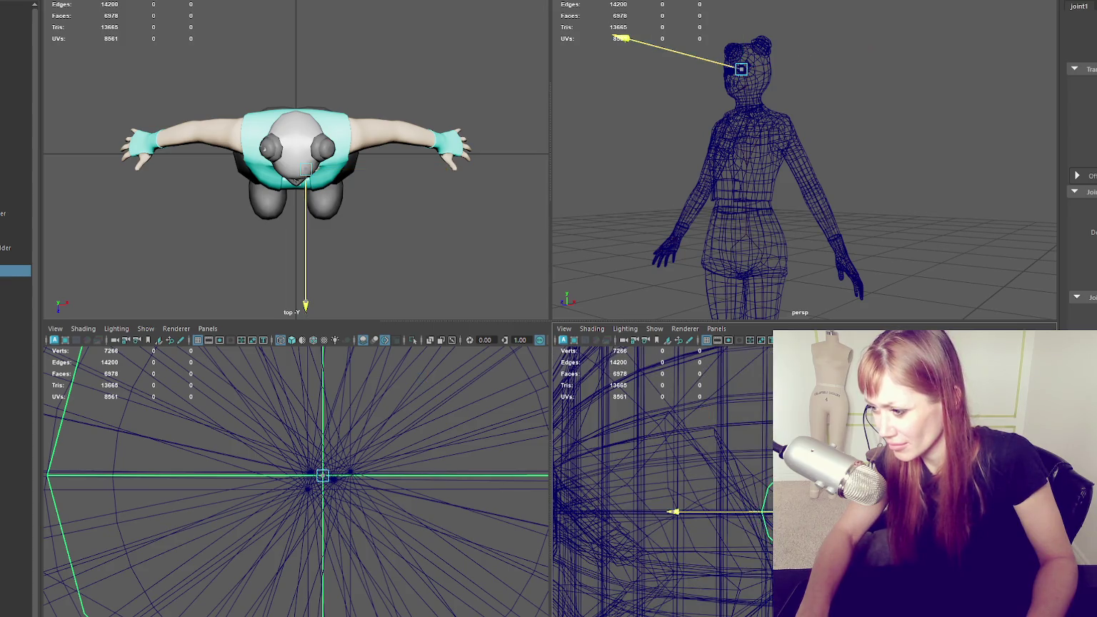
scroll(359, 503, "up", 3)
Select the head mesh and one of its faces to check them, then clear the selection
left_click(367, 470)
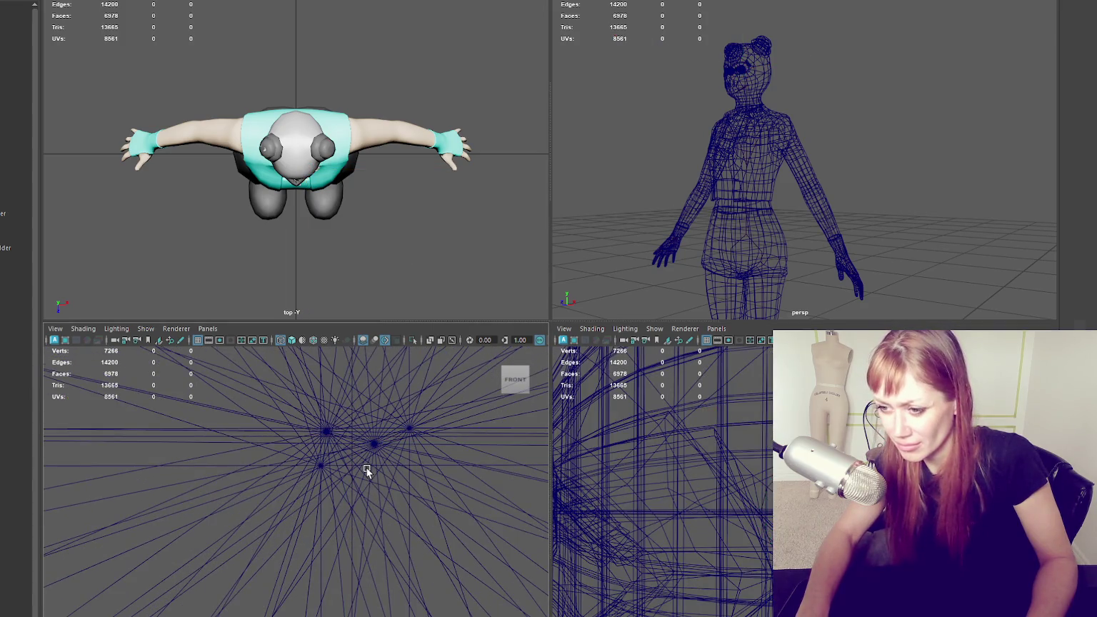
left_click_drag(652, 505, 691, 504, "alt")
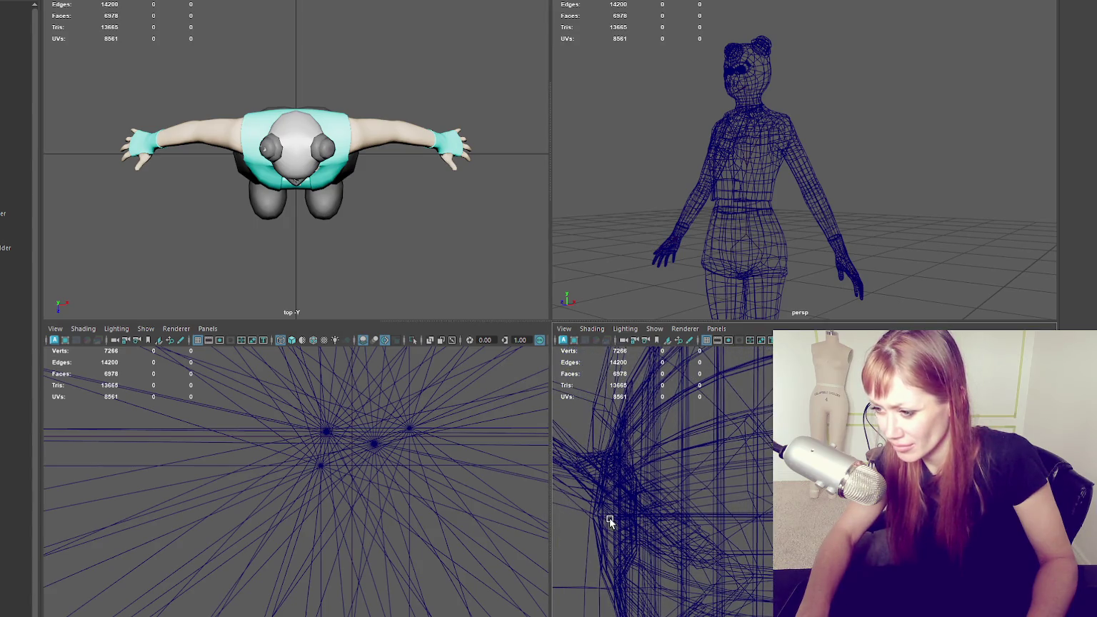
left_click(654, 328)
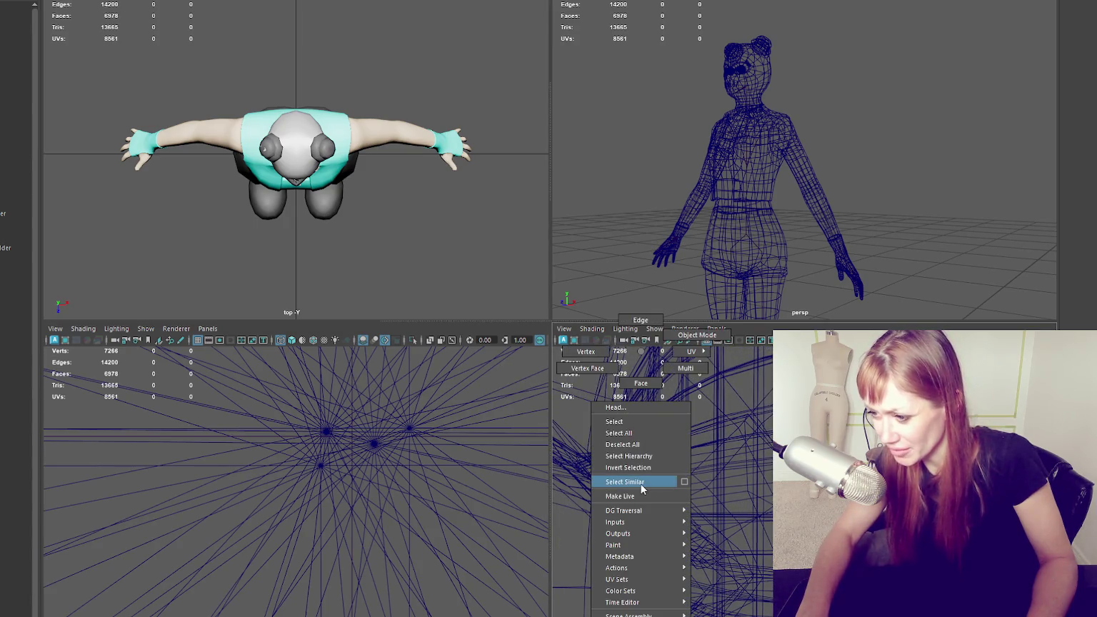
left_click(649, 421)
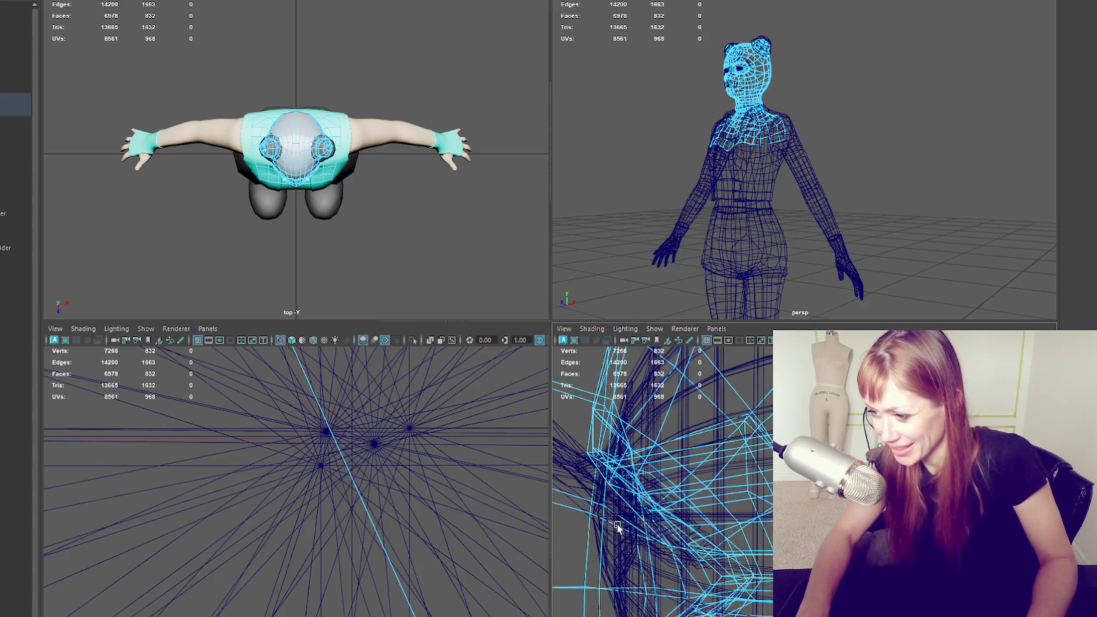
left_click(625, 544)
right_click(689, 448)
left_click(689, 448)
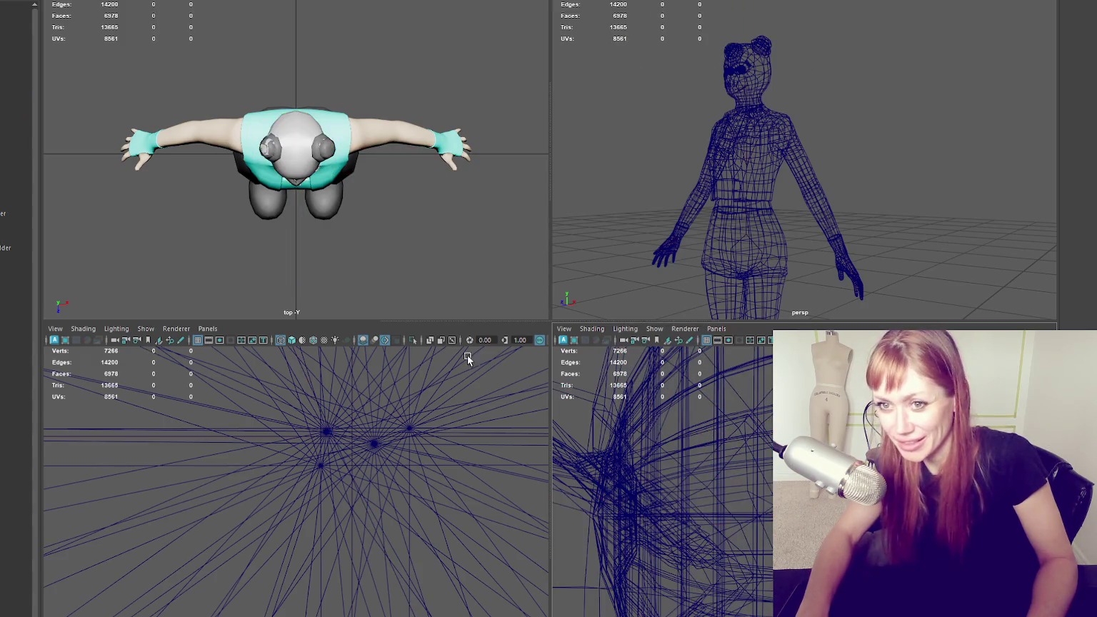
Select both eye meshes and frame them in the side view
left_click(14, 103)
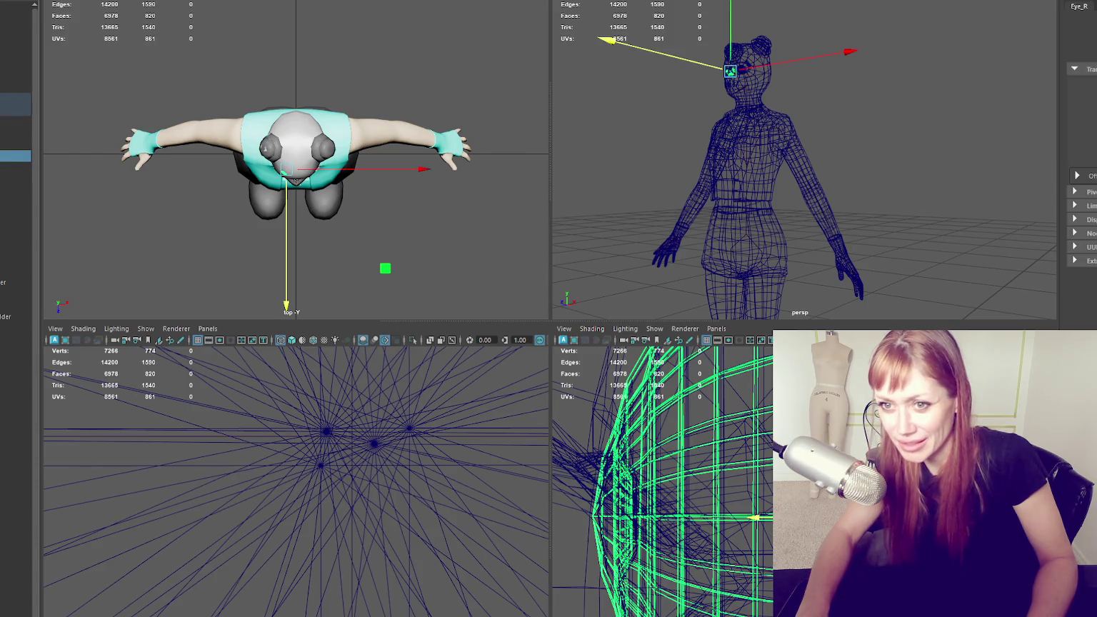
left_click(15, 144, "ctrl")
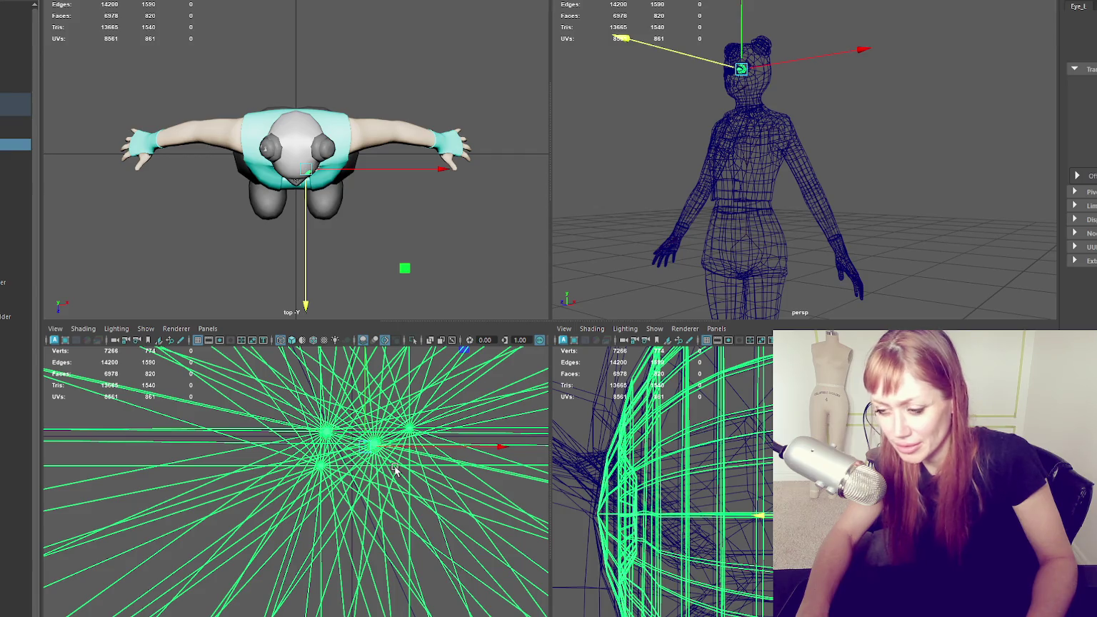
right_click(341, 351)
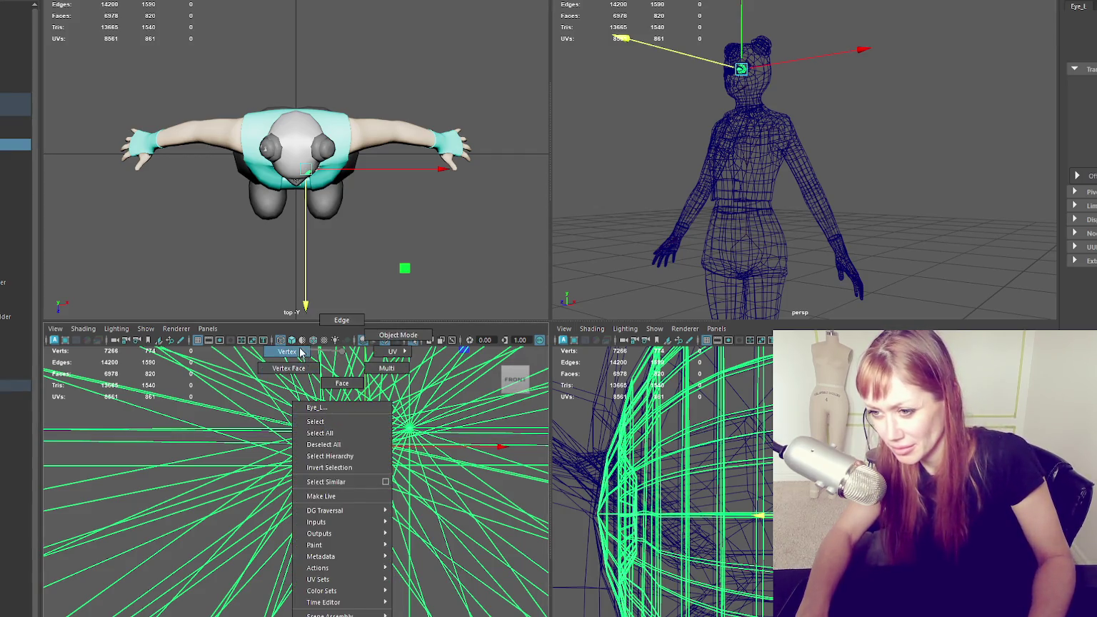
left_click(326, 427)
key("f")
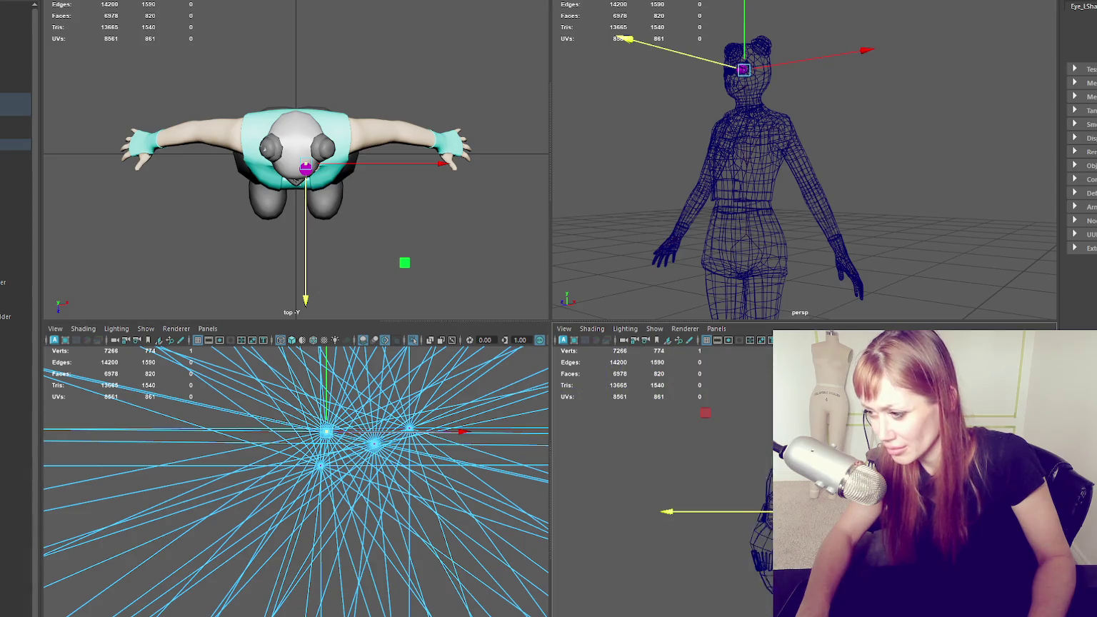
Tumble the front, side and perspective views around the eyes and open the Move Tool settings
left_click_drag(421, 452, 364, 474, "alt")
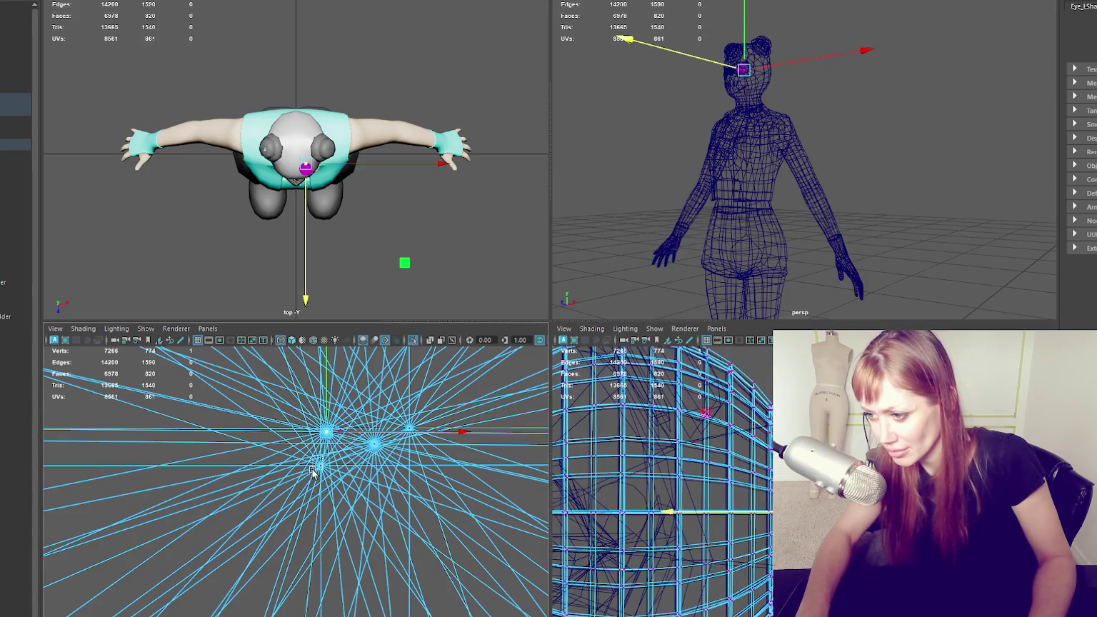
left_click_drag(720, 496, 748, 505, "alt")
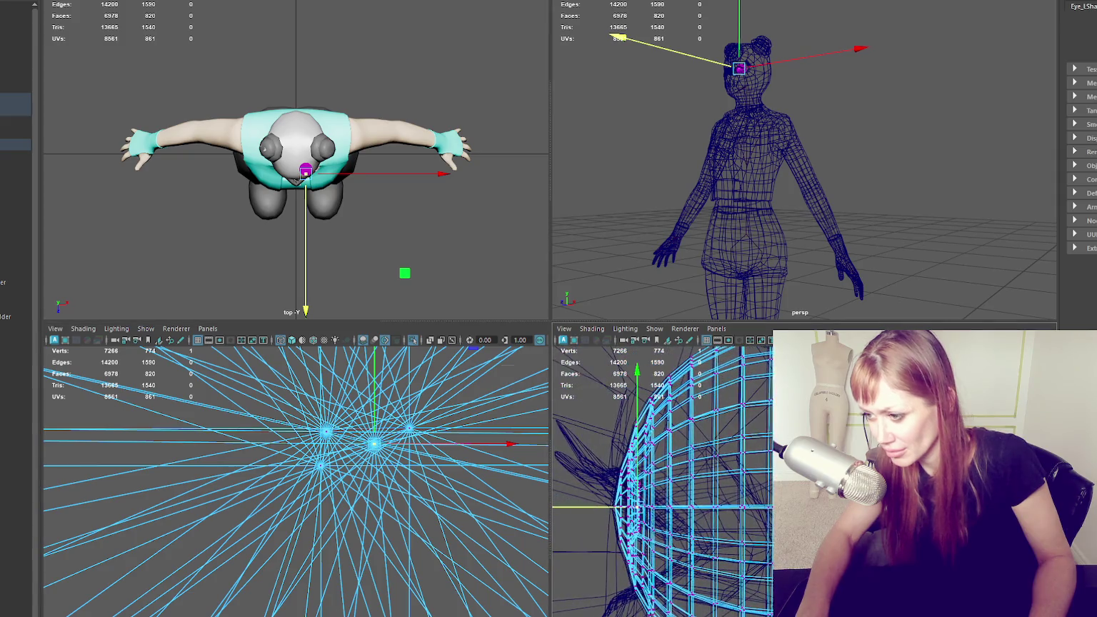
key("f")
mouse_move(796, 172)
left_mouse_down("alt")
mouse_move(863, 185)
mouse_move(832, 186)
left_mouse_up("alt")
key("f")
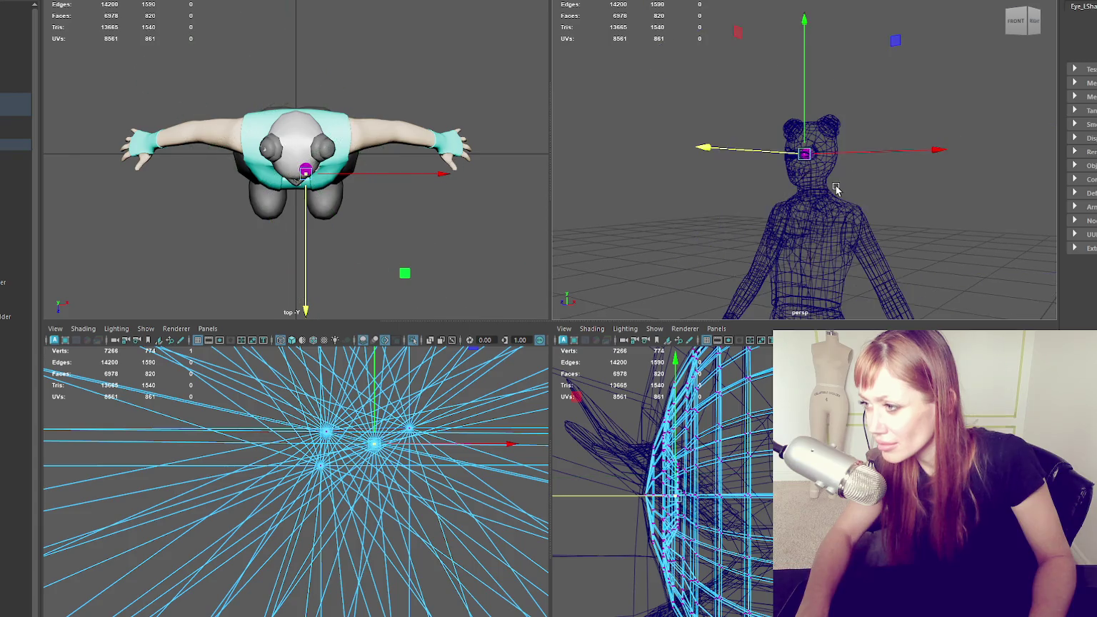
scroll(820, 194, "up", 3)
scroll(860, 156, "up", 3)
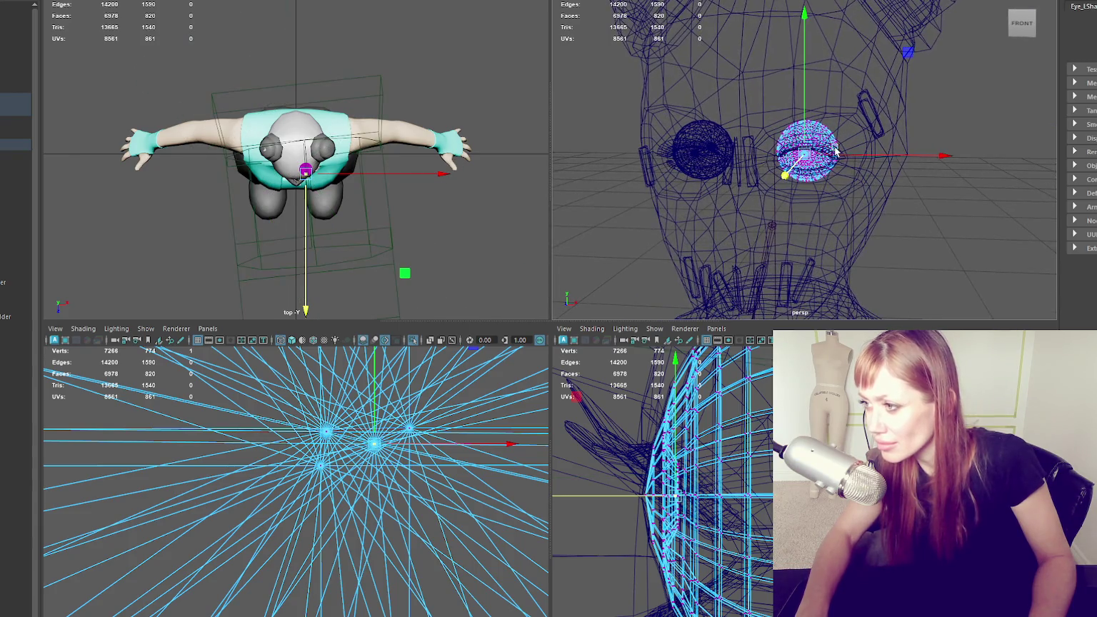
scroll(860, 156, "up", 3)
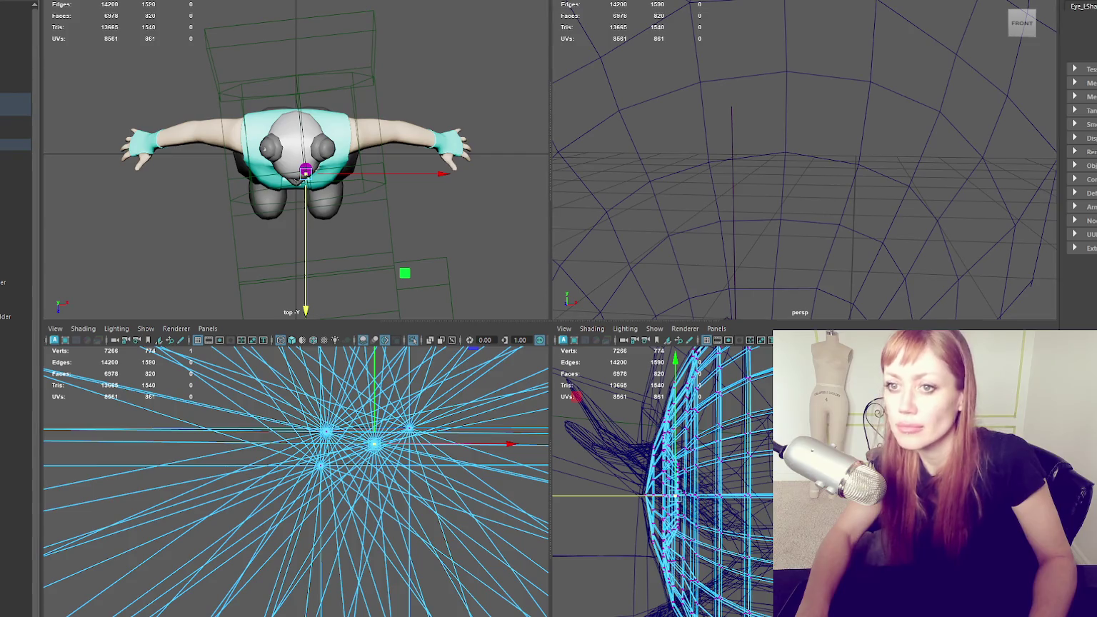
key("ctrl+shift+t")
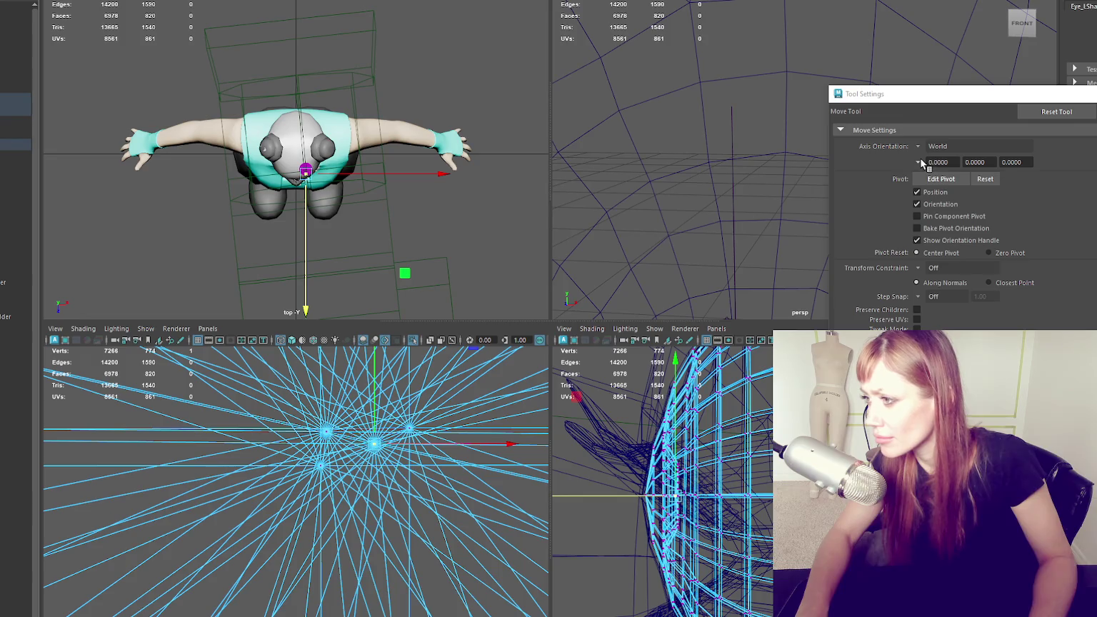
left_click(16, 7)
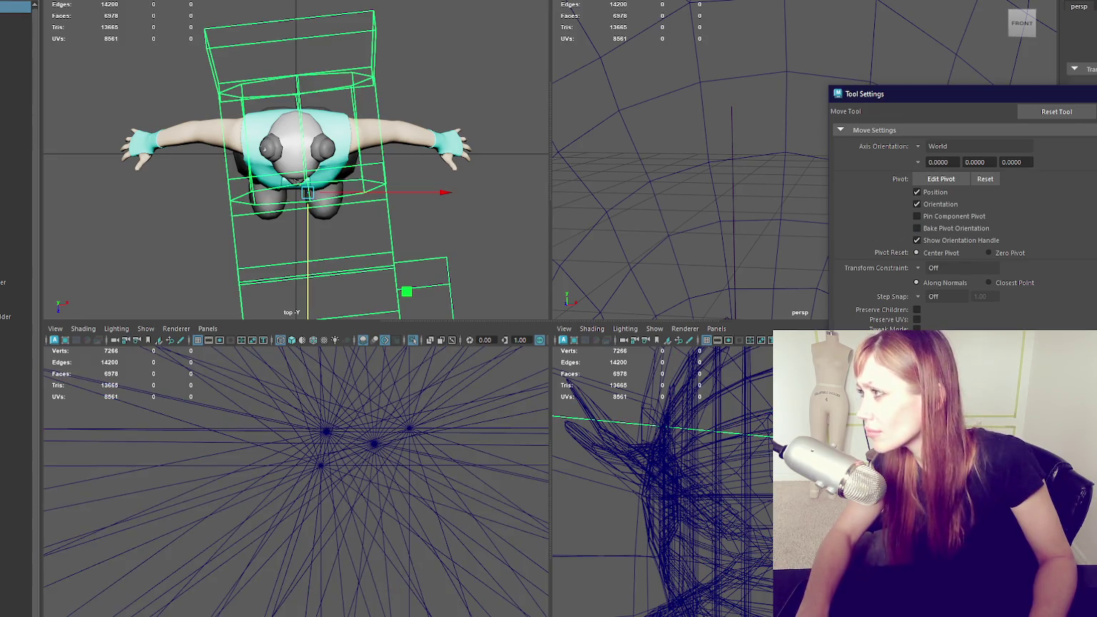
Close the Move settings window and toggle the attribute panel beside the viewports
key("alt+F4")
key("ctrl+a")
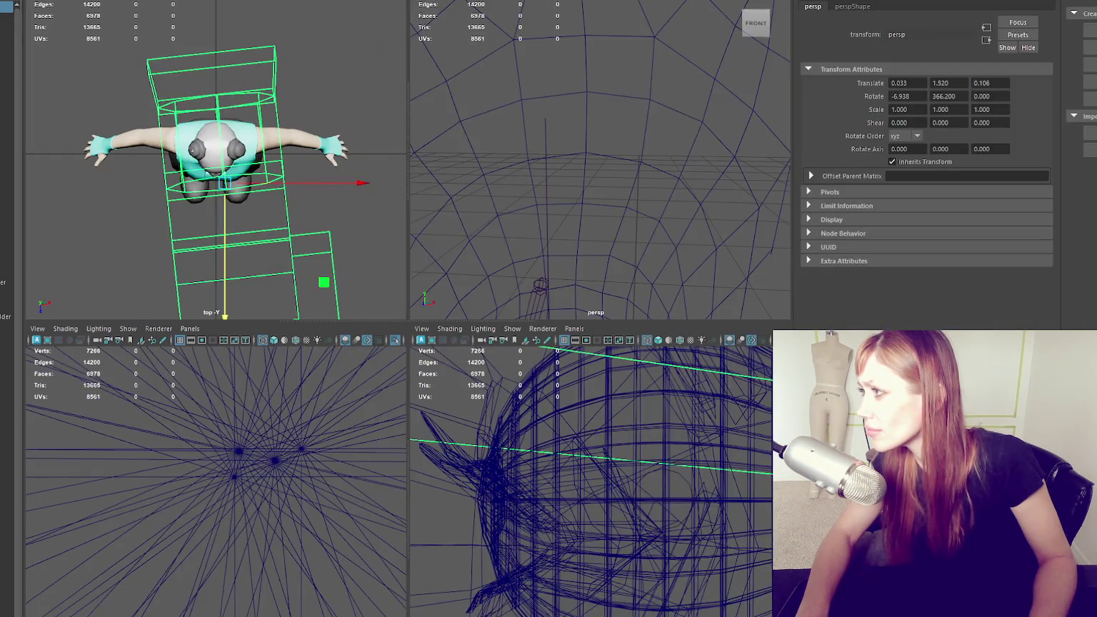
key("ctrl+a")
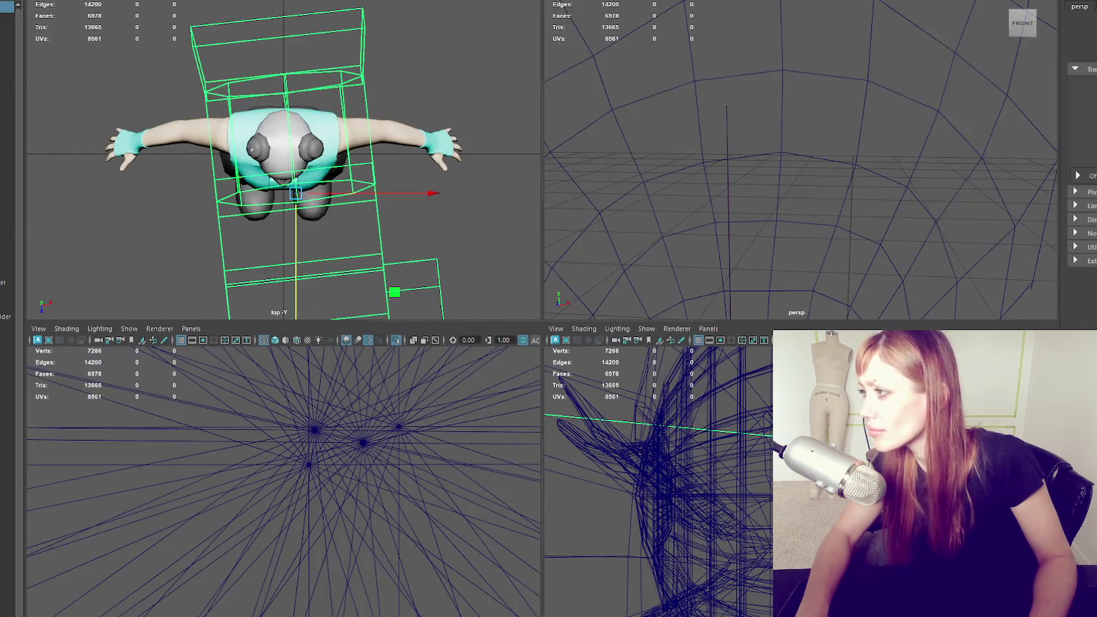
key("ctrl+a")
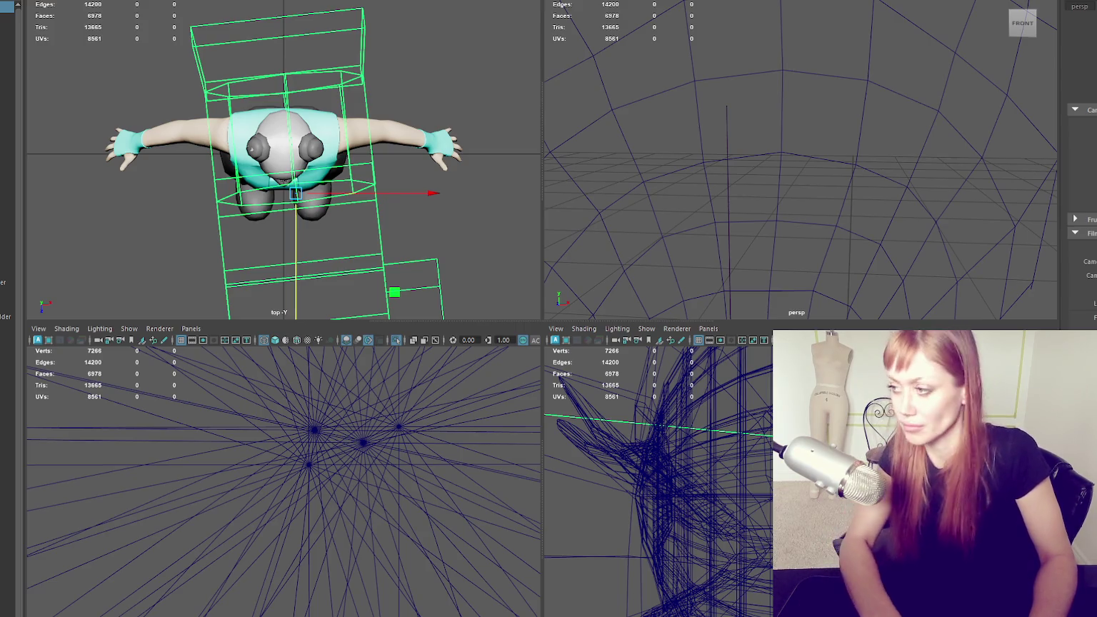
scroll(800, 161, "down", 3)
key("ctrl+a")
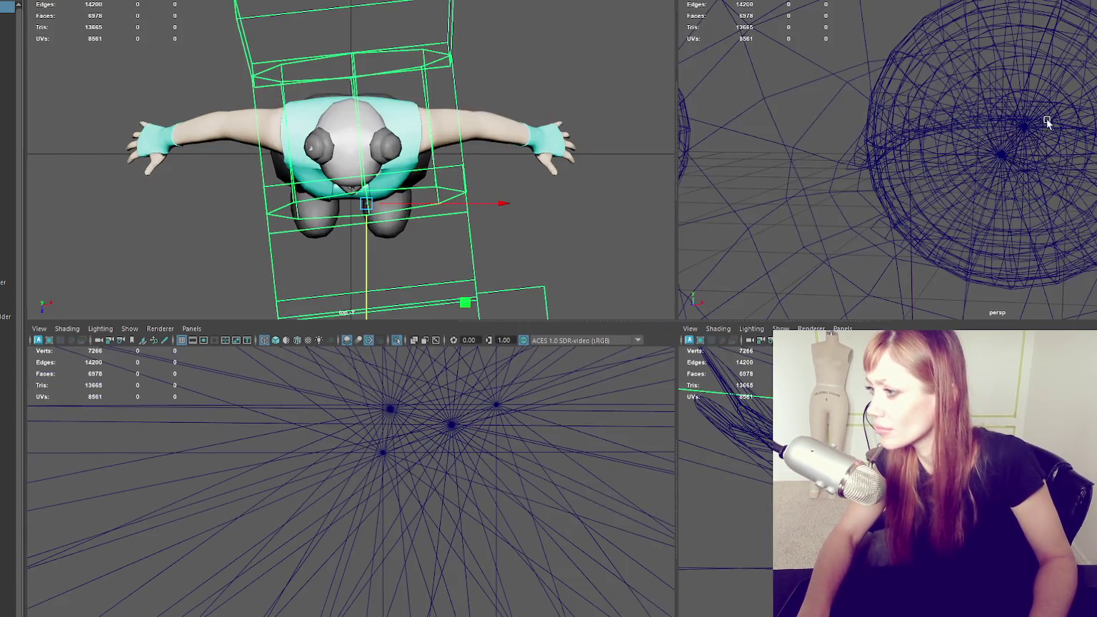
mouse_move(1057, 164)
left_mouse_down("alt")
mouse_move(997, 148)
mouse_move(1037, 146)
left_mouse_up("alt")
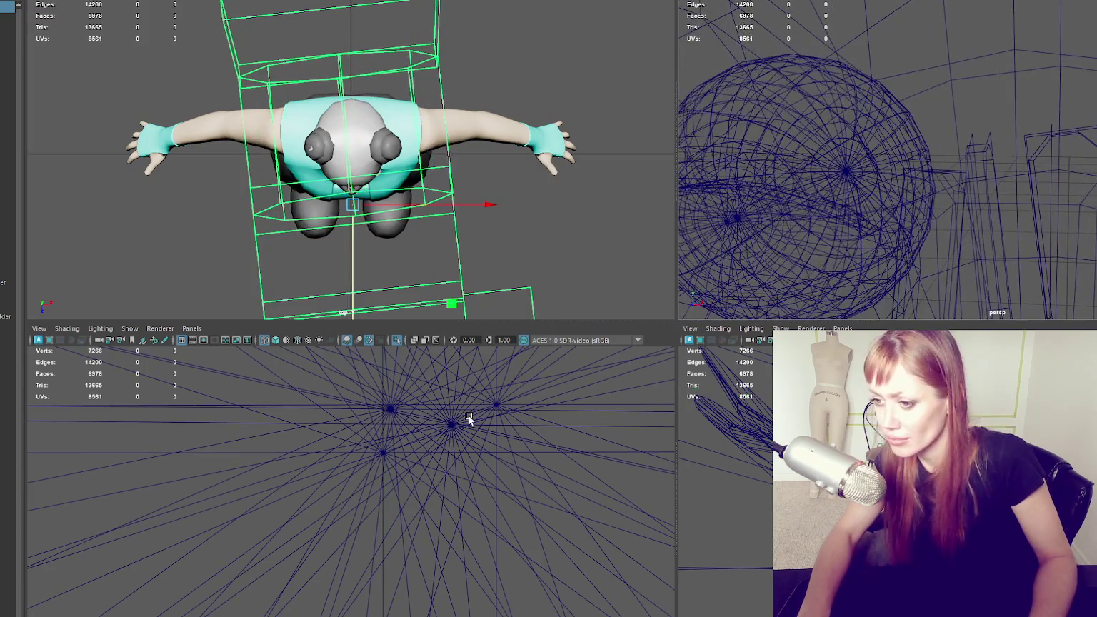
Select the eye meshes, frame the eyeball, and orbit around it
left_click(460, 425)
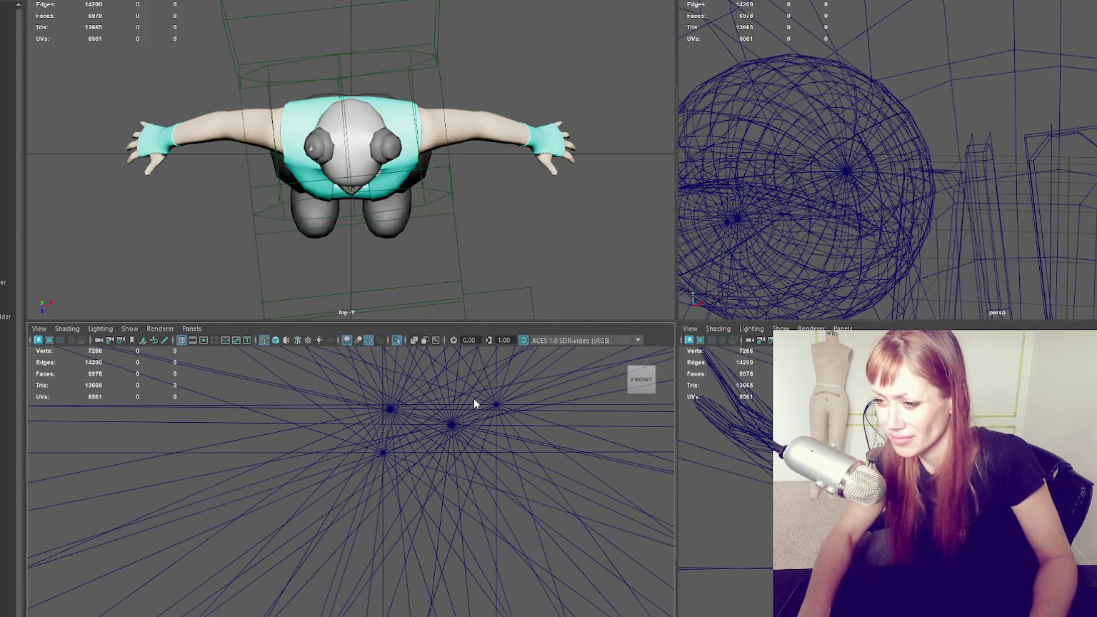
left_click(427, 401)
key("f")
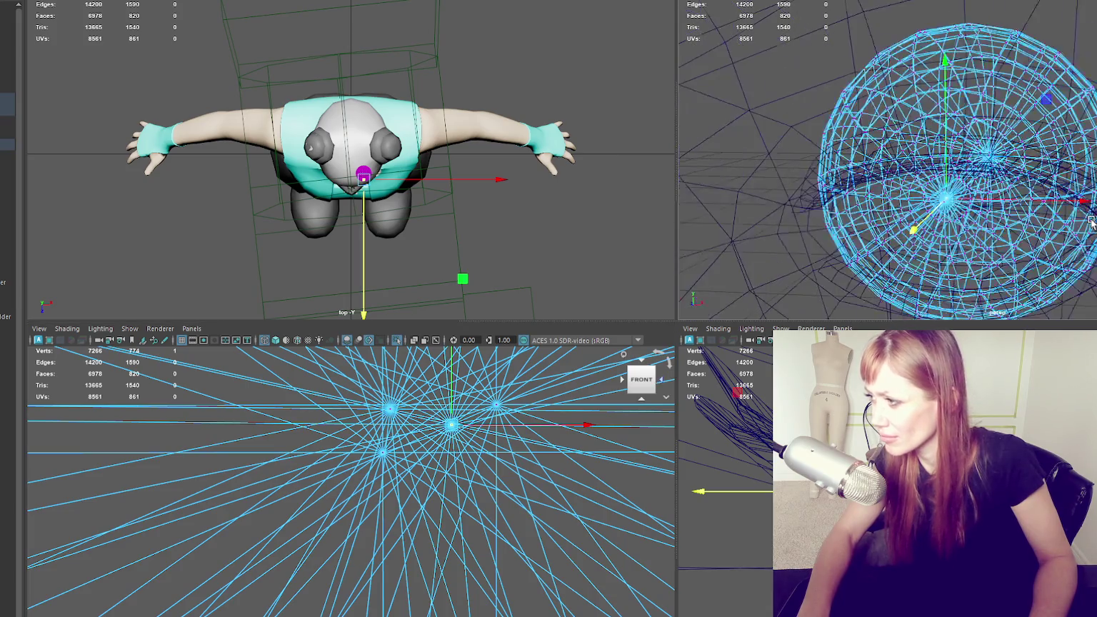
scroll(1050, 227, "down", 5)
scroll(1023, 235, "up", 5)
scroll(1006, 200, "down", 3)
scroll(1005, 197, "up", 4)
mouse_move(1021, 194)
left_mouse_down("alt")
mouse_move(937, 203)
mouse_move(879, 192)
left_mouse_up("alt")
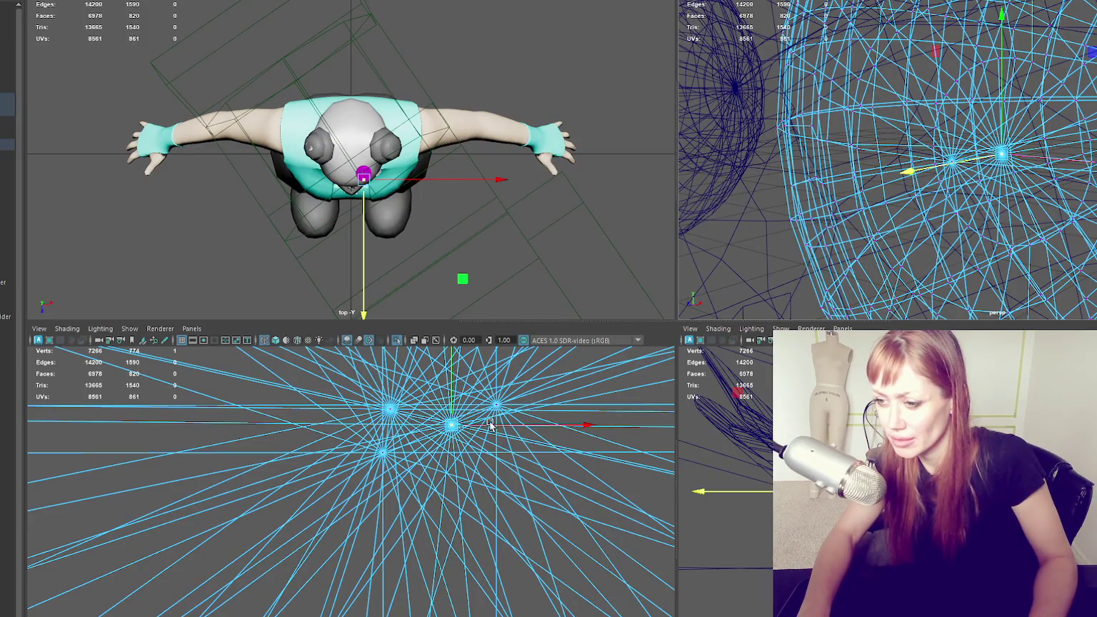
left_click(519, 402)
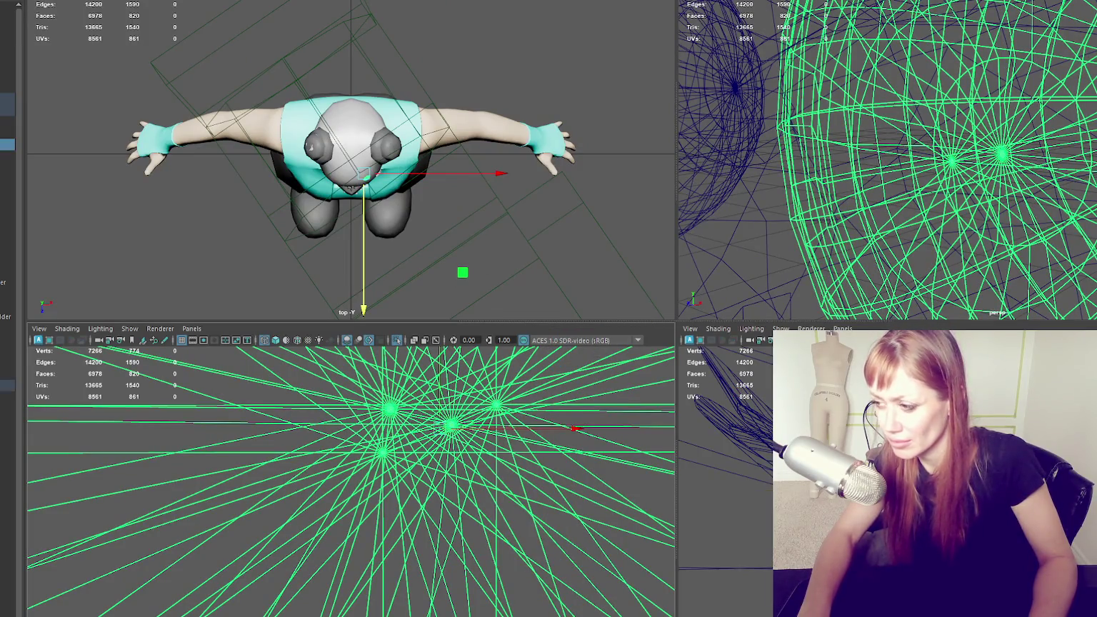
Pick the Outliner item and drag it along X and down to centre it in the eye
left_click(13, 350)
left_click(8, 339)
left_click_drag(454, 413, 483, 417)
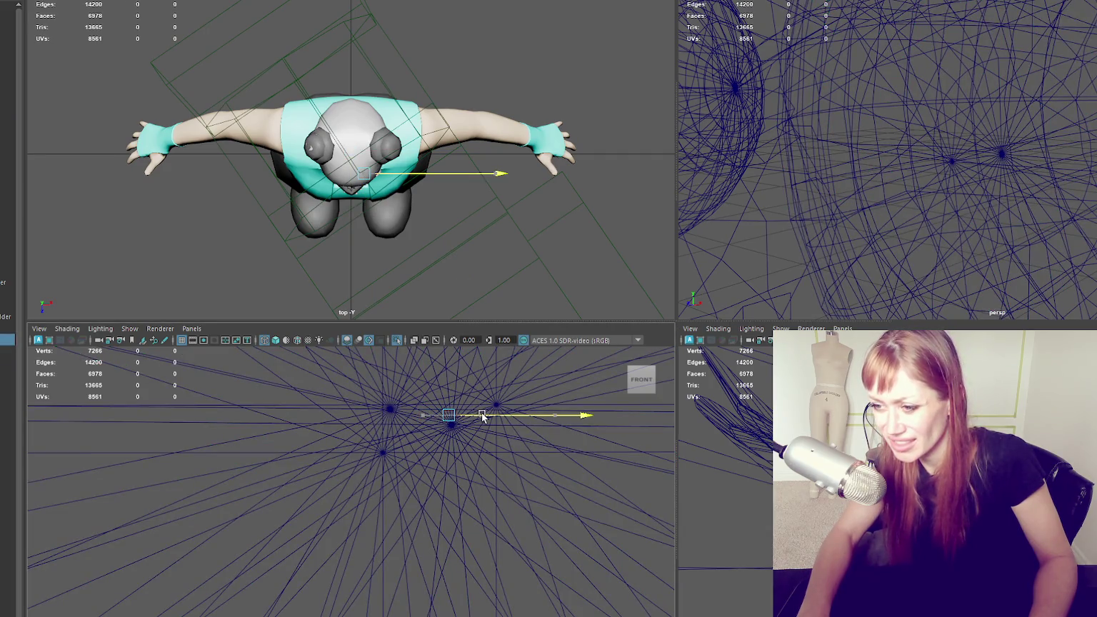
left_click_drag(448, 383, 447, 393)
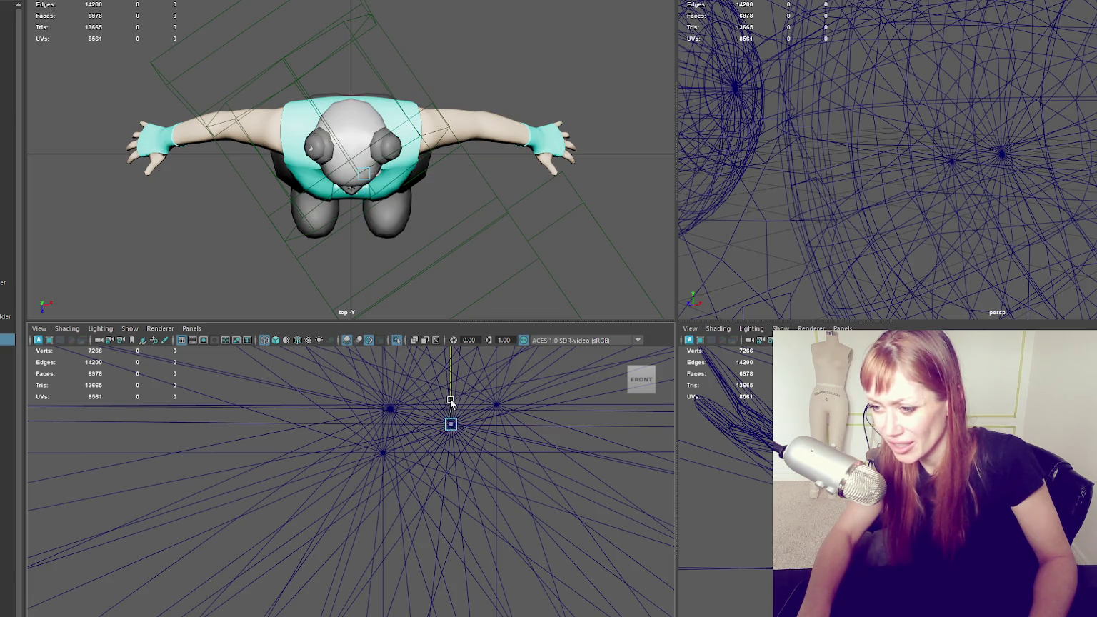
mouse_move(641, 378)
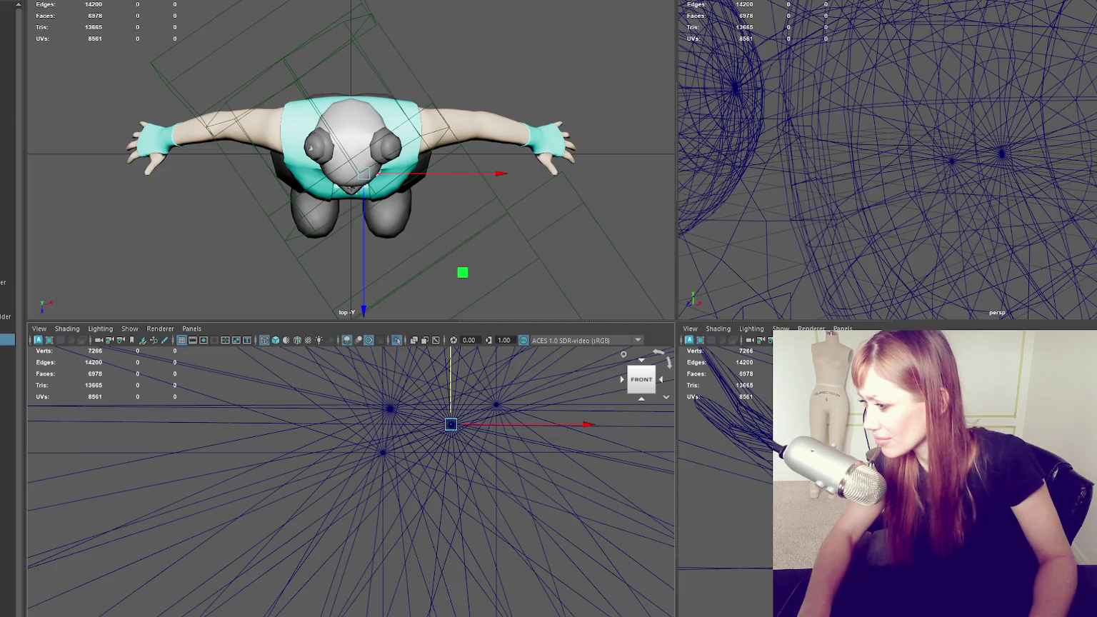
key("space")
scroll(821, 199, "down", 5)
key("space")
key("space")
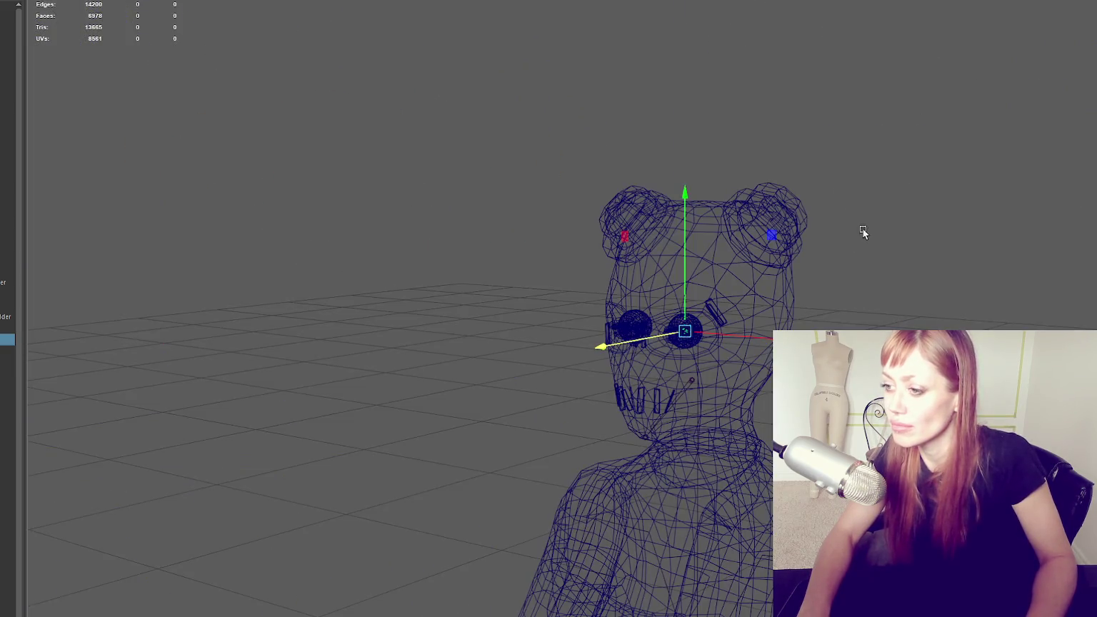
Orbit to face the character and inspect the mouth joint from the Outliner
left_click_drag(972, 223, 792, 296, "alt")
left_click(850, 263)
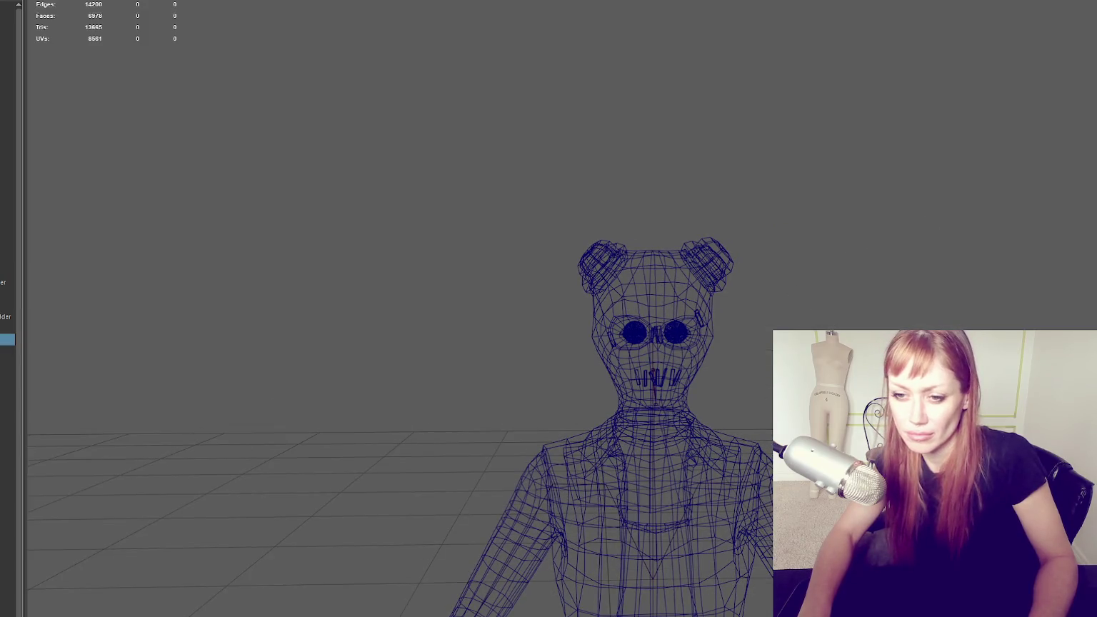
left_click(7, 350)
key("Return")
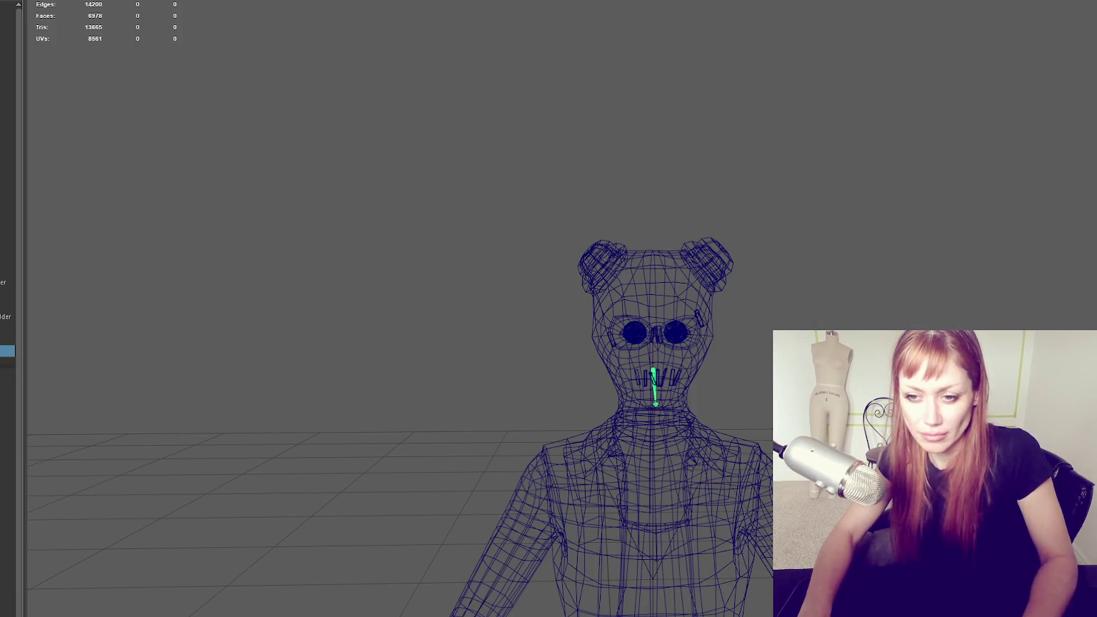
left_click(2, 421)
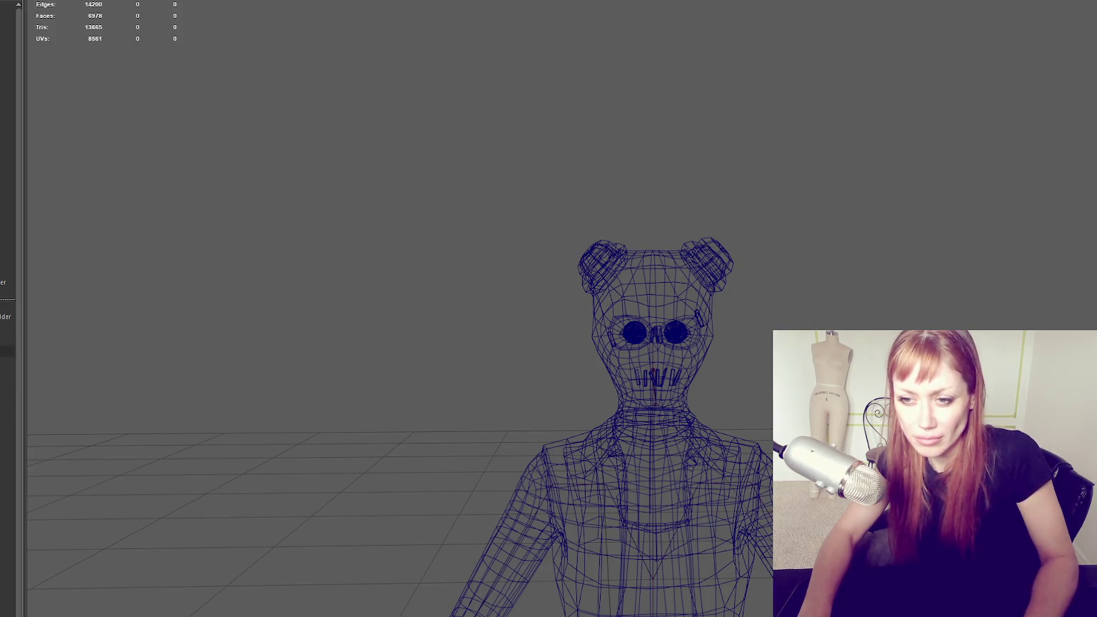
left_click(8, 371)
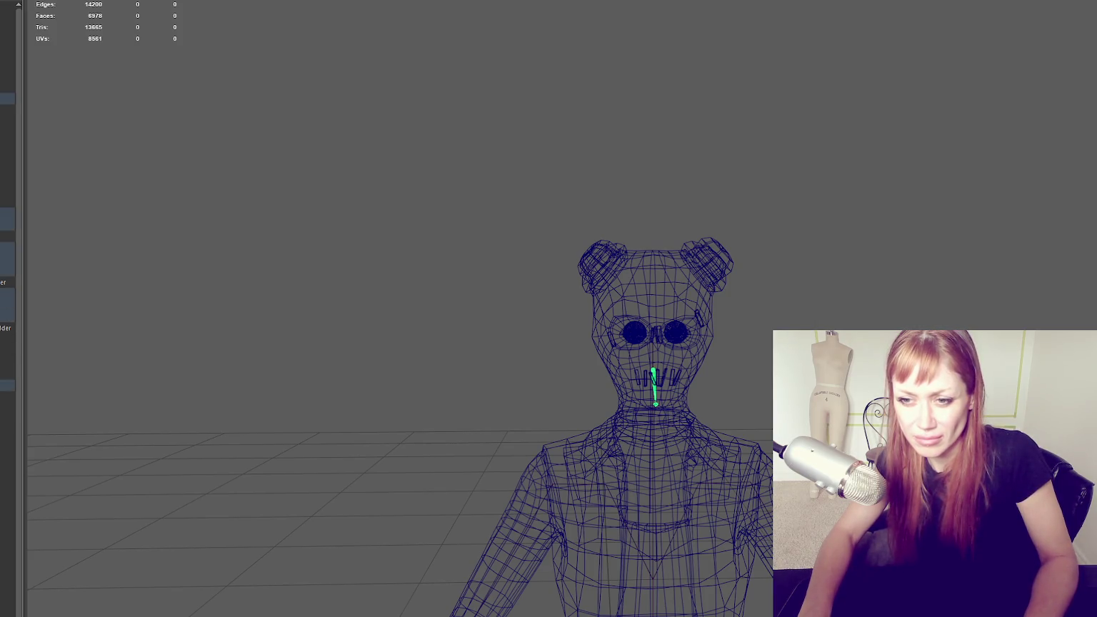
key("ctrl+z")
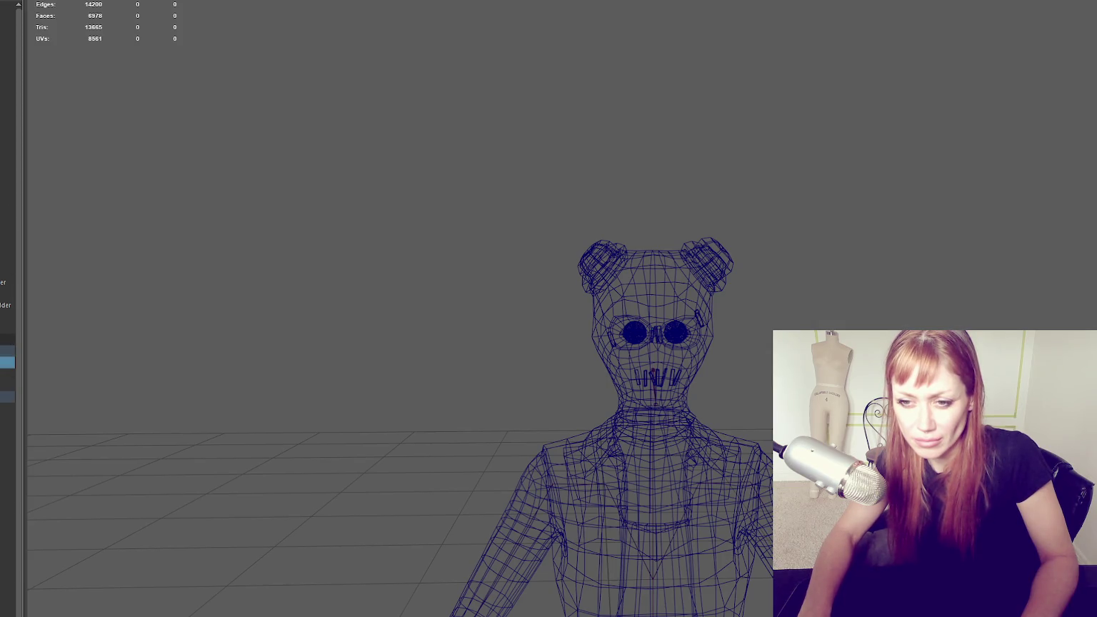
key("ctrl+z")
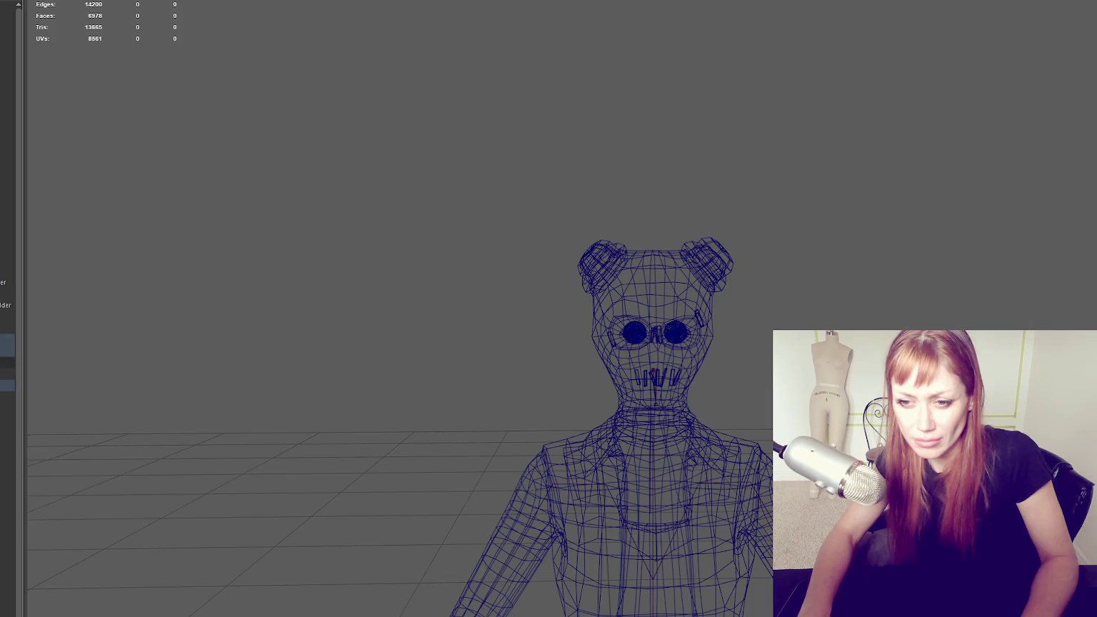
Inspect the arm joint and neighbouring Outliner entries, then go back to four views
left_click(7, 362)
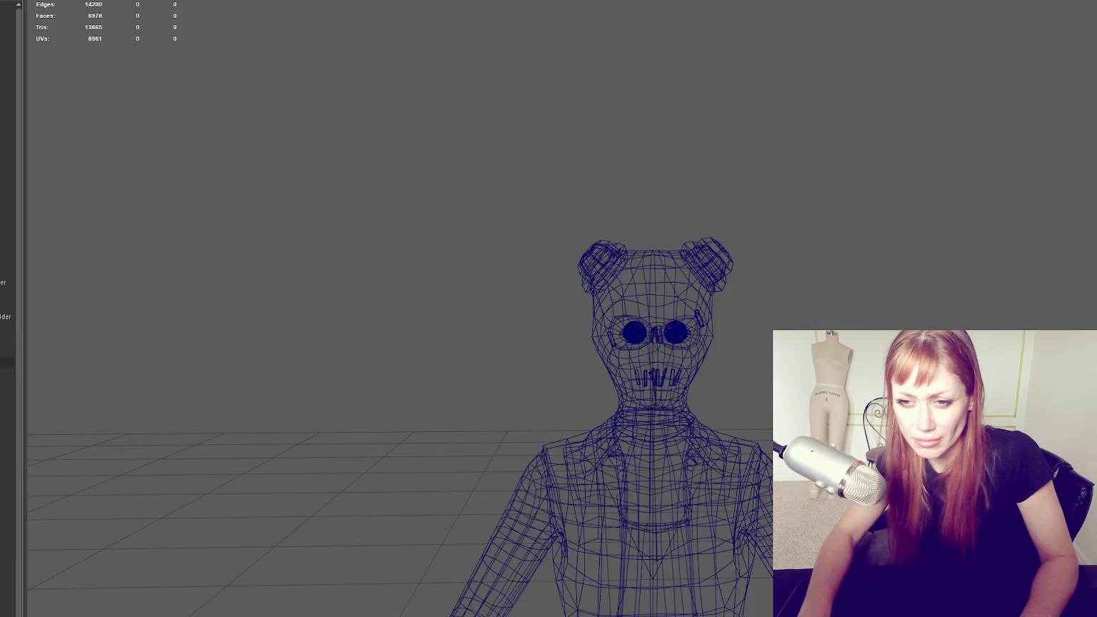
left_click(3, 307)
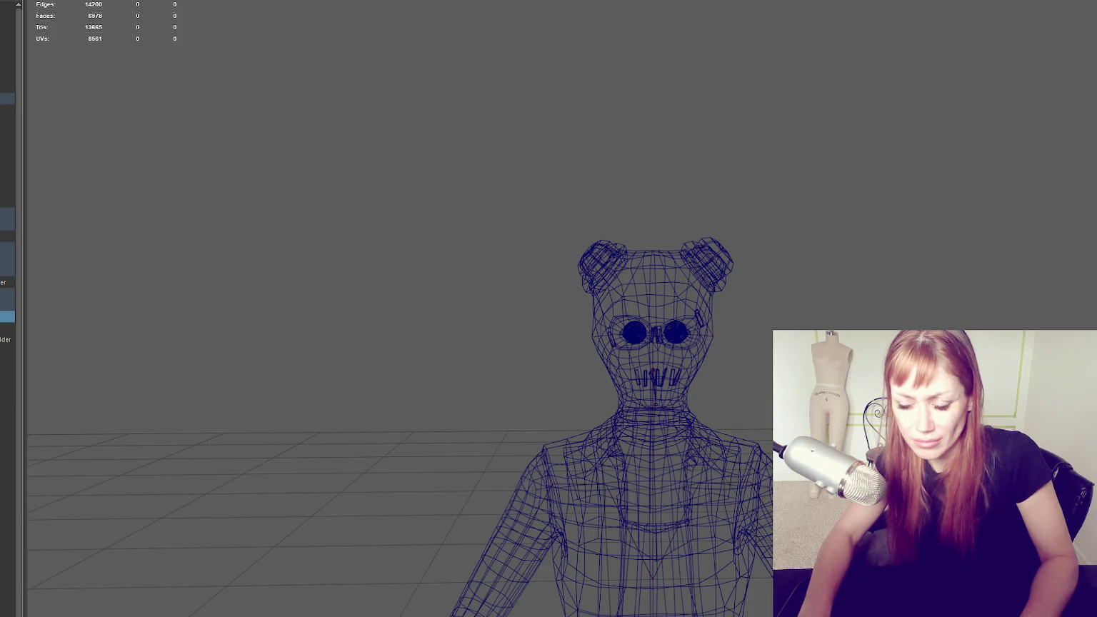
left_click(6, 328)
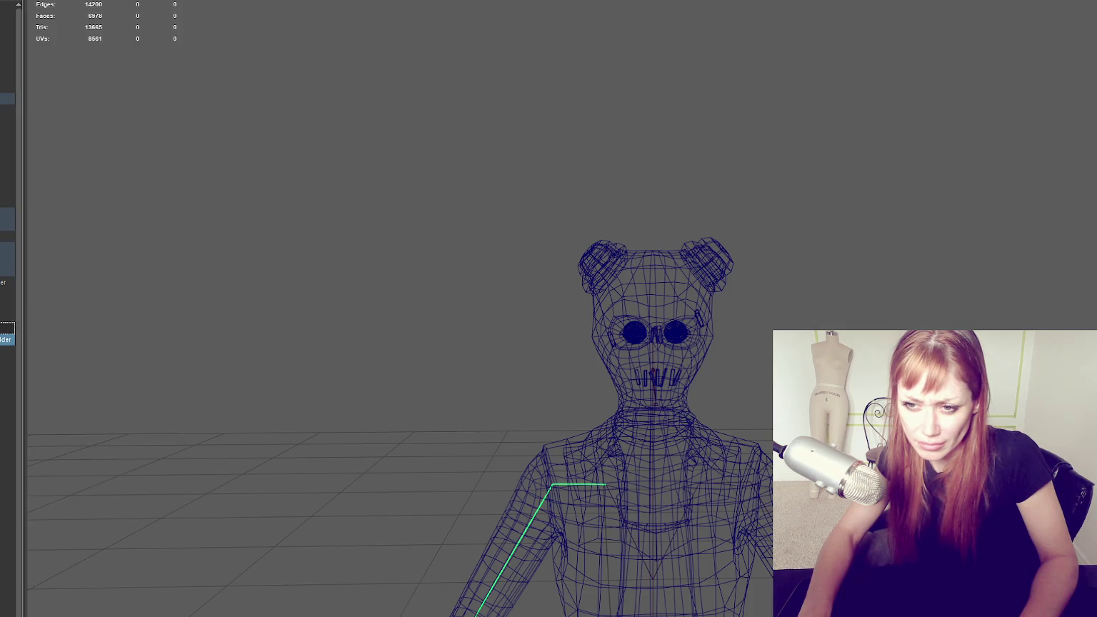
left_click(6, 300)
left_click(6, 328)
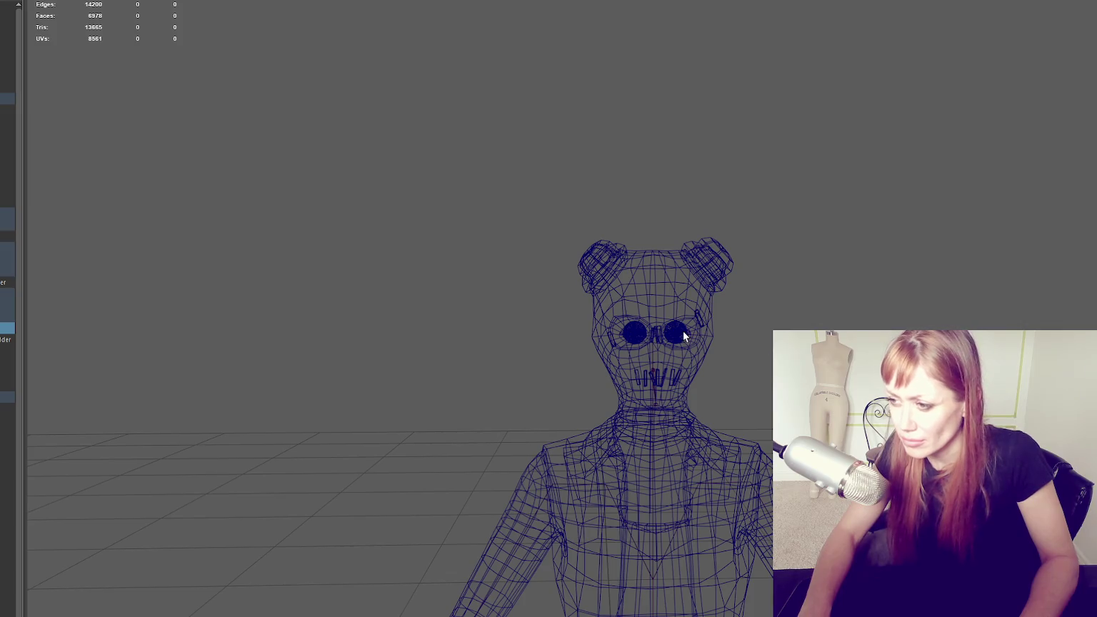
scroll(682, 333, "down", 2)
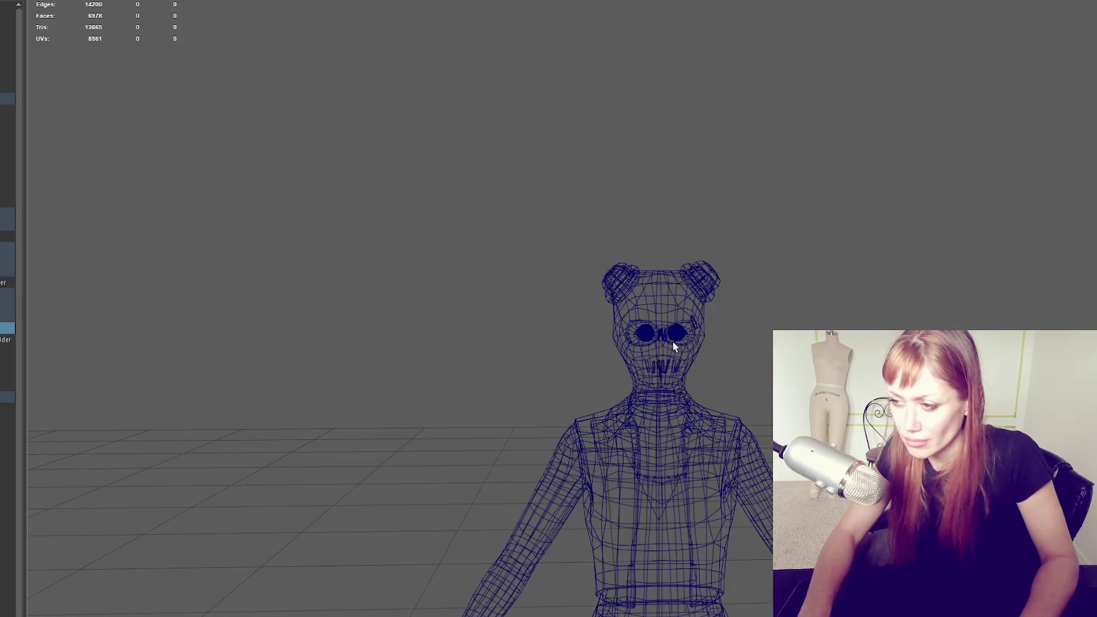
key("space")
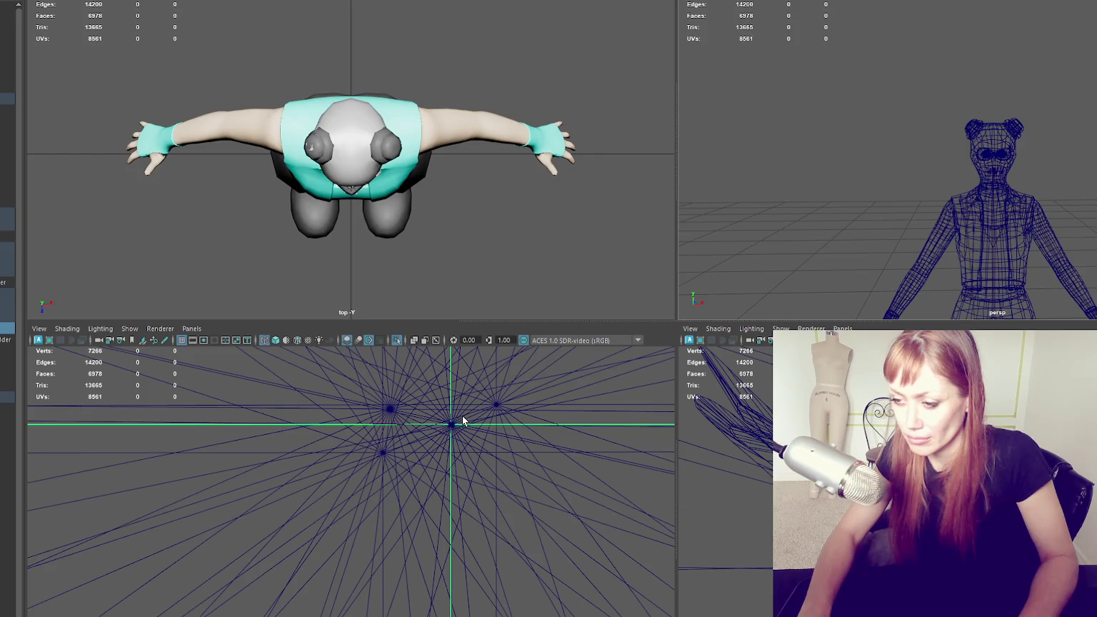
In the maximized perspective view, move the selected eye item across to the other eye
scroll(488, 421, "down", 5)
scroll(487, 420, "down", 3)
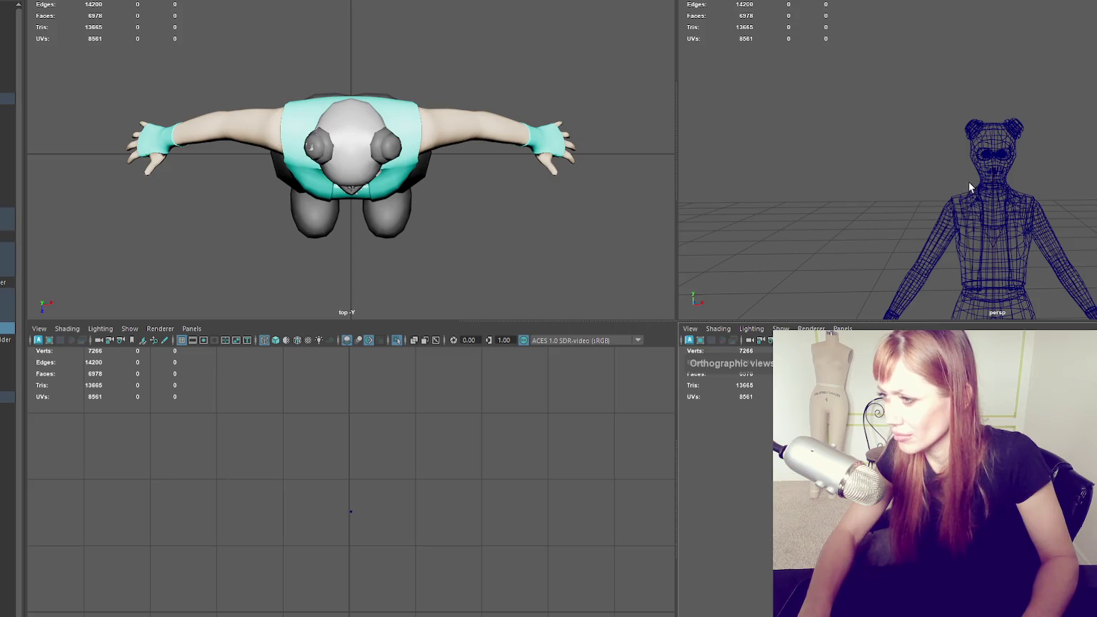
key("space")
scroll(758, 317, "up", 2)
scroll(732, 327, "up", 4)
scroll(731, 327, "up", 5)
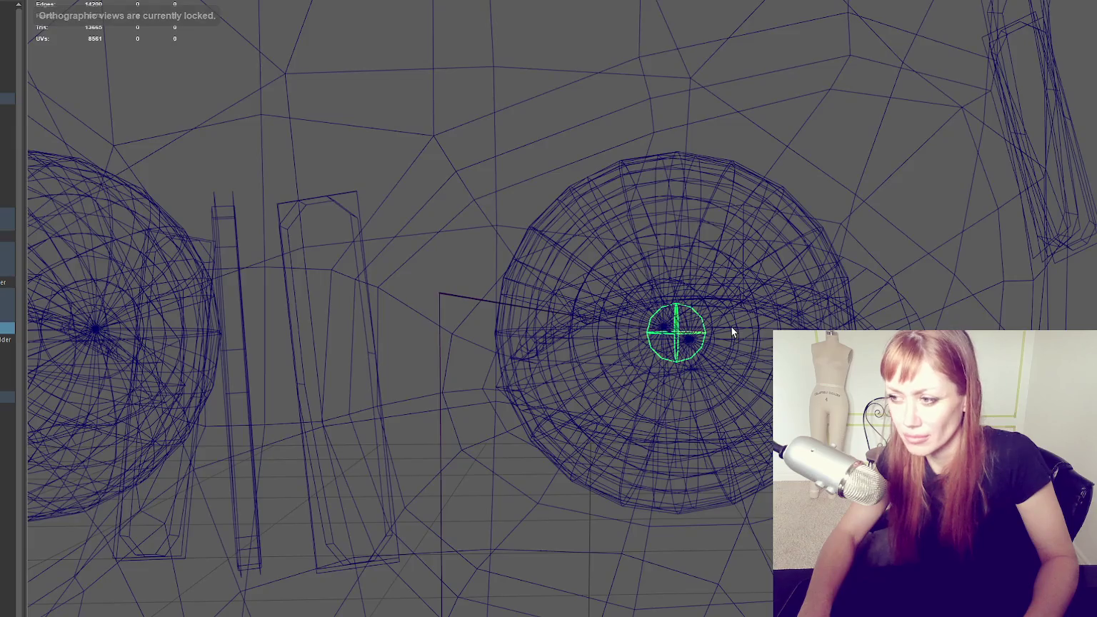
scroll(731, 327, "down", 4)
key("w")
left_click_drag(721, 333, 482, 333)
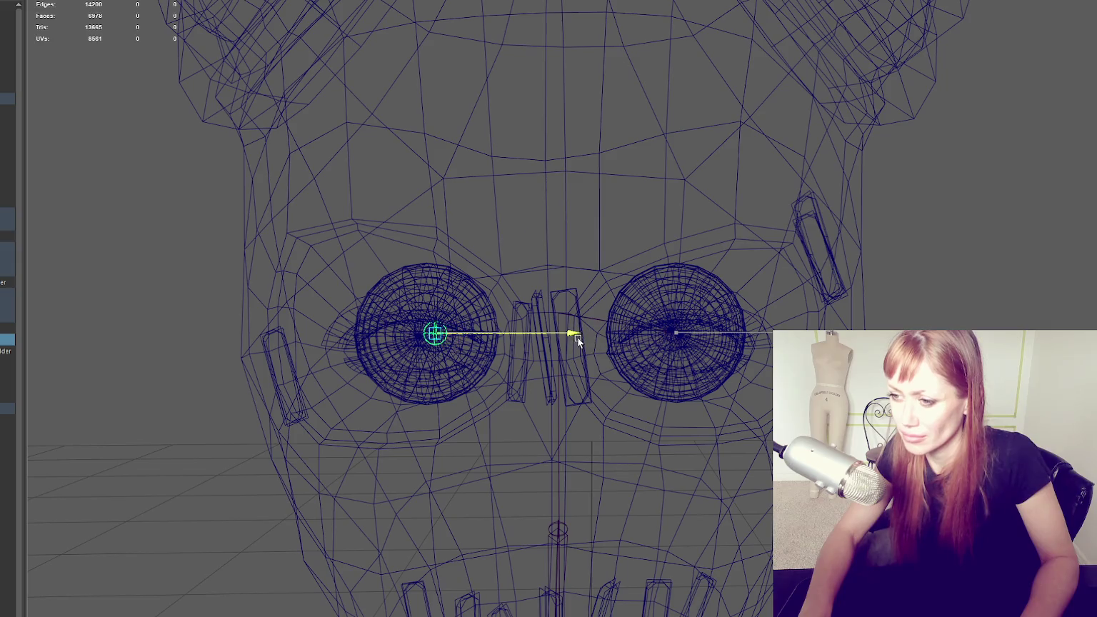
In the maximized front view, select the eye mesh and hide the selection
key("space")
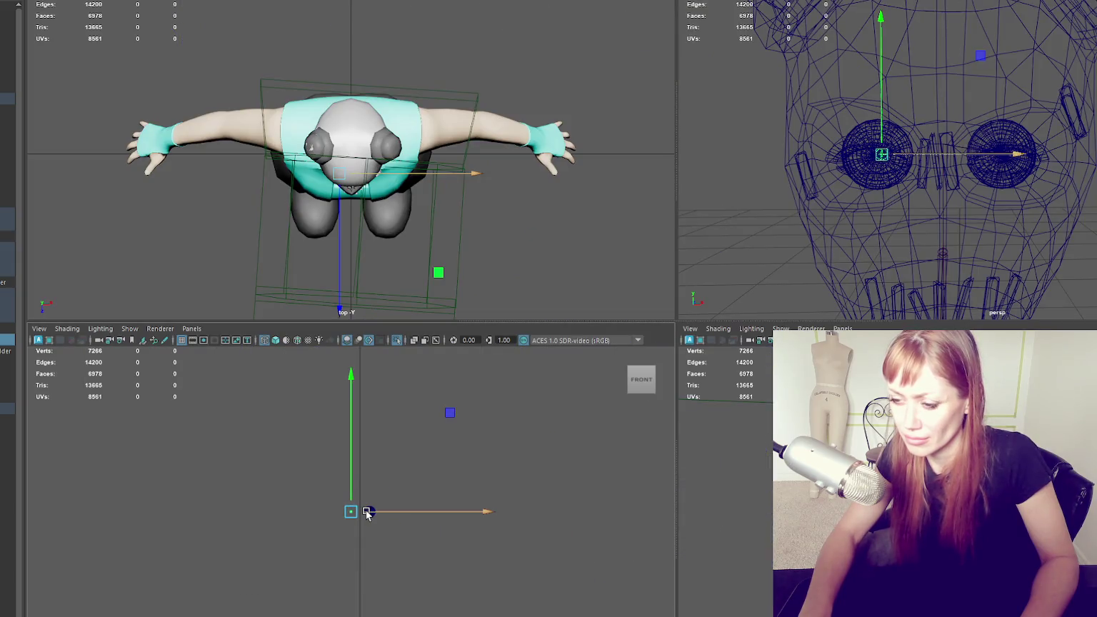
key("space")
left_click(7, 328)
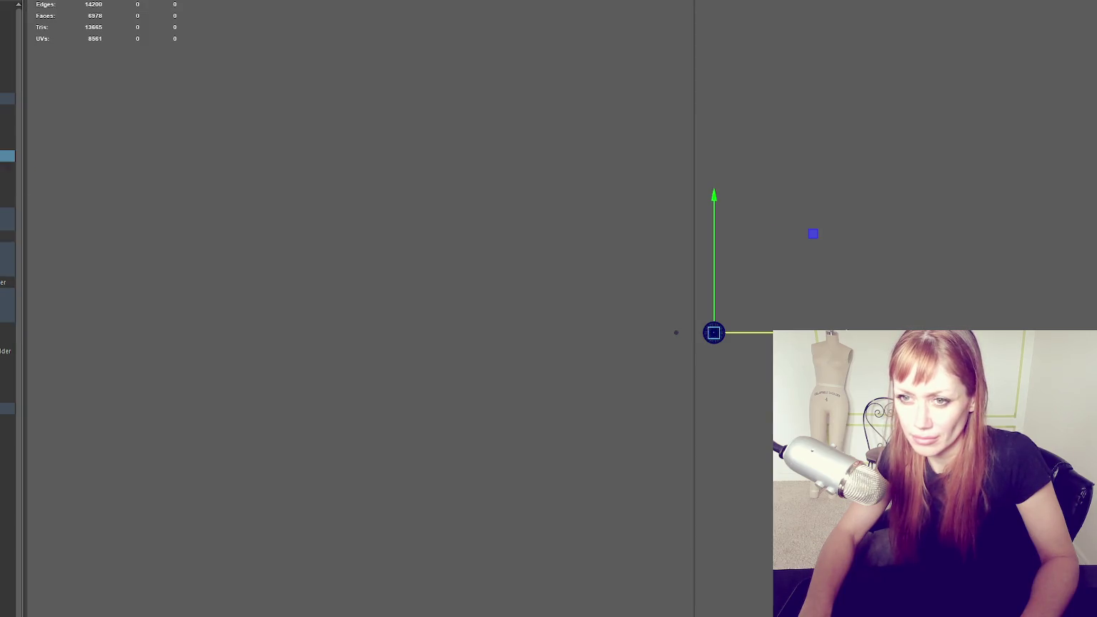
left_click(7, 145)
key("ctrl+z")
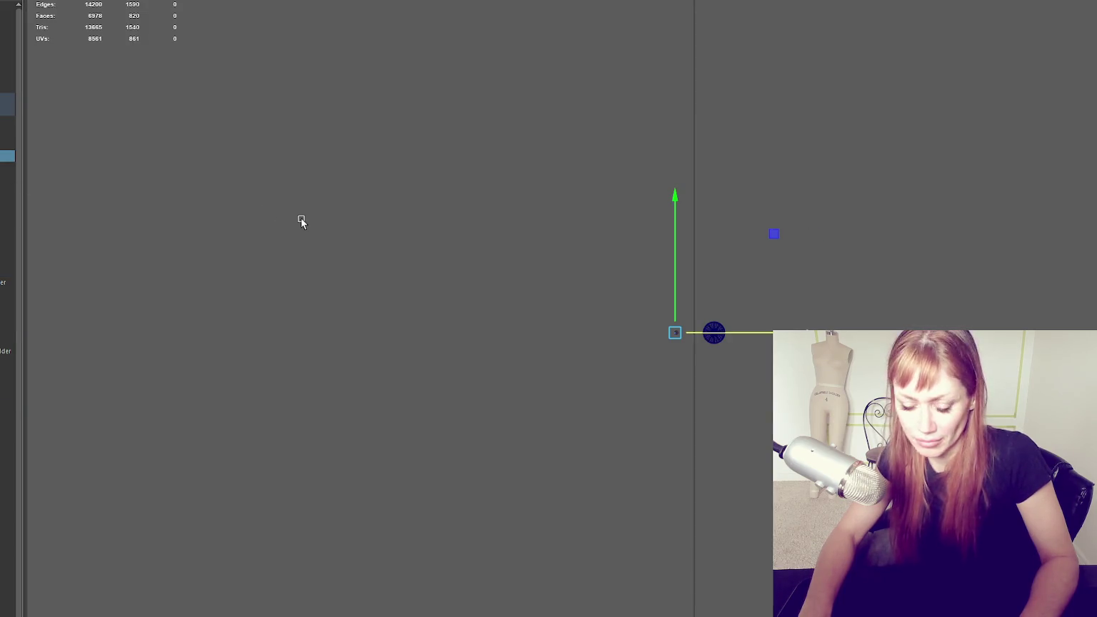
left_click(690, 336)
key("ctrl+h")
Return to the four-view layout and frame the selected eye sphere
scroll(676, 334, "up", 2)
scroll(685, 343, "up", 2)
scroll(689, 353, "up", 2)
scroll(691, 363, "up", 2)
scroll(691, 362, "up", 2)
scroll(693, 361, "up", 2)
scroll(693, 358, "up", 2)
scroll(693, 358, "up", 2)
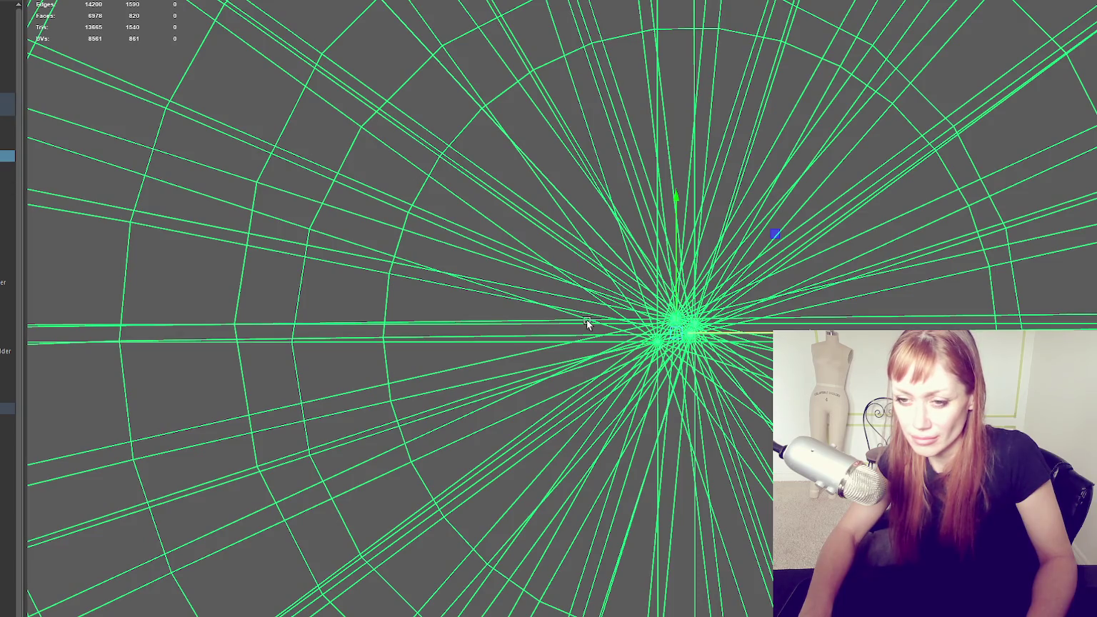
key("space")
key("f")
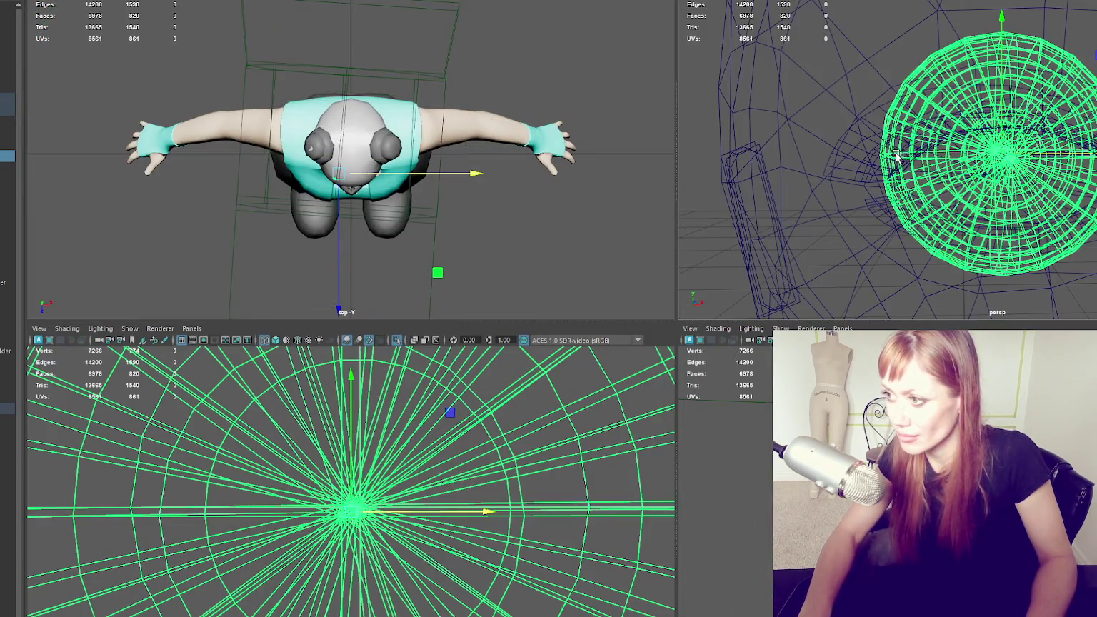
Select the eye's centre vertex and tilt the front view around the eye wireframe
scroll(1035, 161, "up", 3)
scroll(1034, 161, "up", 2)
right_click_drag(366, 351, 320, 399)
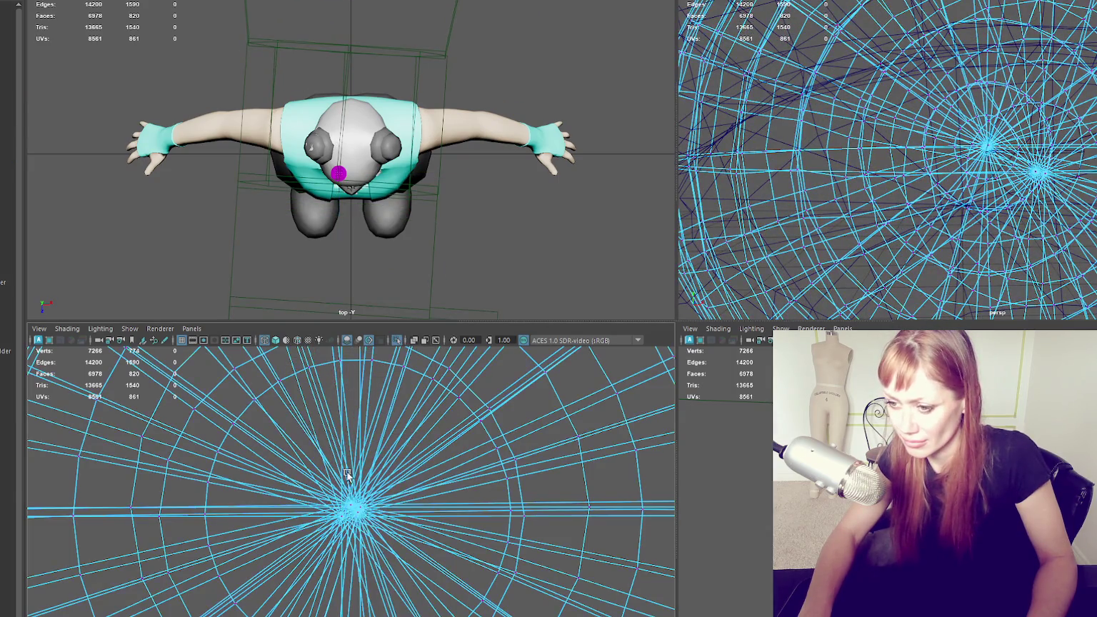
left_click(358, 514)
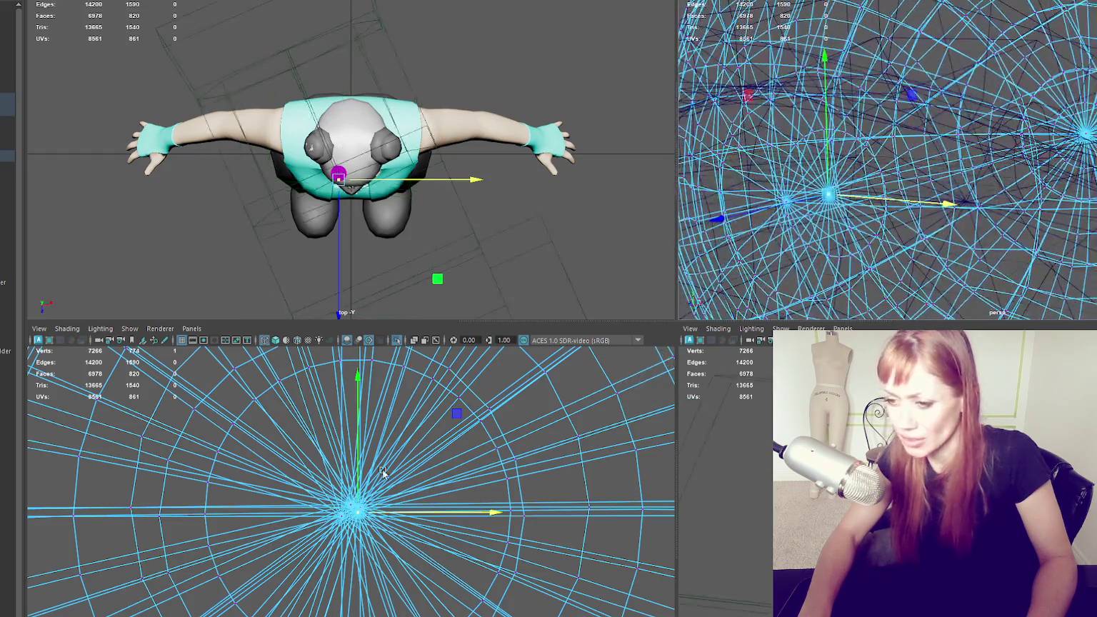
mouse_move(313, 552)
left_mouse_down("alt")
mouse_move(409, 546)
mouse_move(418, 531)
left_mouse_up("alt")
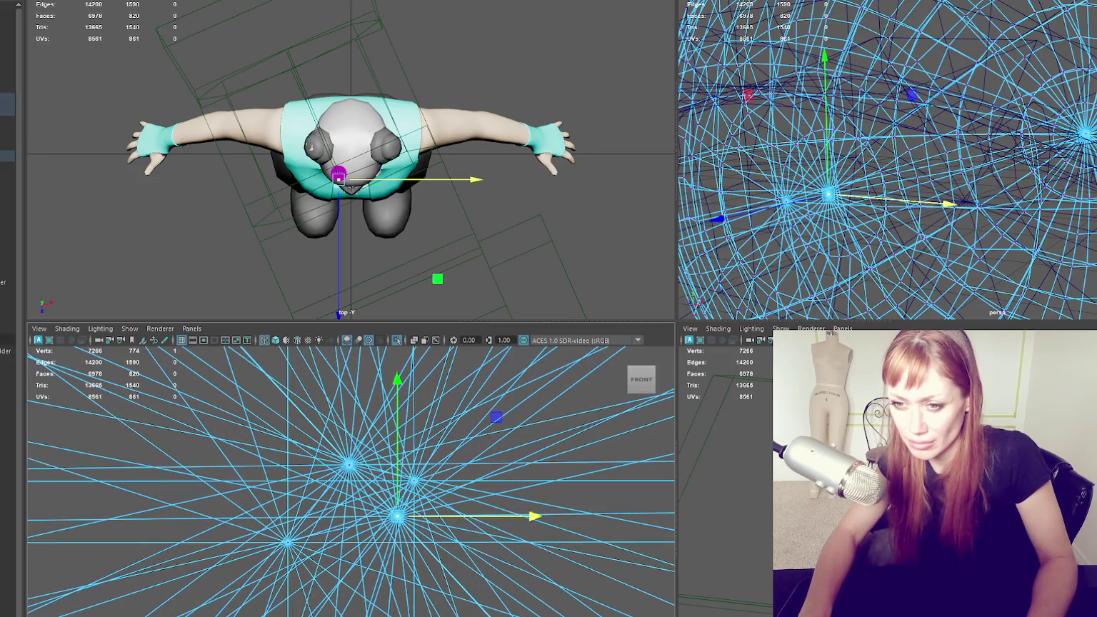
Frame the eye sphere and isolate it in the front view
left_click(7, 328)
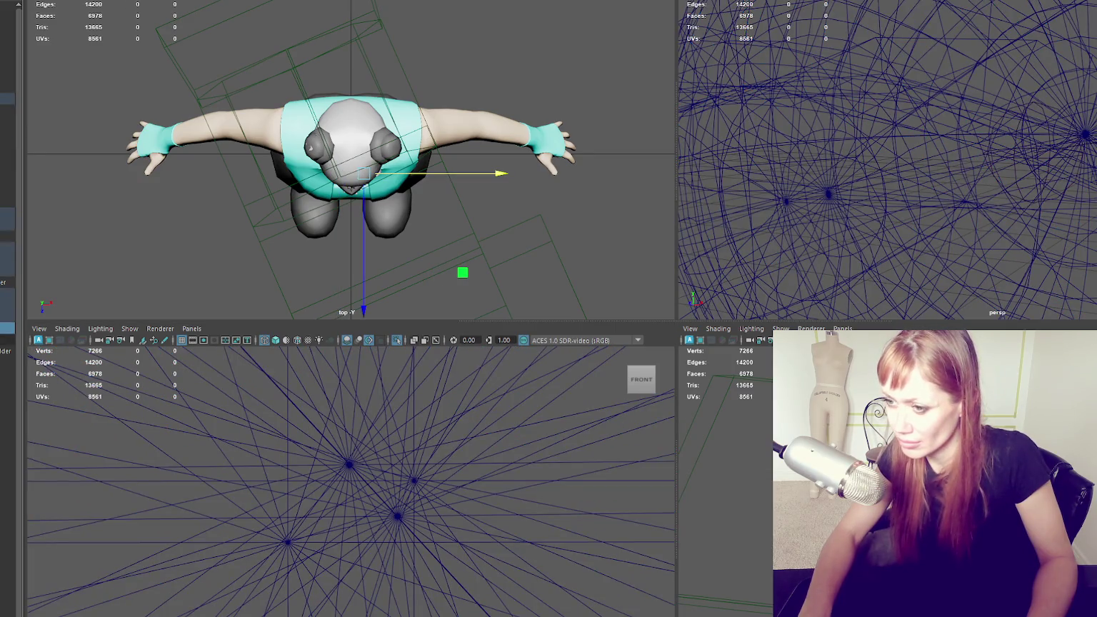
left_click(709, 472)
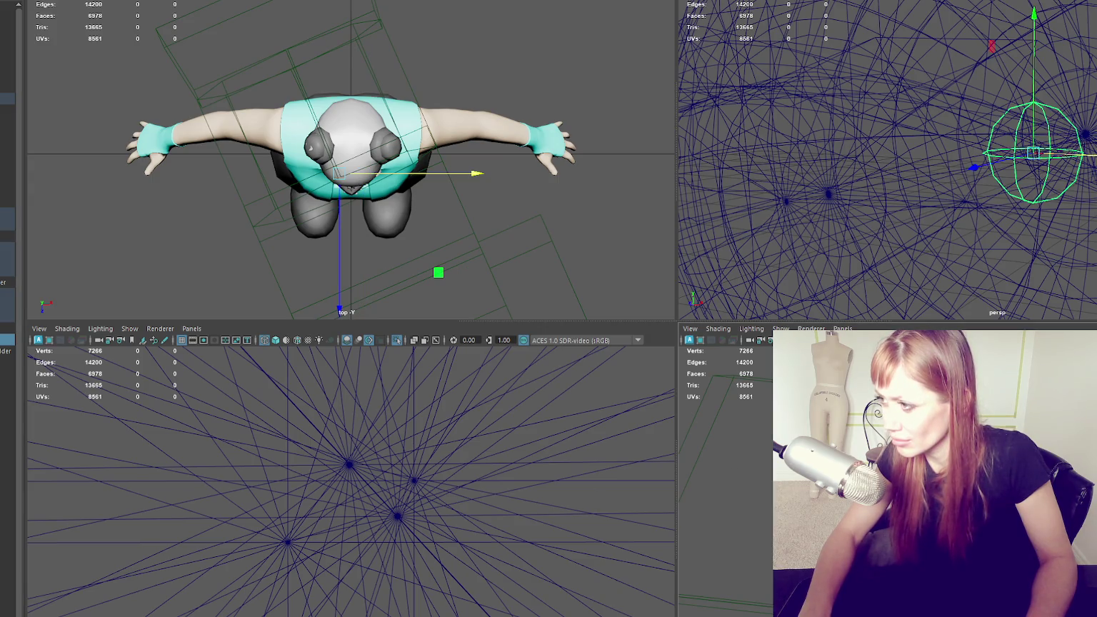
key("f")
left_click_drag(1020, 200, 927, 229, "alt")
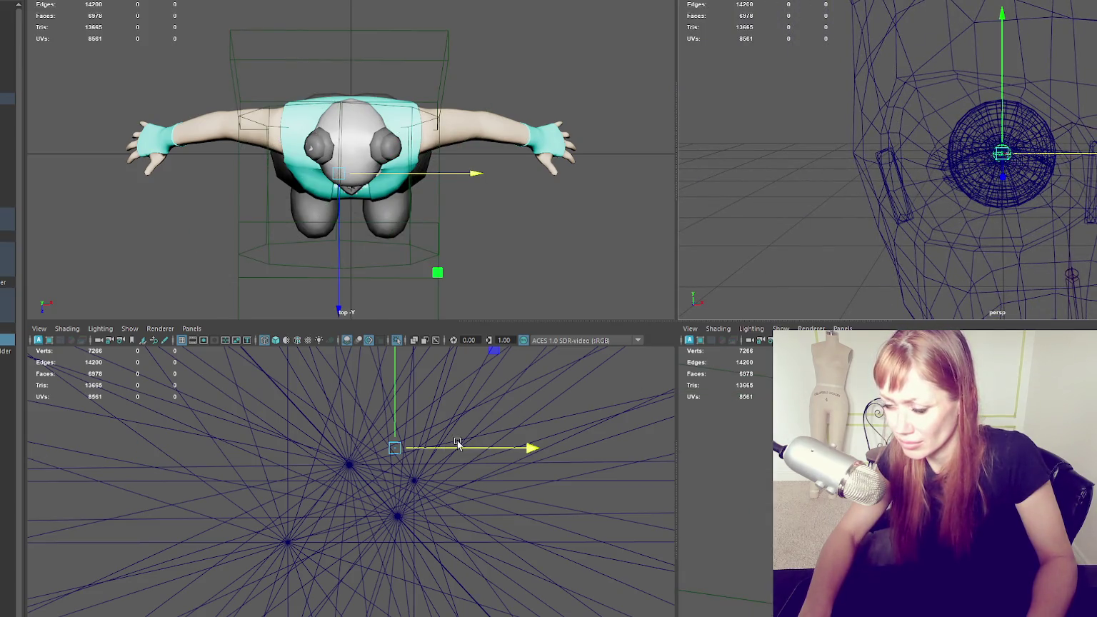
key("ctrl+1")
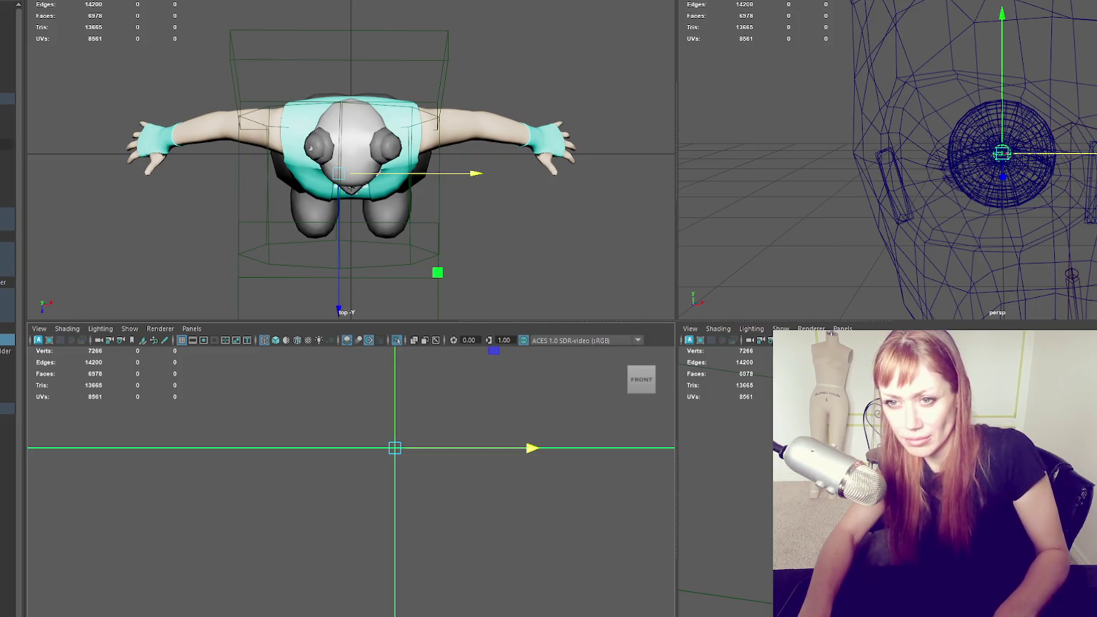
key("ctrl+shift+1")
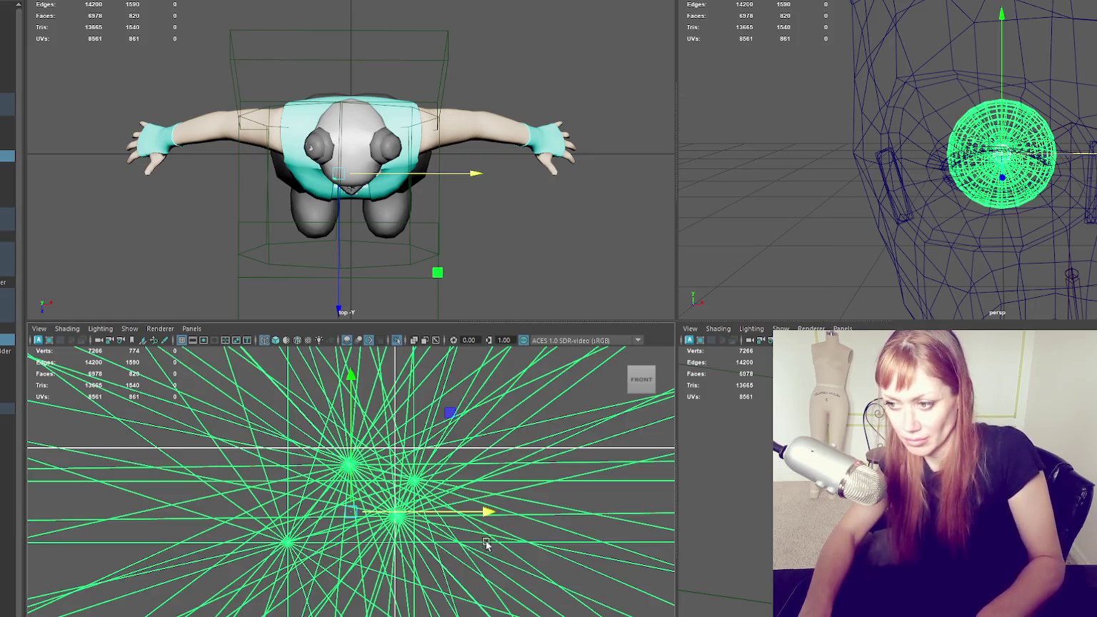
left_click(490, 460)
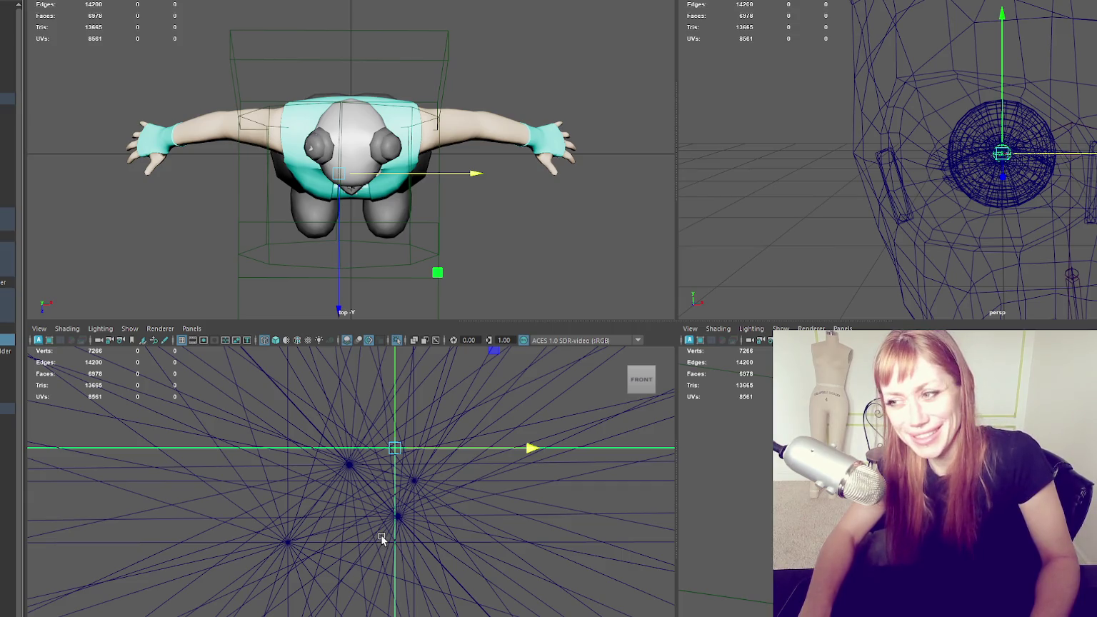
Select the neighbouring eye object and nudge it slightly along X
left_click(48, 363)
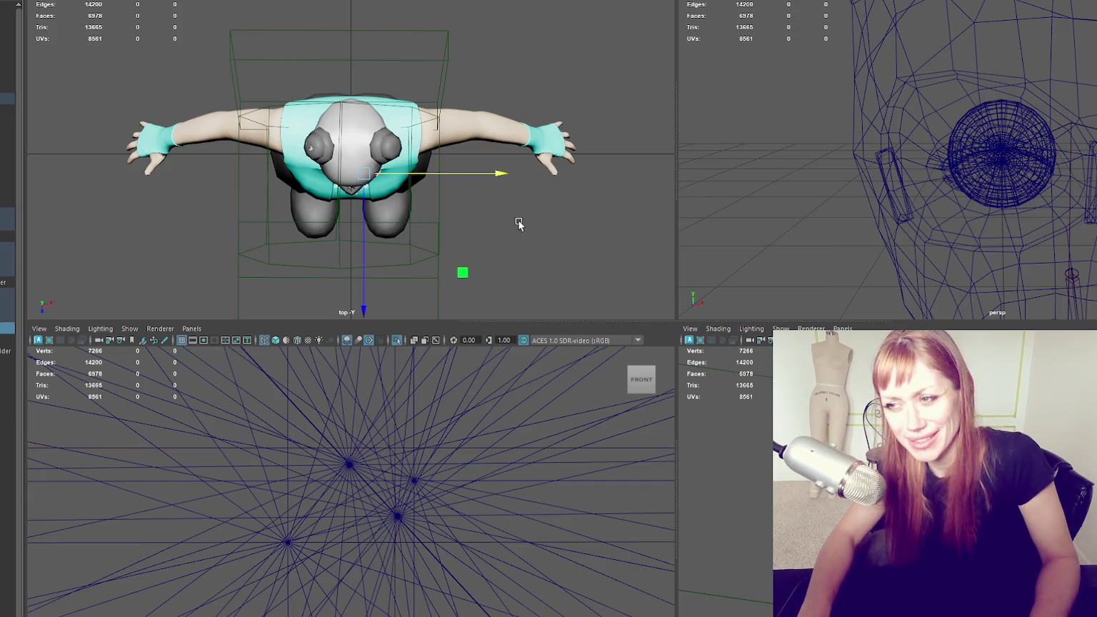
left_click_drag(499, 172, 479, 180)
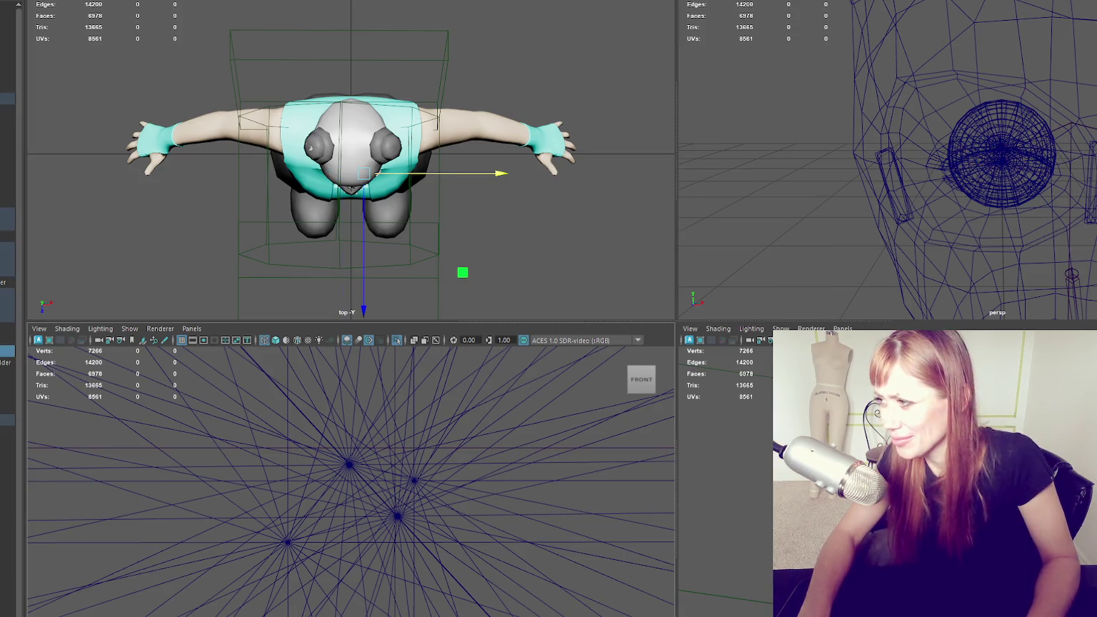
left_click(1048, 155)
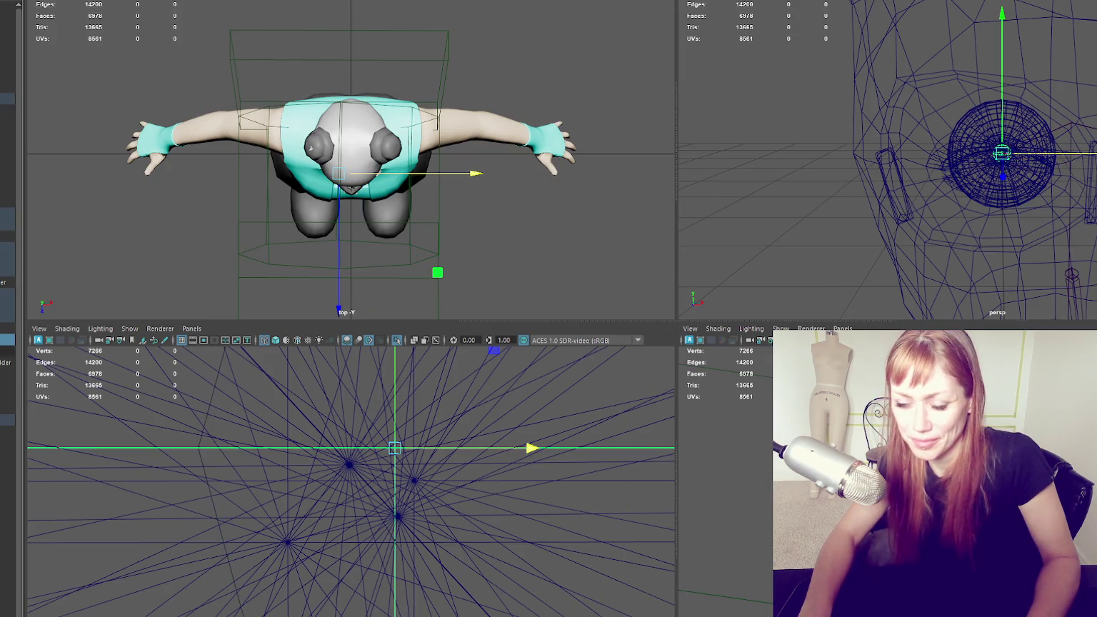
left_click(9, 340)
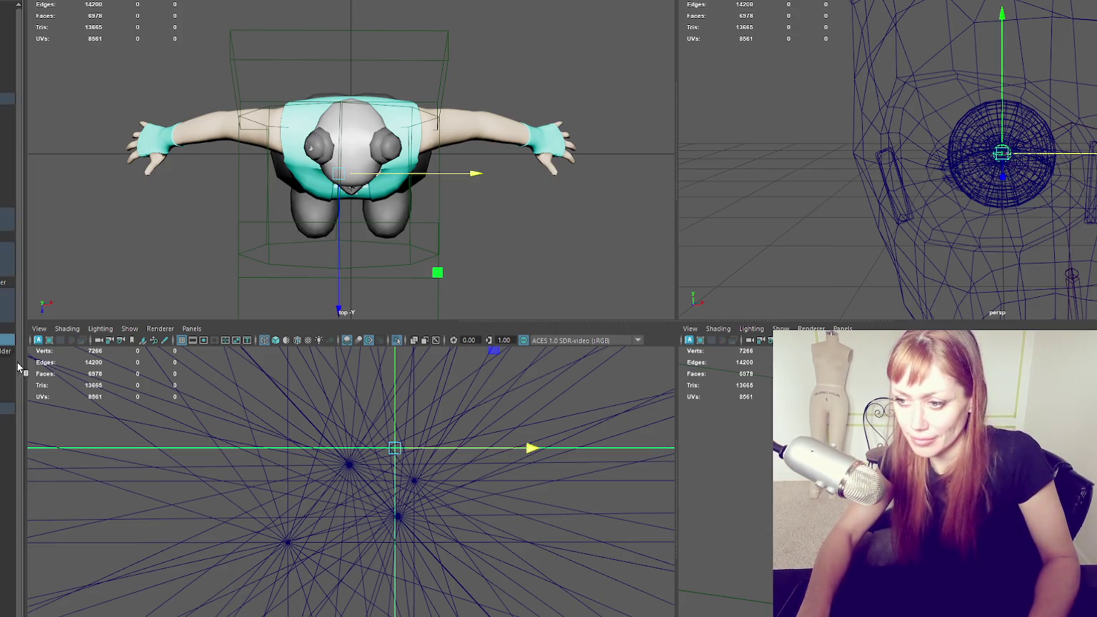
left_click_drag(528, 448, 534, 453)
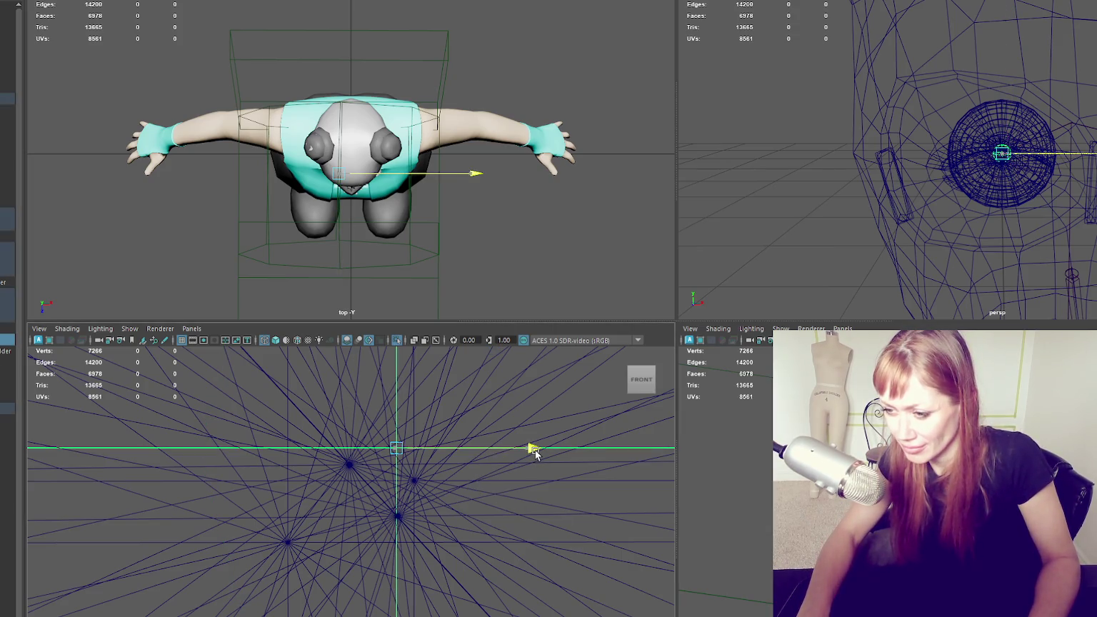
left_click(481, 486)
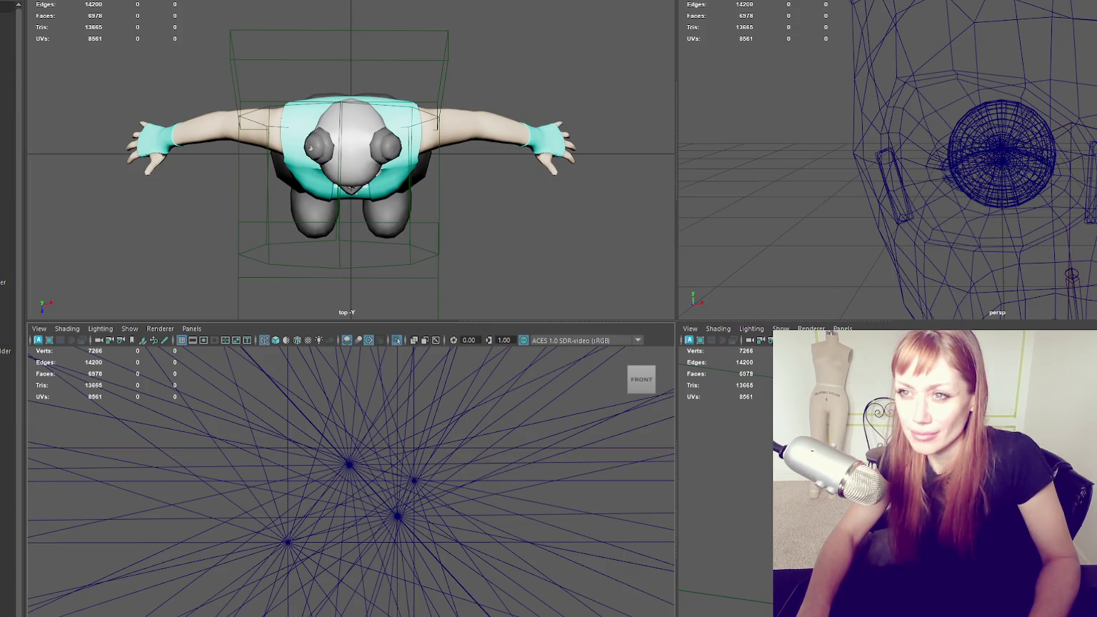
Drag the eye geometry upward along Y
left_click(426, 477)
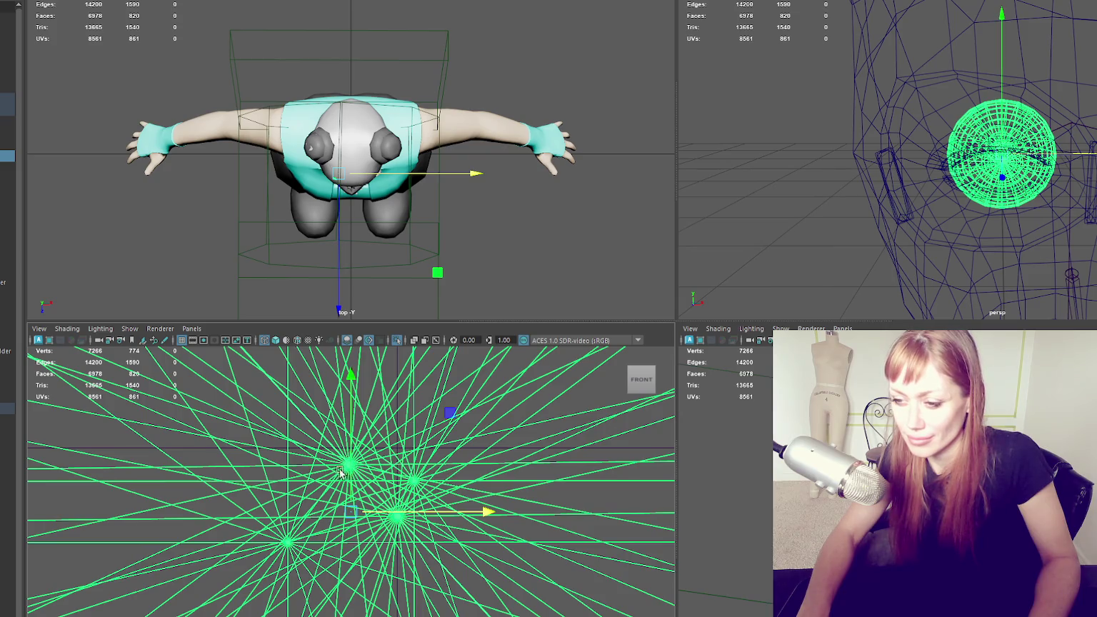
left_click_drag(356, 473, 365, 404)
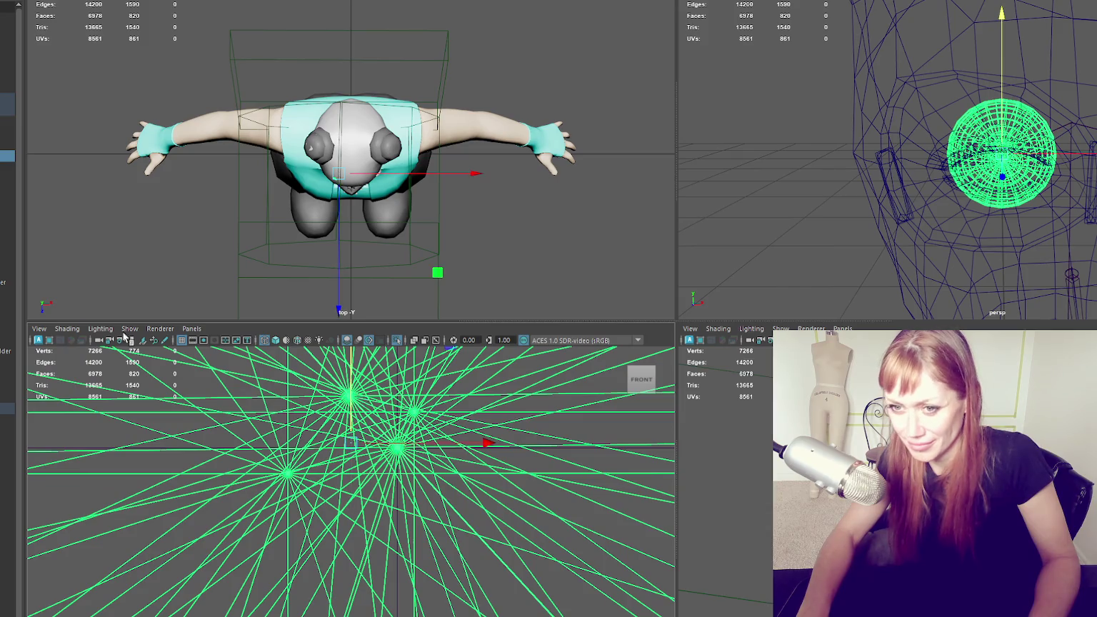
left_click(463, 272)
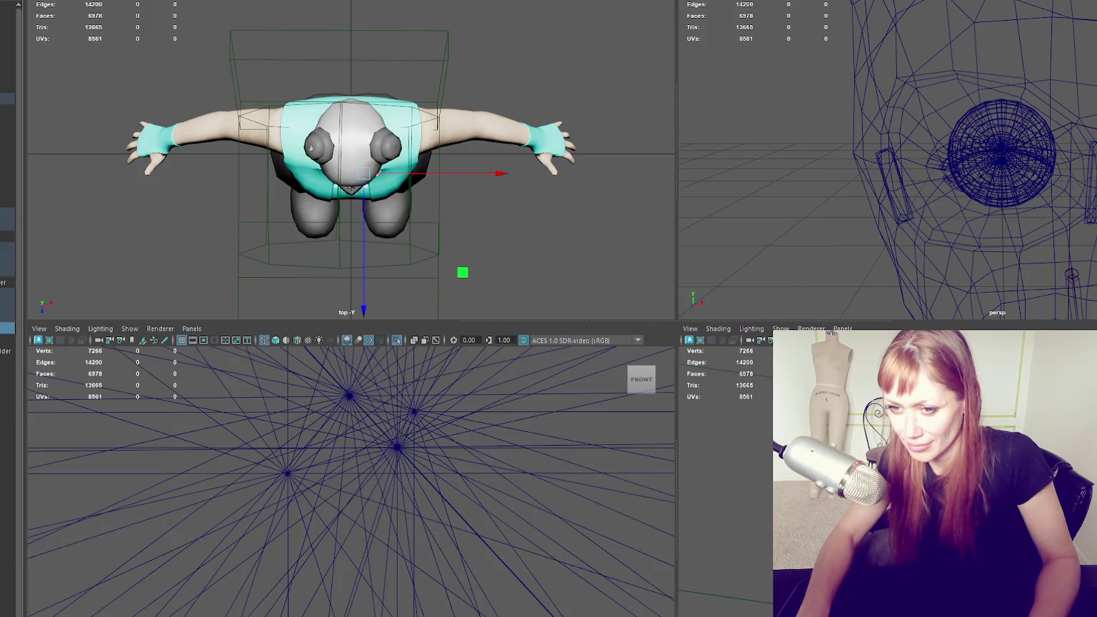
left_click(437, 272)
key("space")
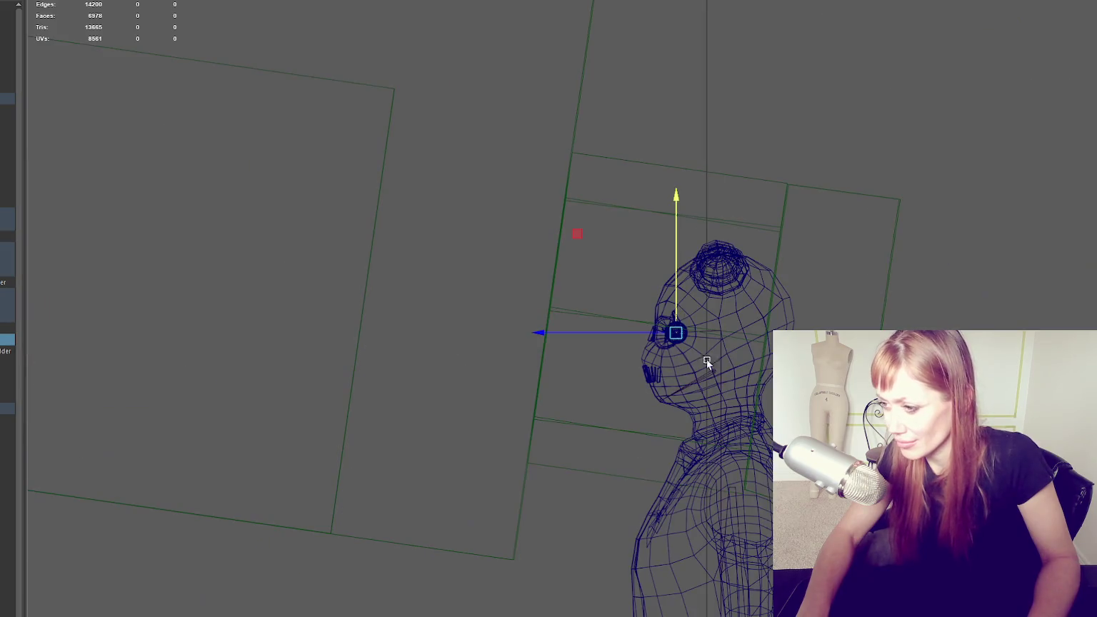
Maximize the perspective view on the eyes, toggling between smooth-shaded and wireframe display
key("space")
key("space")
left_click_drag(832, 225, 870, 261, "alt")
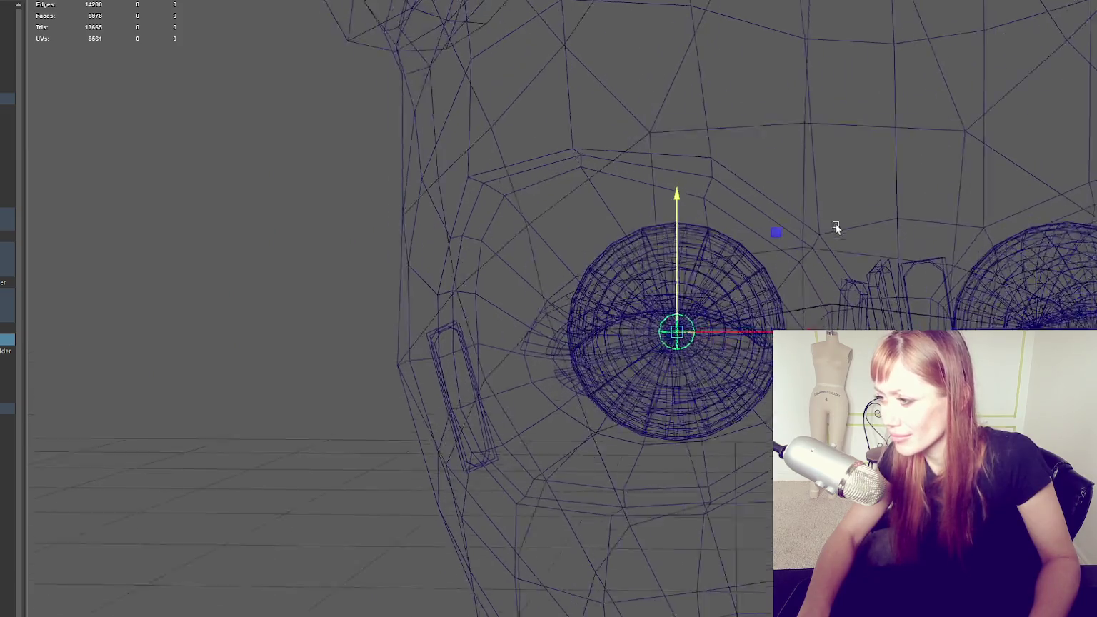
right_click_drag(875, 262, 1055, 304, "alt")
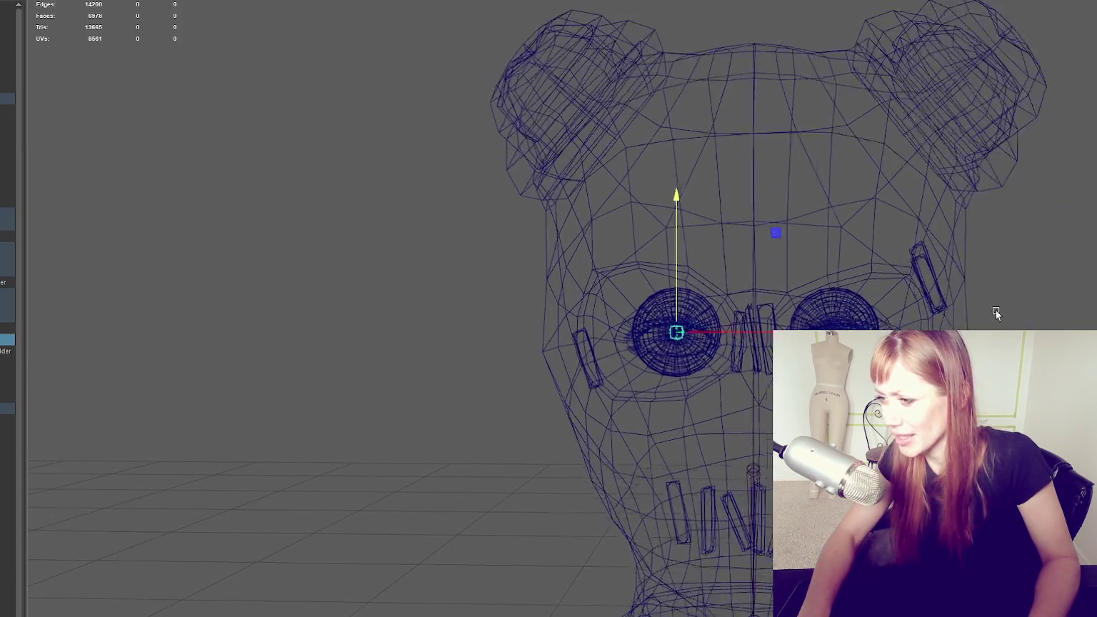
key("5")
mouse_move(1047, 304)
left_mouse_down("alt")
mouse_move(858, 317)
mouse_move(970, 308)
mouse_move(980, 325)
left_mouse_up("alt")
key("4")
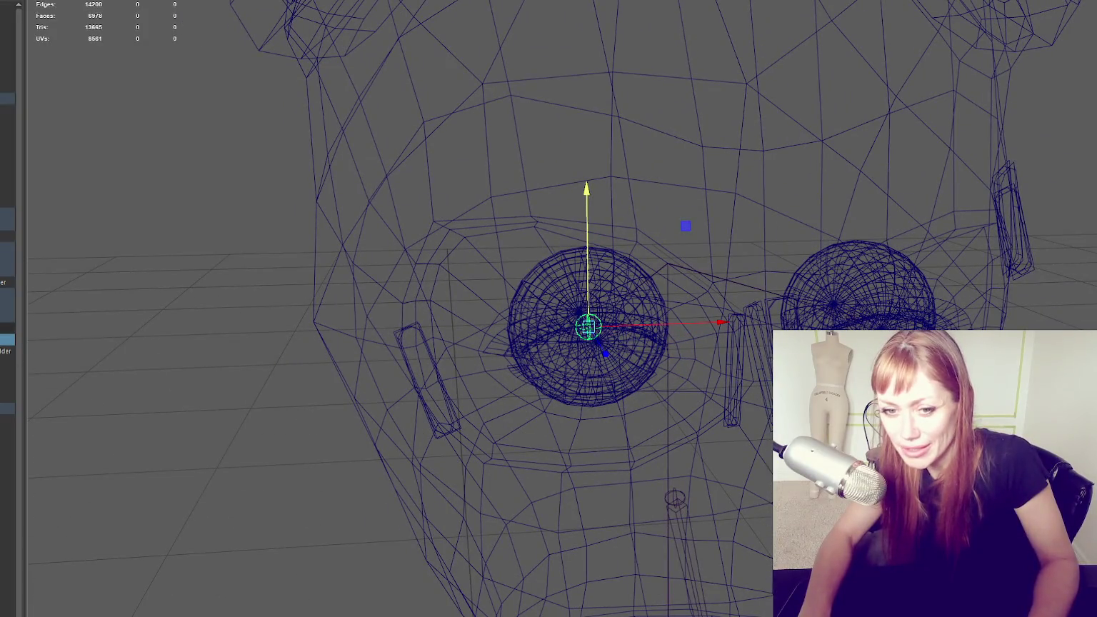
Check the eyeballs, eyelid meshes and eye joints, ending with both eye joints selected
left_click(7, 328)
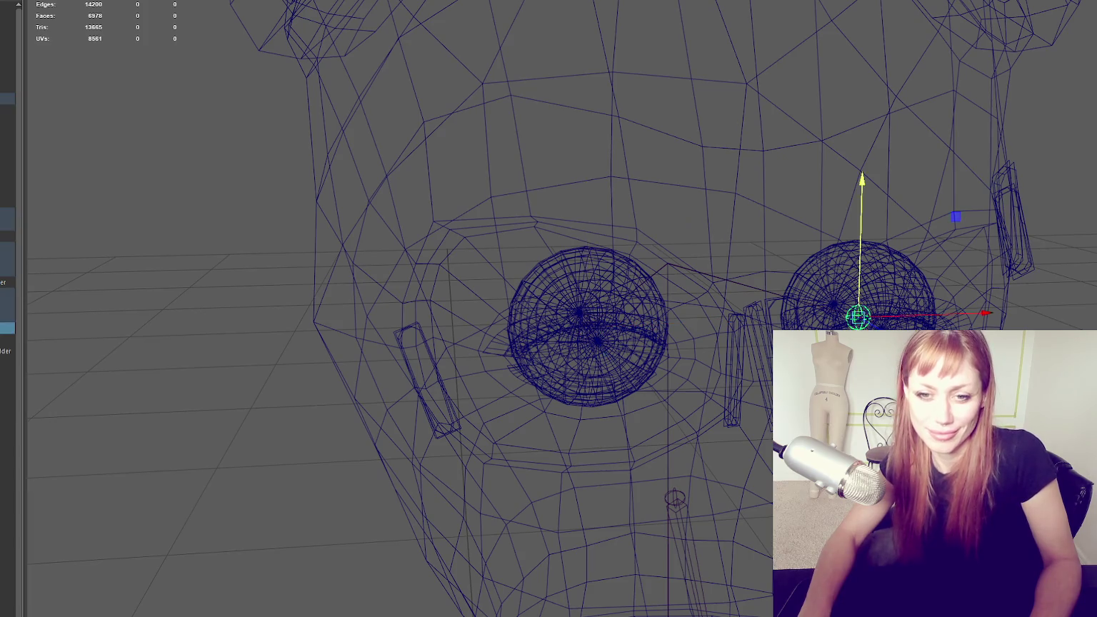
left_click(632, 333)
left_click(633, 333)
left_click(857, 278, "shift")
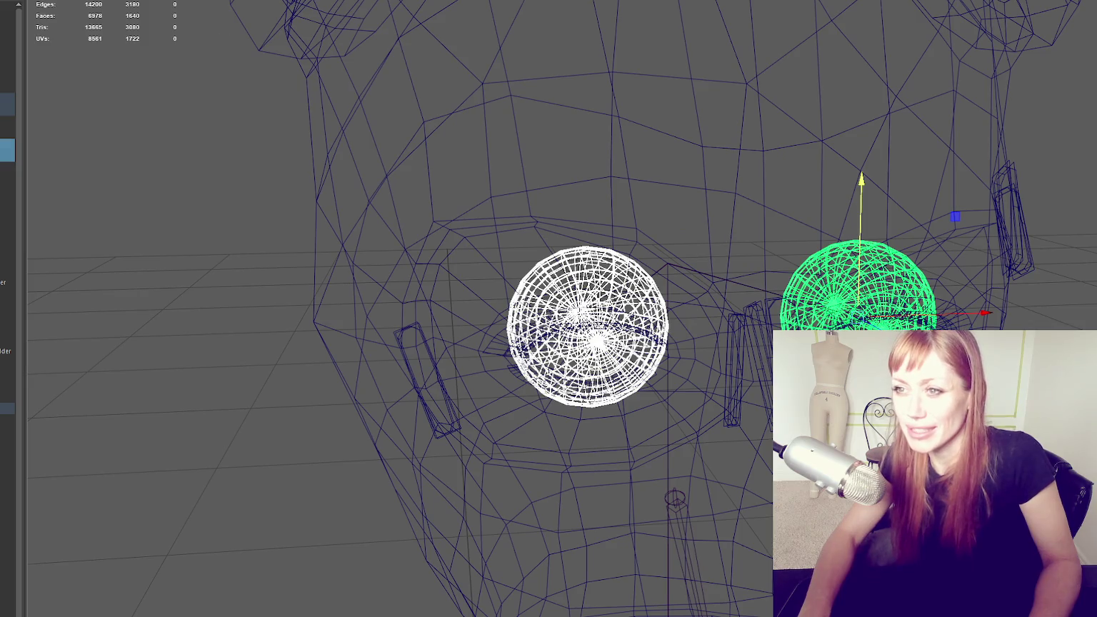
left_click(350, 114)
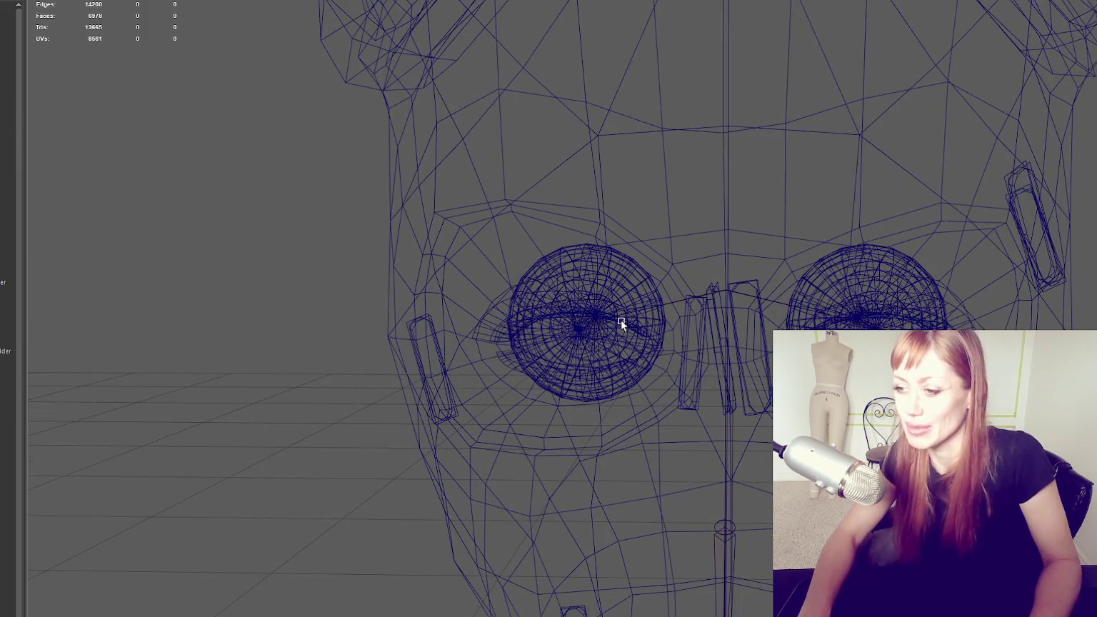
left_click(619, 319)
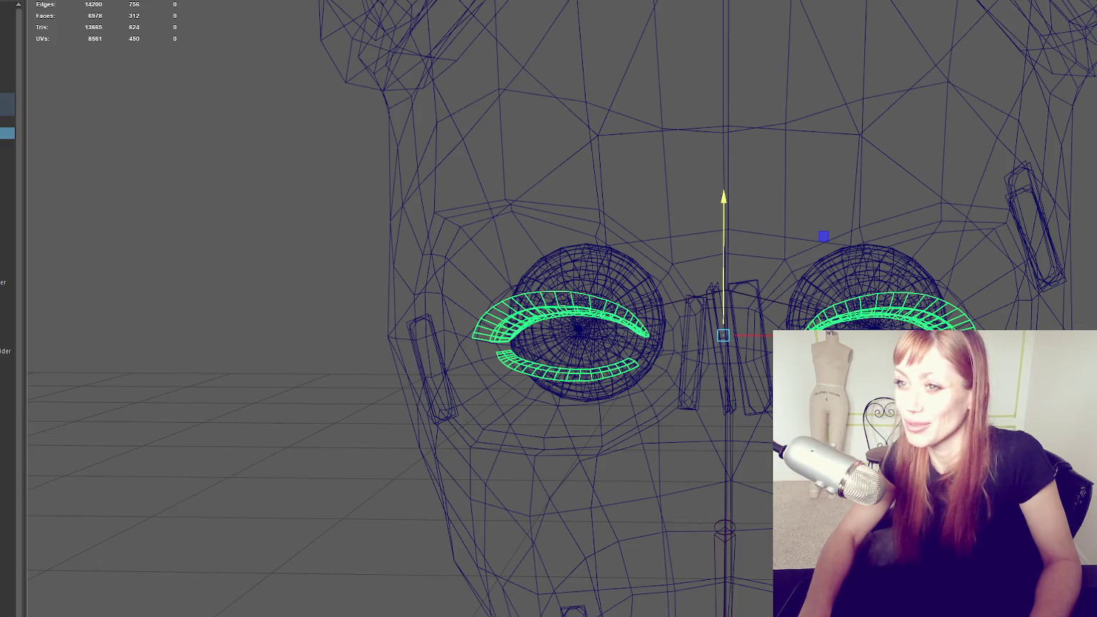
left_click(7, 327)
left_click(7, 317)
left_click(7, 327, "ctrl")
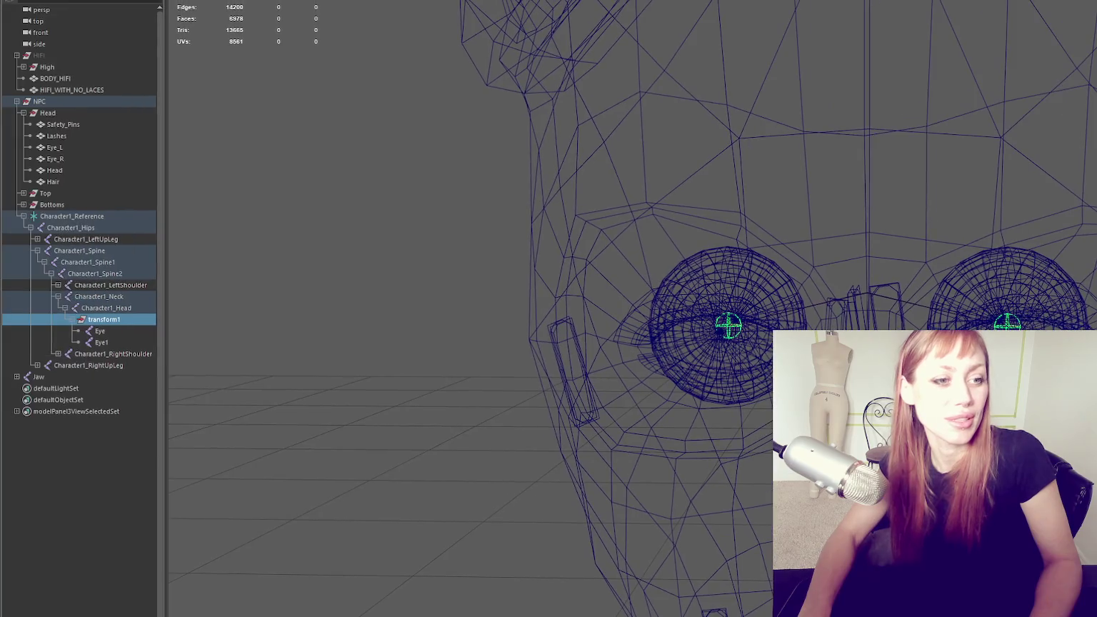
Rename the jaw joints to Jaw_Root and Jaw_End
left_click(98, 311)
left_click(101, 319)
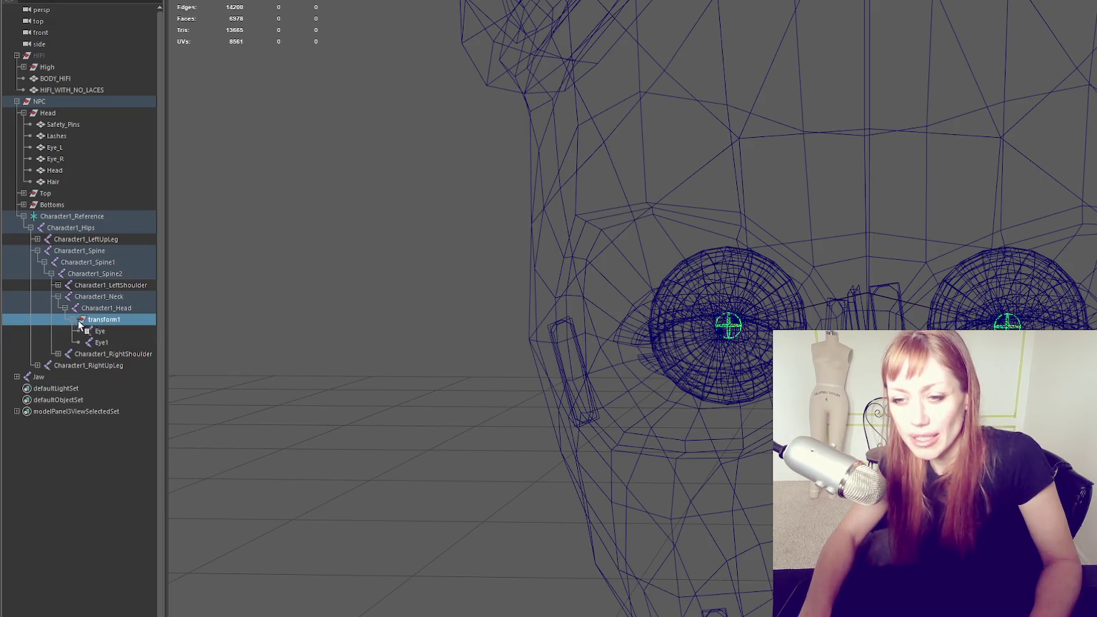
middle_click_drag(100, 322, 42, 378)
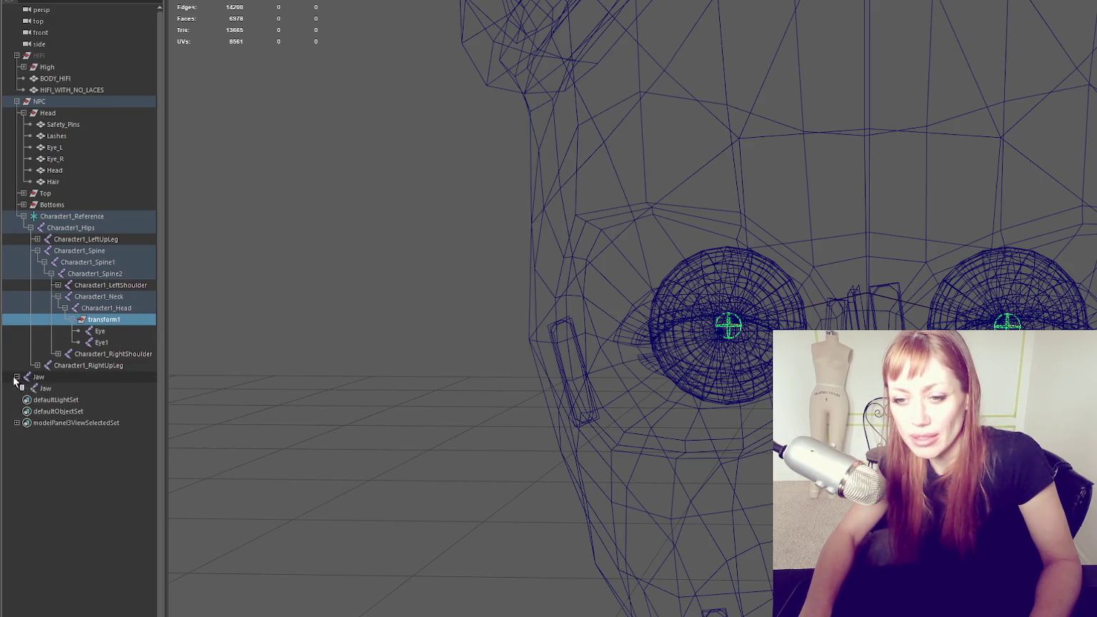
left_click(50, 378)
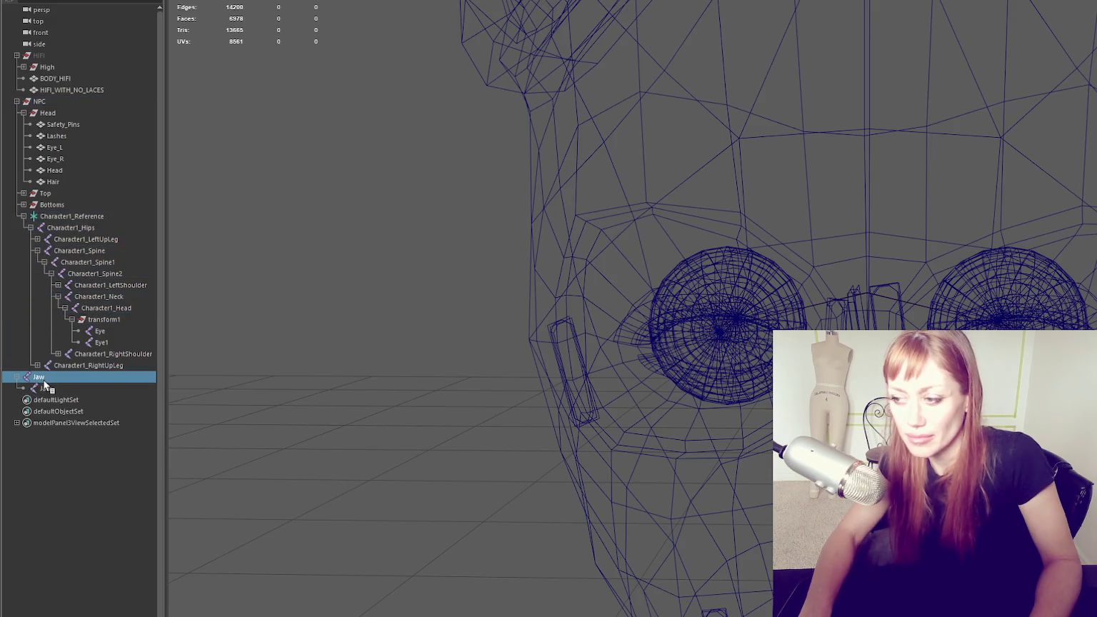
double_click(53, 377)
type("_Root")
left_click(61, 389)
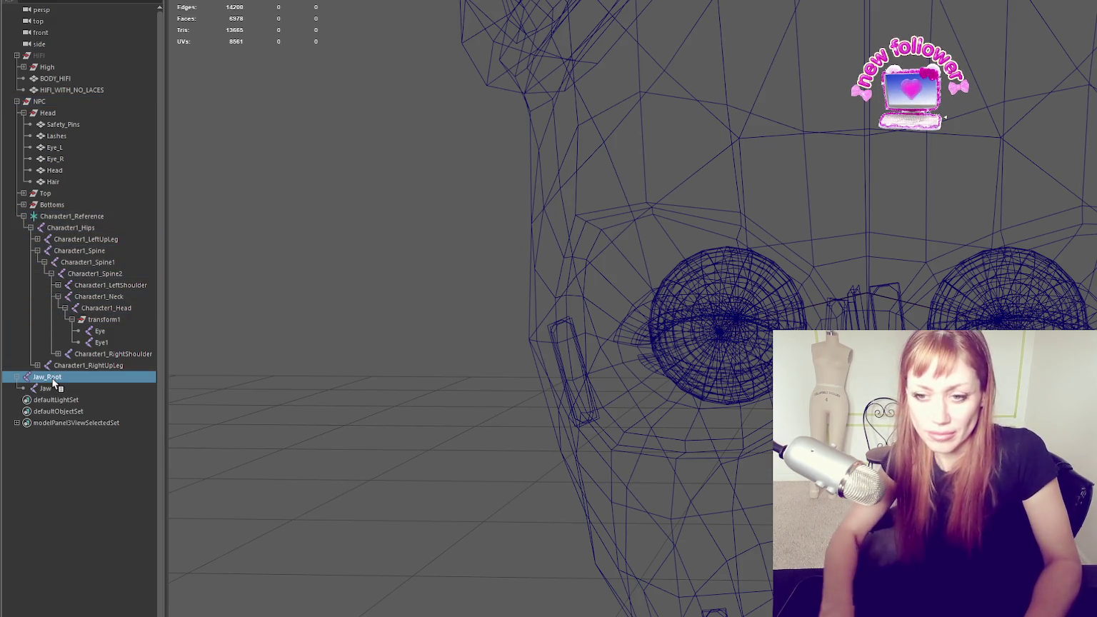
double_click(63, 389)
type("Jaw_End")
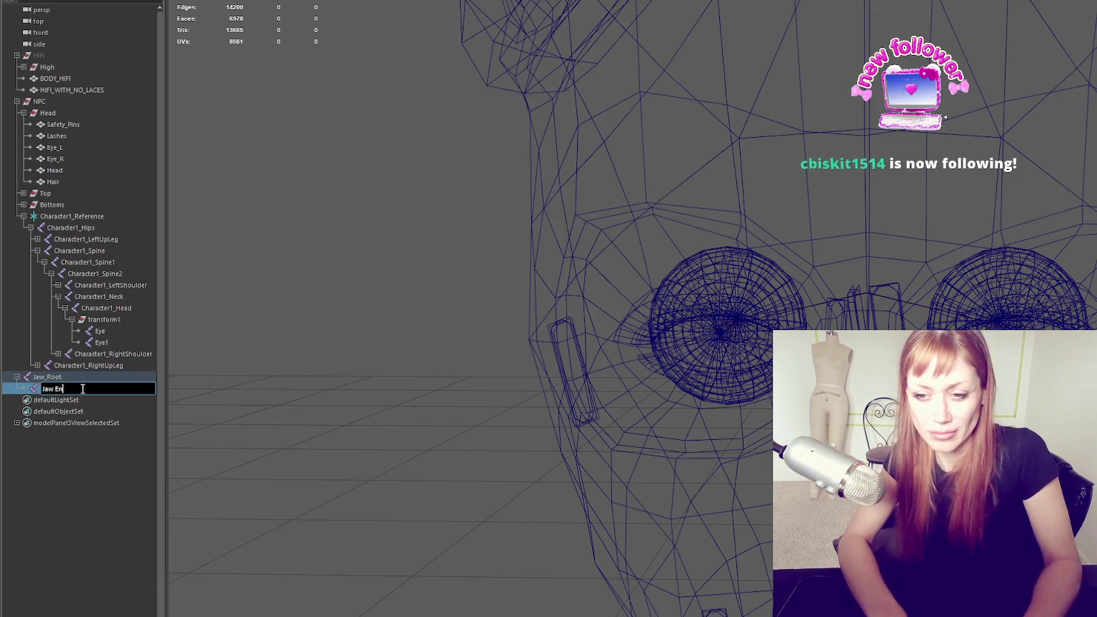
key("Return")
Try parenting Jaw_Root under Character1_Head, undo it, and move transform1 to the top level
left_click(70, 376)
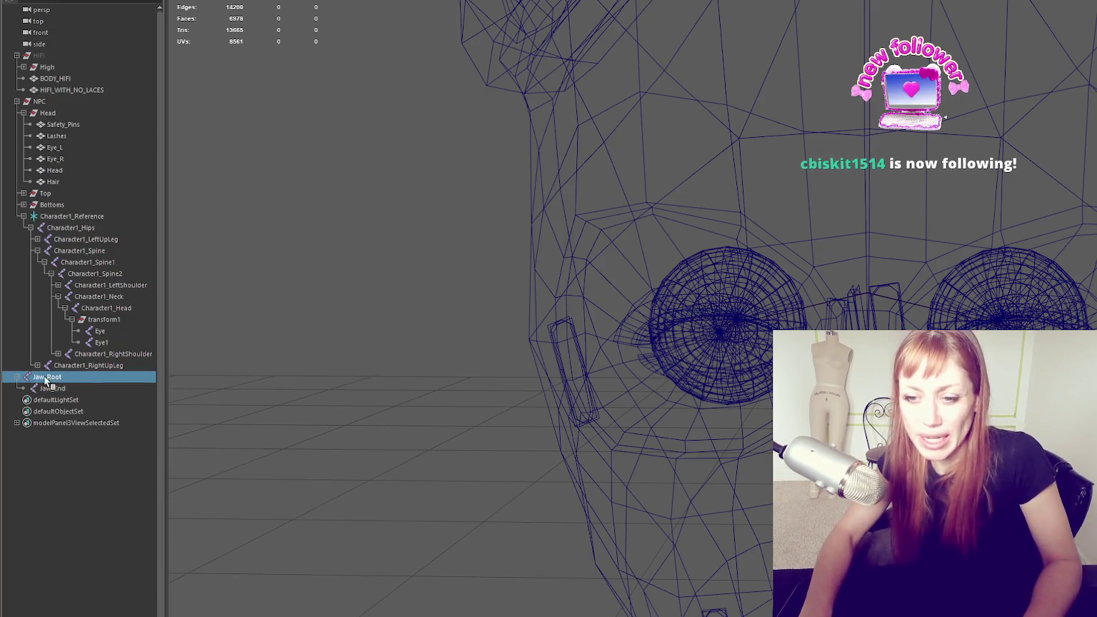
middle_click_drag(35, 376, 110, 307)
mouse_move(82, 376)
middle_mouse_down()
mouse_move(121, 330)
mouse_move(97, 381)
middle_mouse_up()
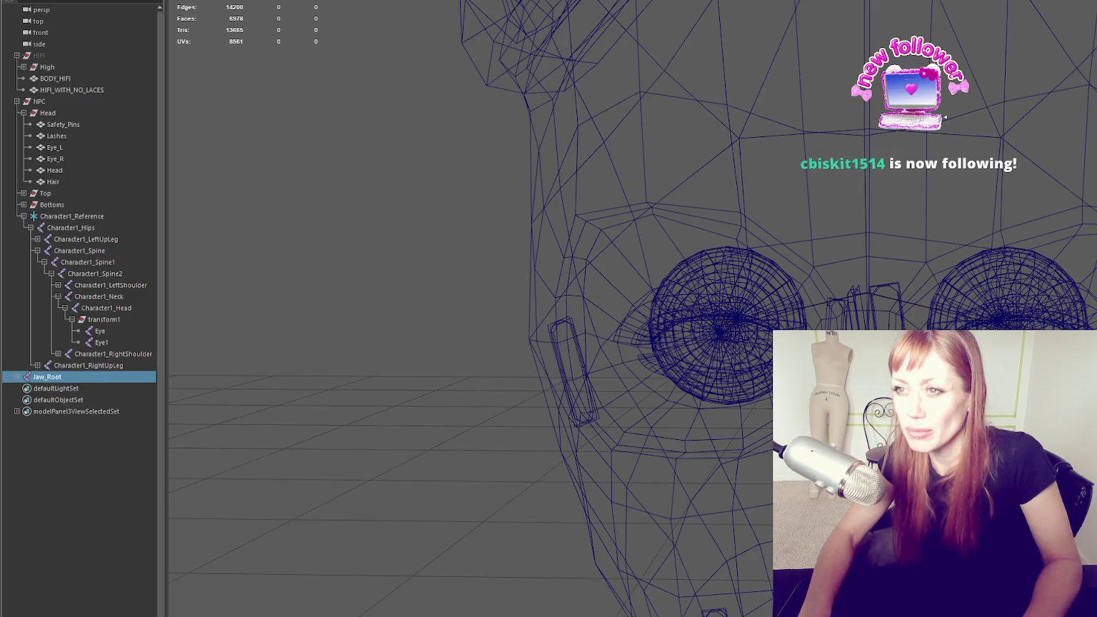
middle_click_drag(121, 373, 140, 310)
key("ctrl+z")
middle_click_drag(110, 373, 115, 322)
middle_click_drag(100, 381, 99, 381)
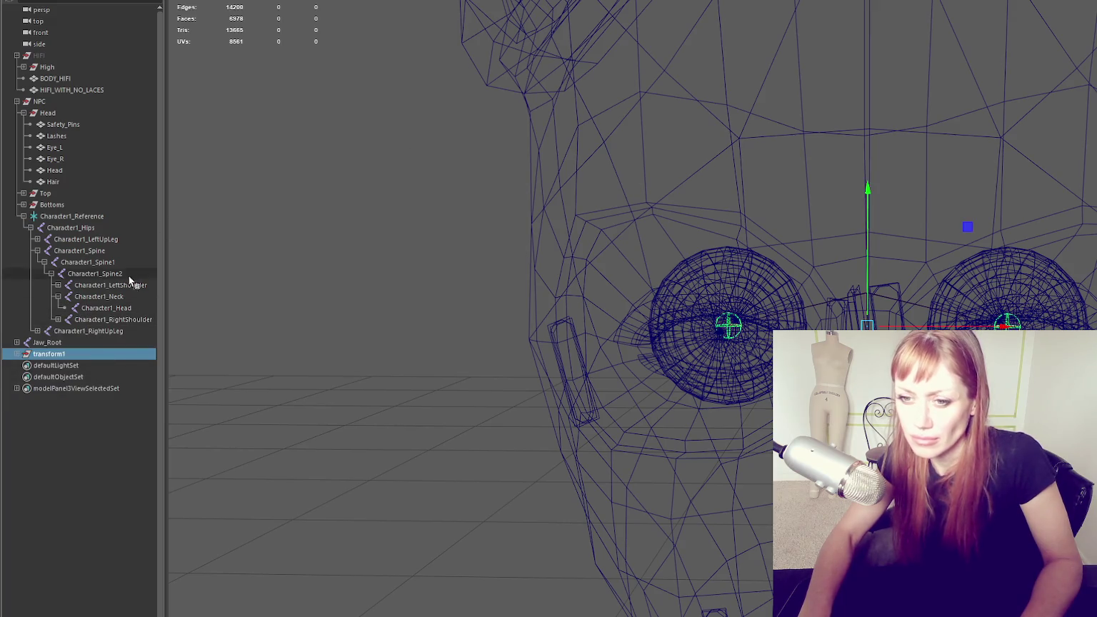
Parent Jaw_Root and transform1 under Character1_Head, placing transform1 above transform2
left_click(89, 344)
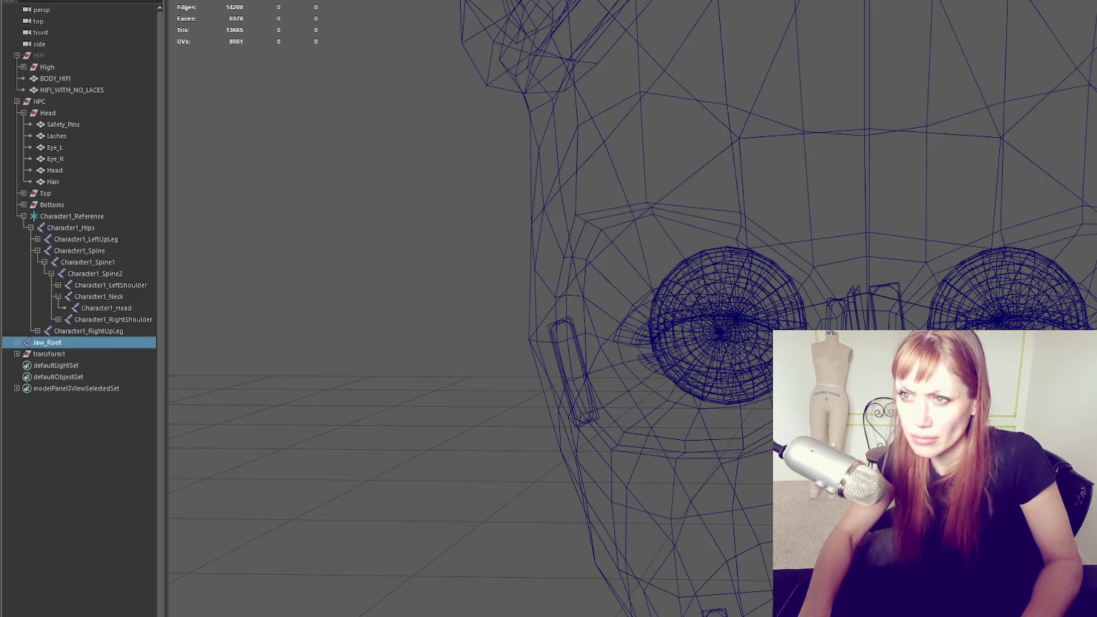
left_click(50, 353, "shift")
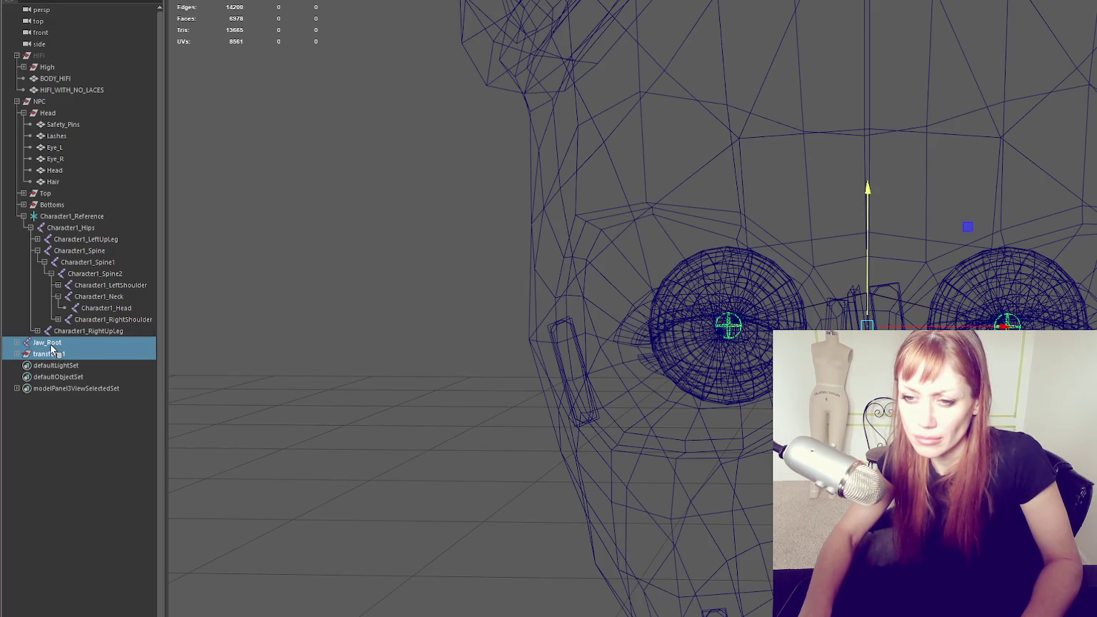
left_click(51, 347)
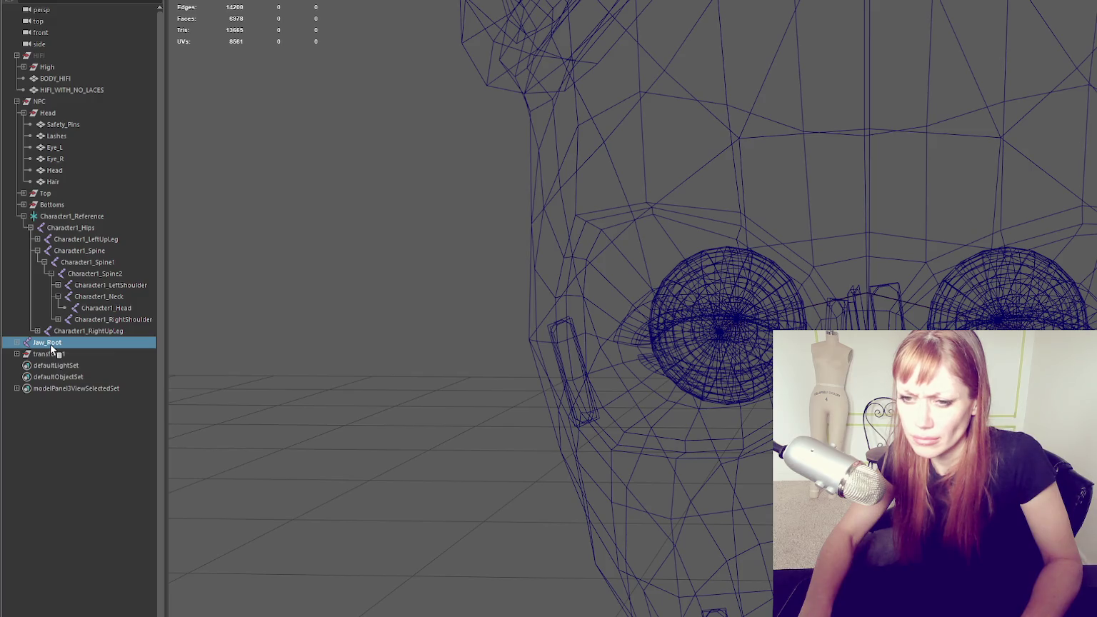
left_click(51, 353, "shift")
left_click_drag(51, 354, 116, 310)
left_click(72, 330)
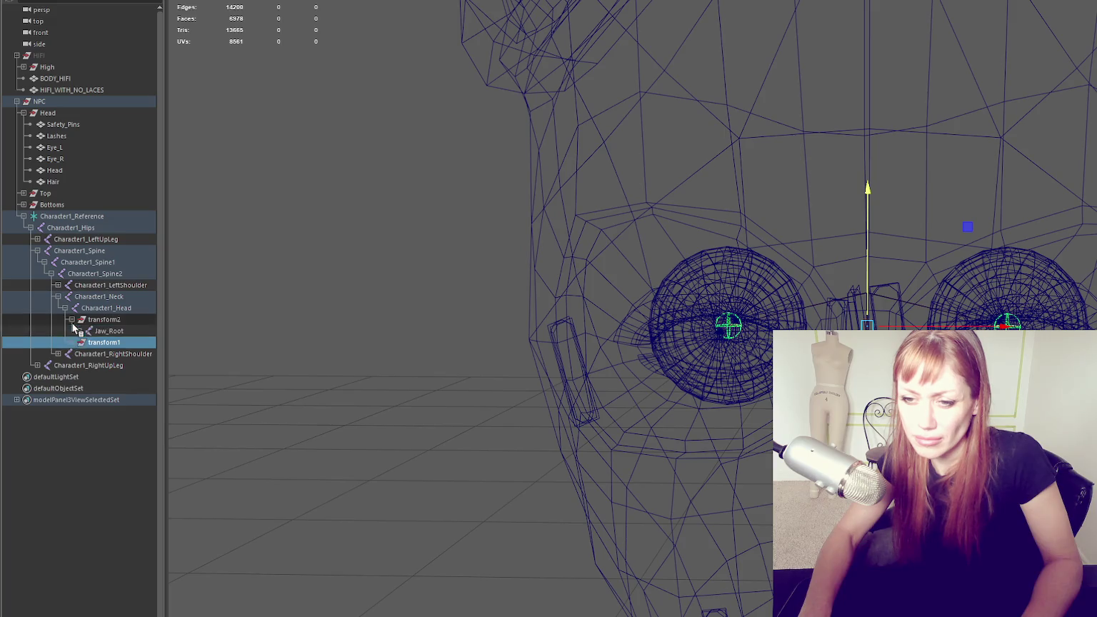
left_click(73, 342)
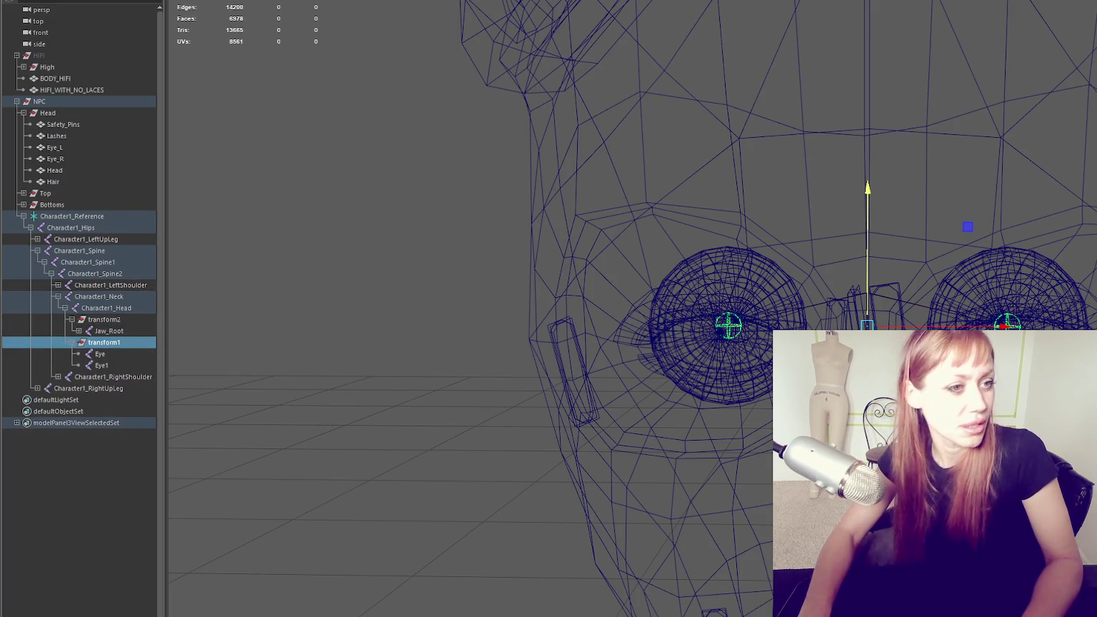
left_click_drag(117, 344, 144, 313)
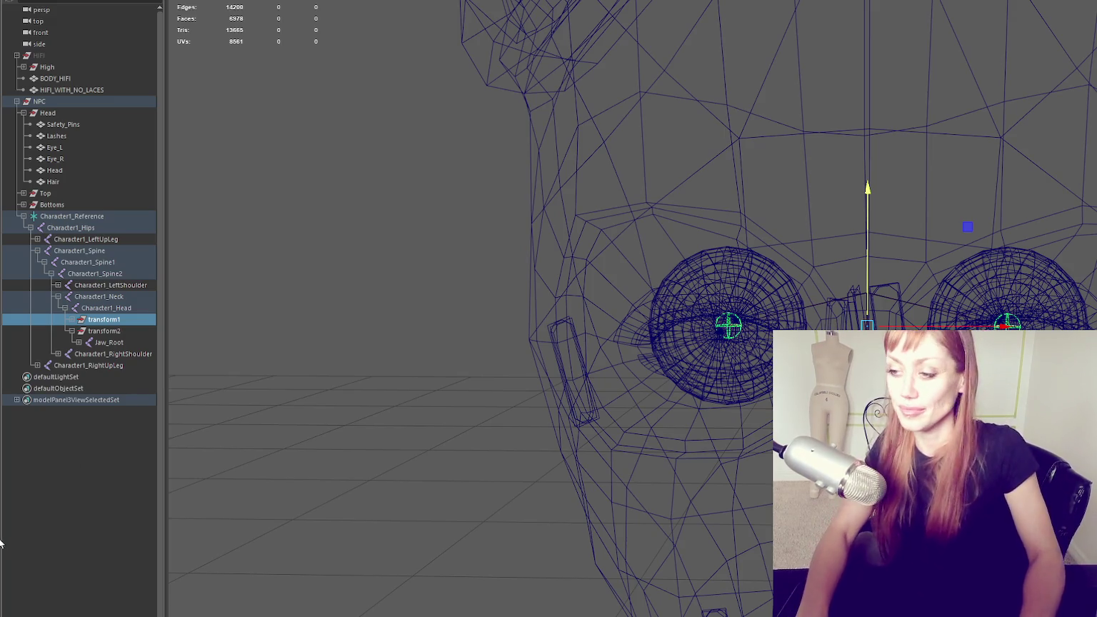
Clear the transform1 selection in the Outliner
left_click(335, 305)
Switch to textured shading and move transform1 out between Top and Bottoms
key("6")
scroll(357, 307, "down", 5)
scroll(450, 375, "down", 2)
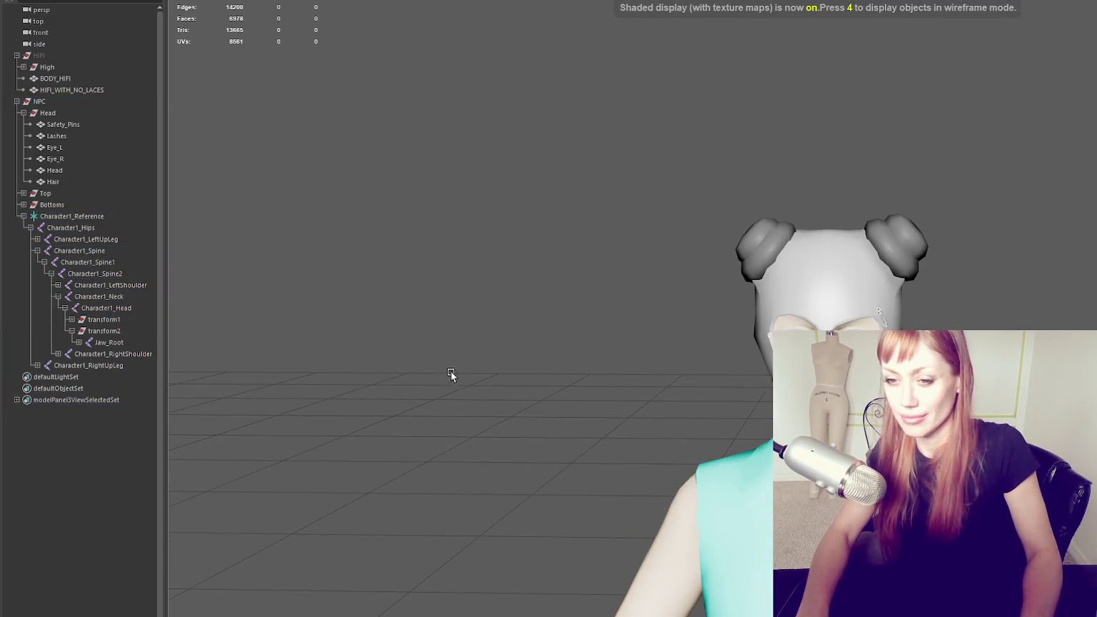
scroll(436, 135, "down", 3)
scroll(497, 252, "down", 1)
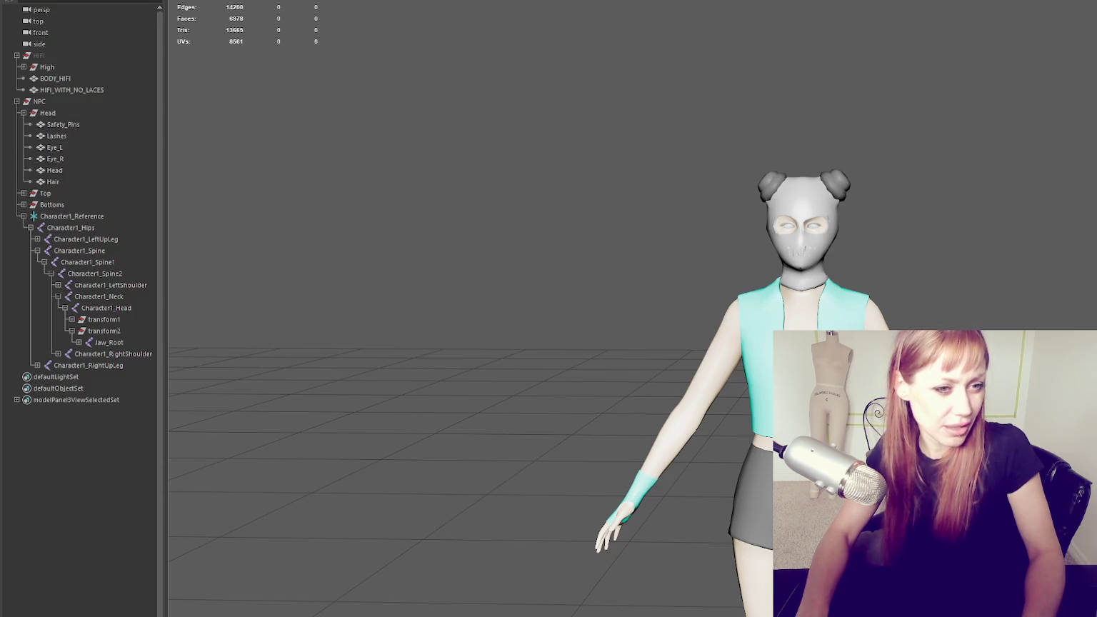
left_click(111, 321)
middle_click_drag(108, 323, 81, 212)
left_click(24, 205)
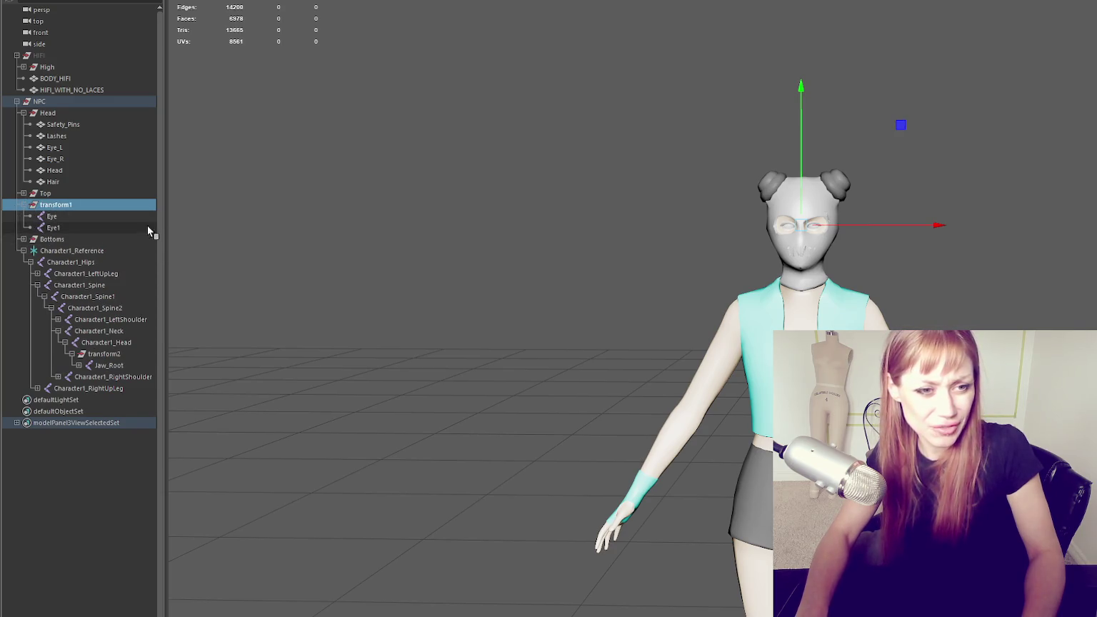
Parent Eye and Eye1 under transform3 beneath Character1_Head, then delete the empty transform1
left_click(99, 215)
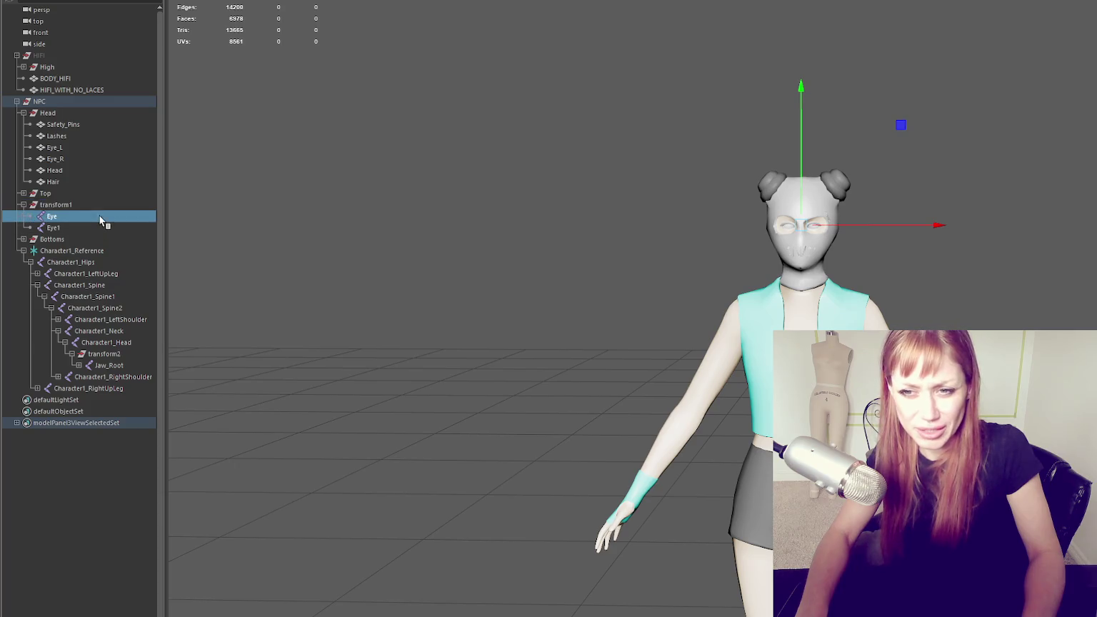
left_click_drag(102, 229, 102, 228)
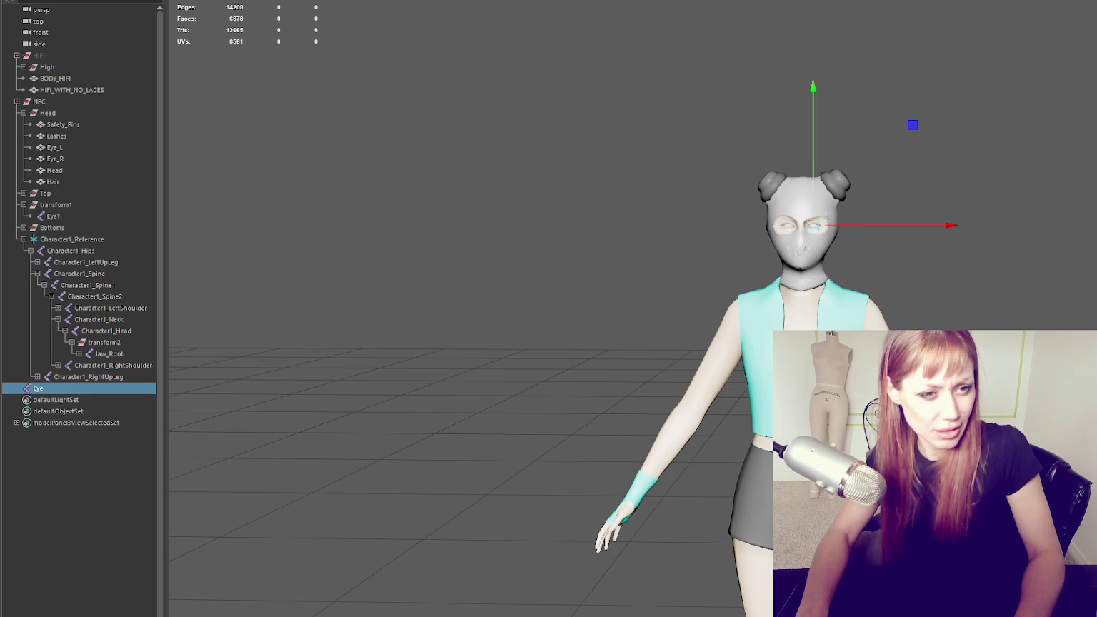
left_click_drag(35, 389, 117, 326)
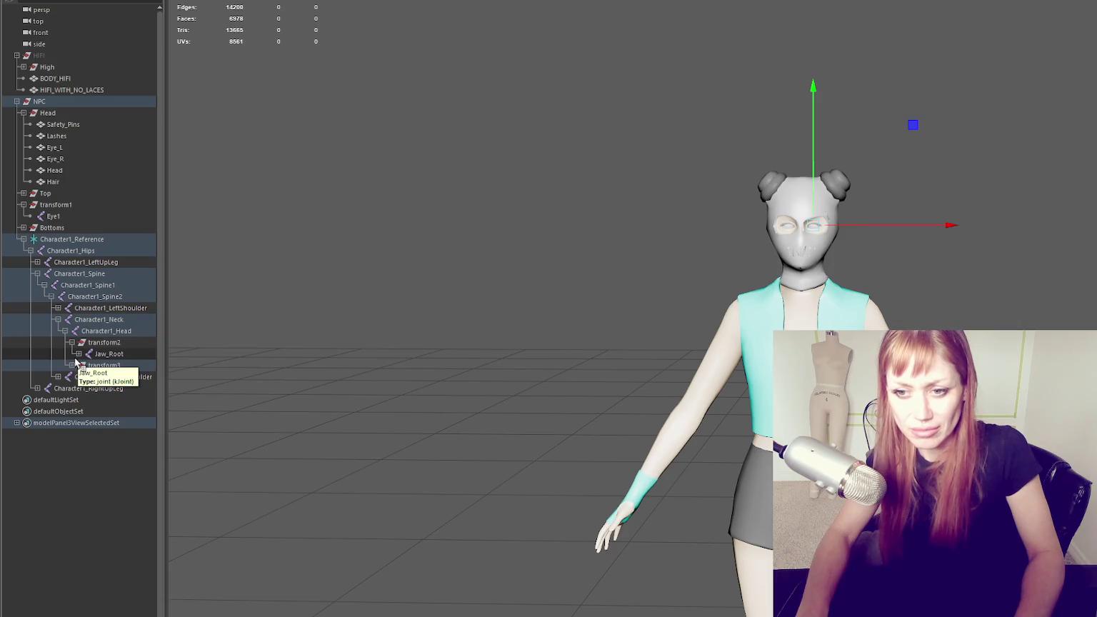
left_click(72, 365)
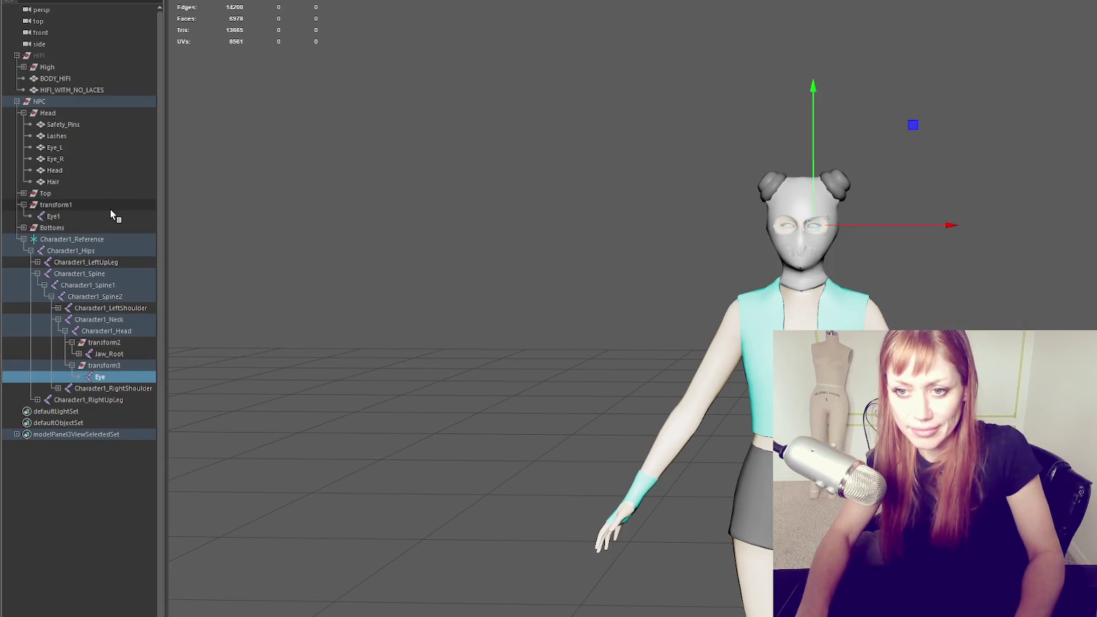
mouse_move(80, 215)
left_mouse_down()
mouse_move(110, 272)
mouse_move(110, 365)
left_mouse_up()
left_click(78, 208)
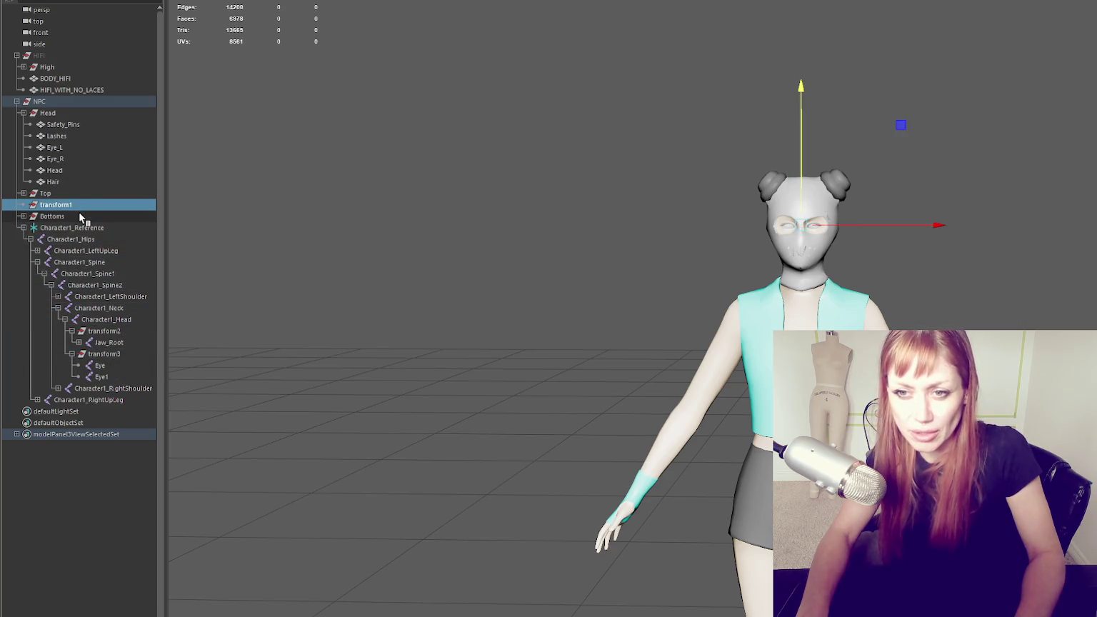
key("Delete")
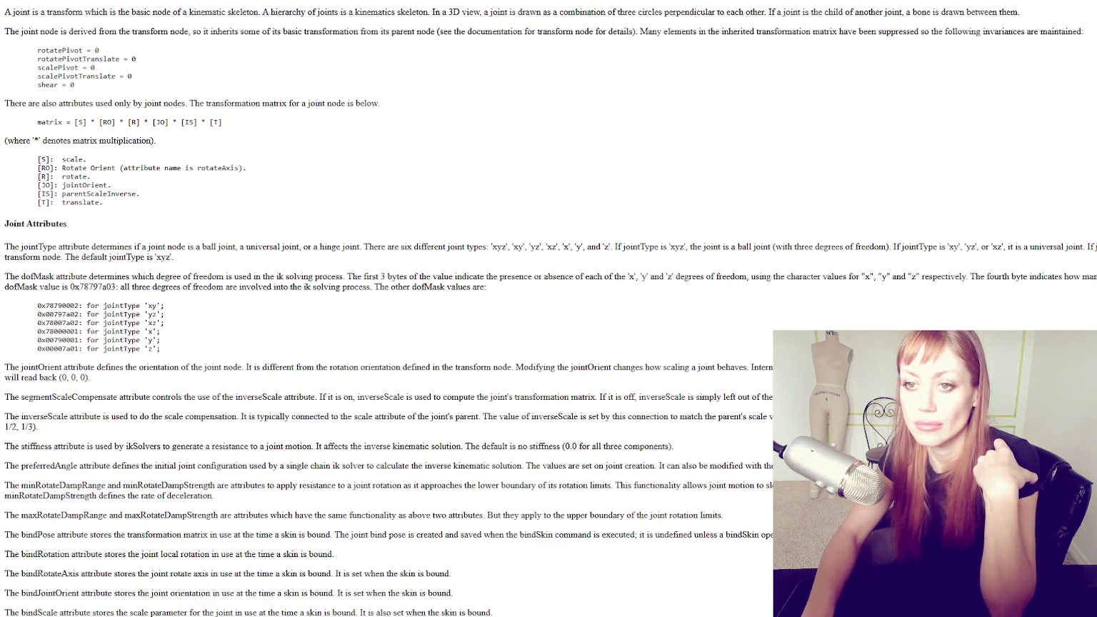
Highlight the opening joint description lines on the joint node help page
mouse_move(14, 11)
left_mouse_down()
mouse_move(147, 31)
mouse_move(317, 12)
mouse_move(486, 12)
mouse_move(386, 10)
mouse_move(650, 12)
mouse_move(772, 31)
mouse_move(778, 13)
mouse_move(767, 23)
left_mouse_up()
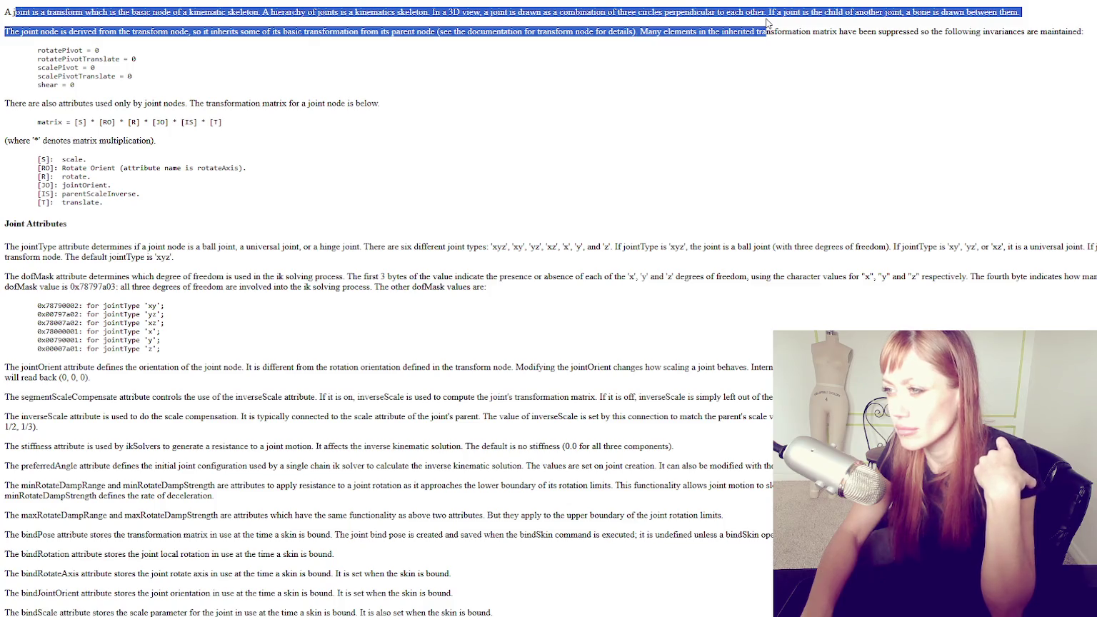
mouse_move(767, 23)
left_mouse_down()
mouse_move(165, 12)
mouse_move(142, 49)
mouse_move(171, 34)
mouse_move(274, 32)
mouse_move(822, 45)
left_mouse_up()
mouse_move(916, 43)
left_mouse_down()
mouse_move(281, 35)
mouse_move(143, 71)
mouse_move(132, 138)
mouse_move(161, 178)
mouse_move(153, 212)
left_mouse_up()
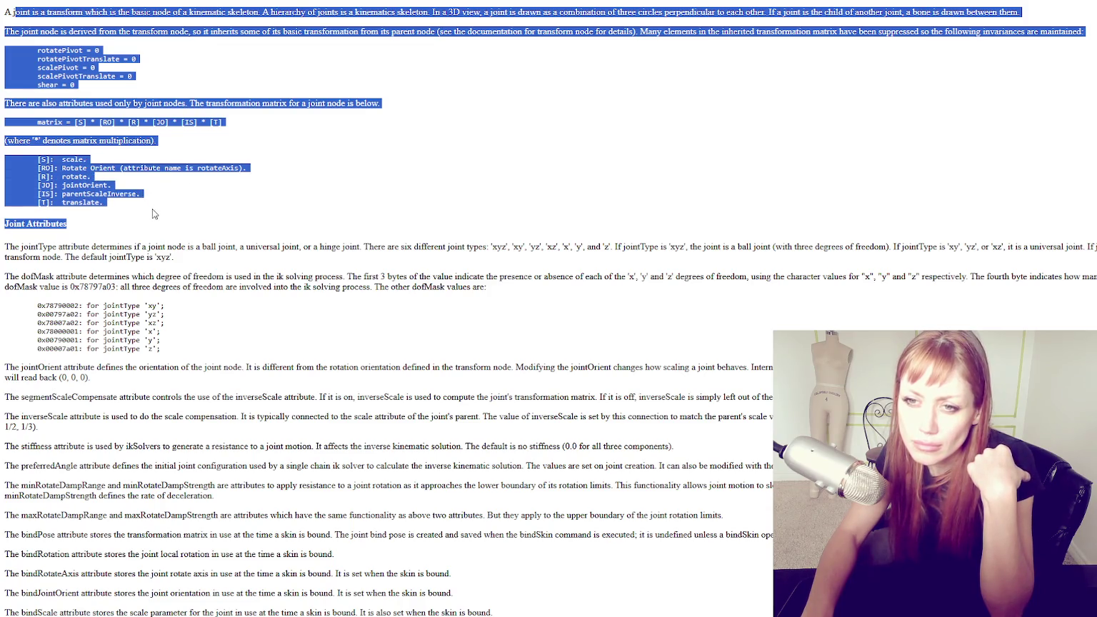
left_click(166, 218)
scroll(168, 221, "down", 2)
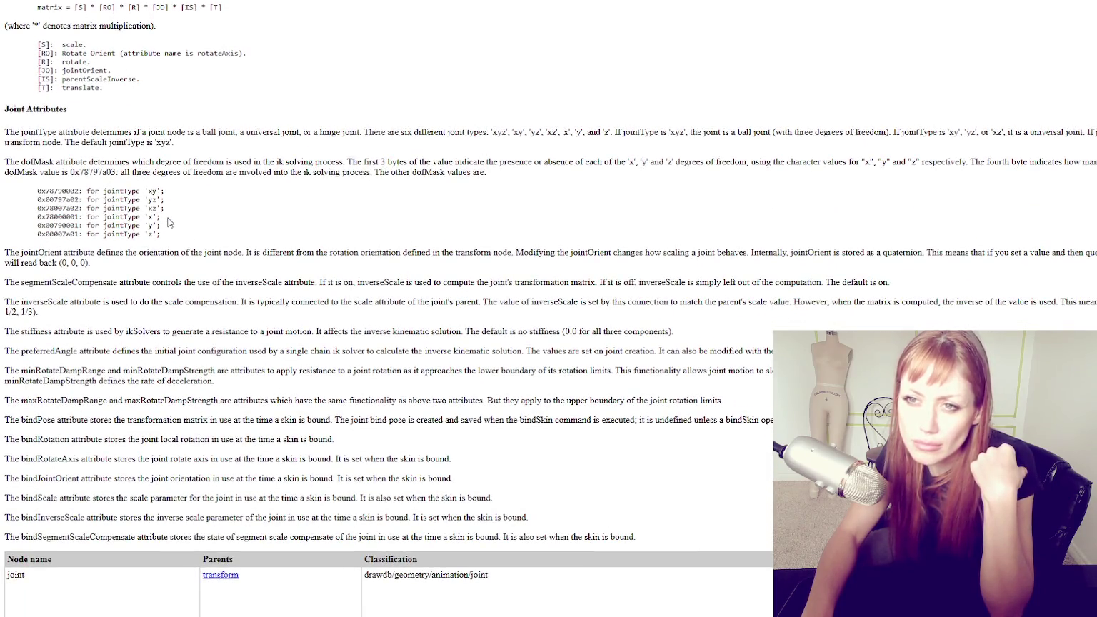
left_click_drag(57, 7, 257, 19)
left_click(260, 18)
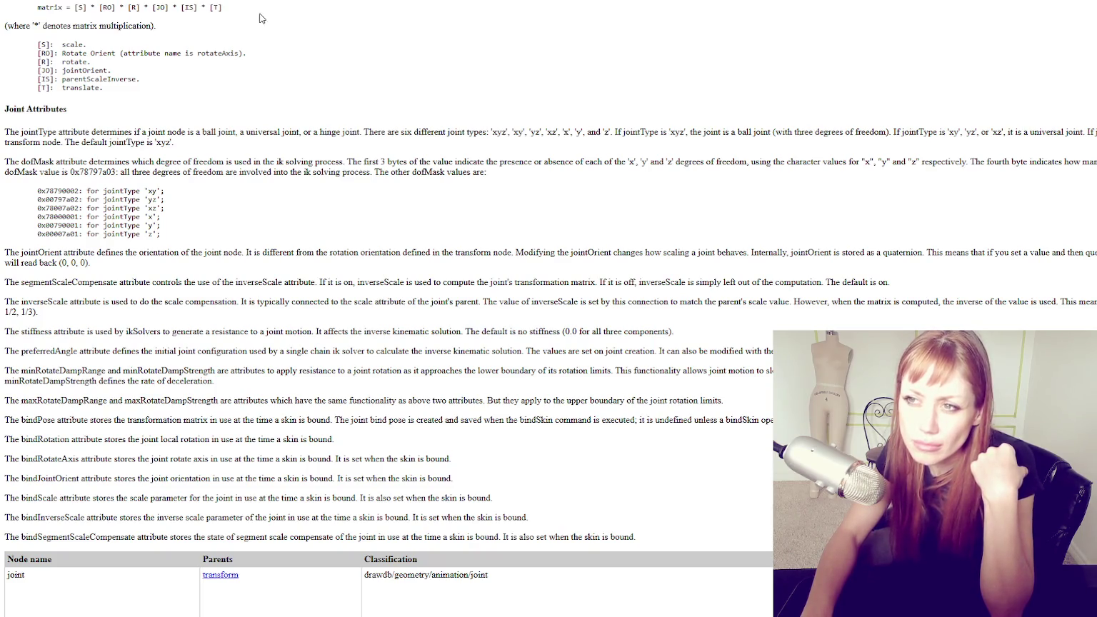
Highlight the joint node's transformation matrix formula
scroll(279, 100, "down", 1)
scroll(282, 99, "down", 3)
scroll(286, 98, "down", 3)
scroll(287, 98, "down", 5)
scroll(290, 97, "up", 4)
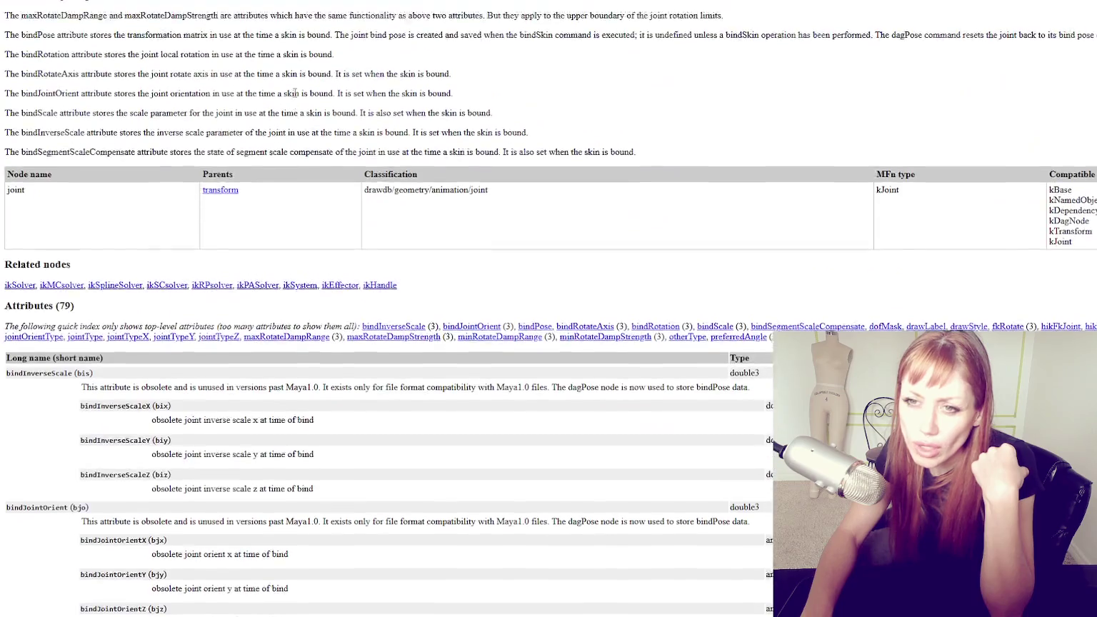
scroll(293, 94, "up", 5)
scroll(294, 94, "up", 2)
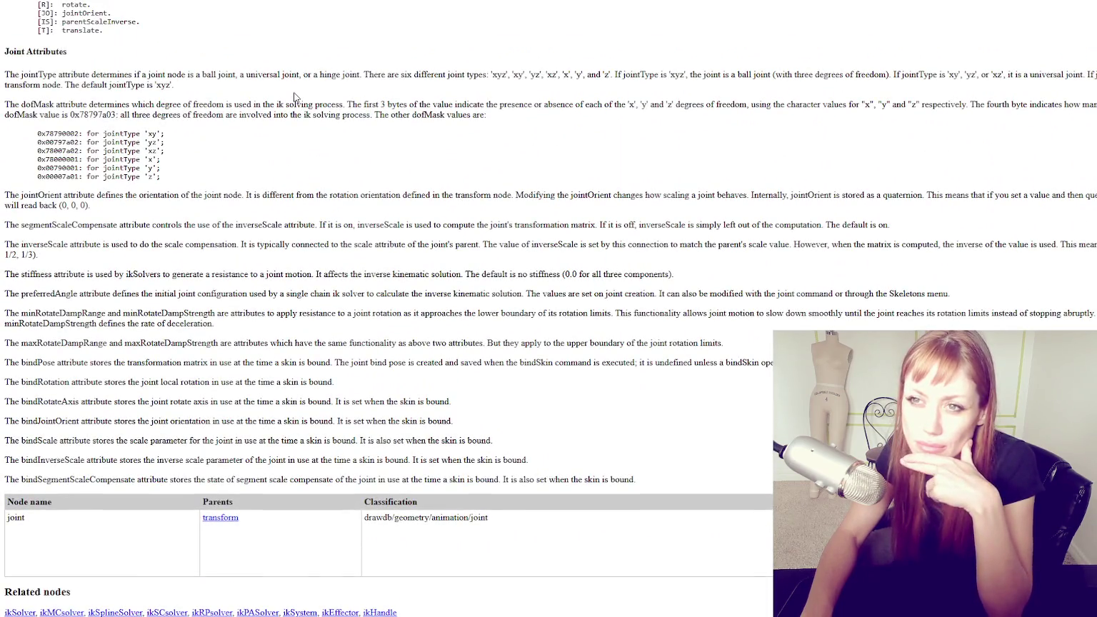
scroll(293, 96, "up", 1)
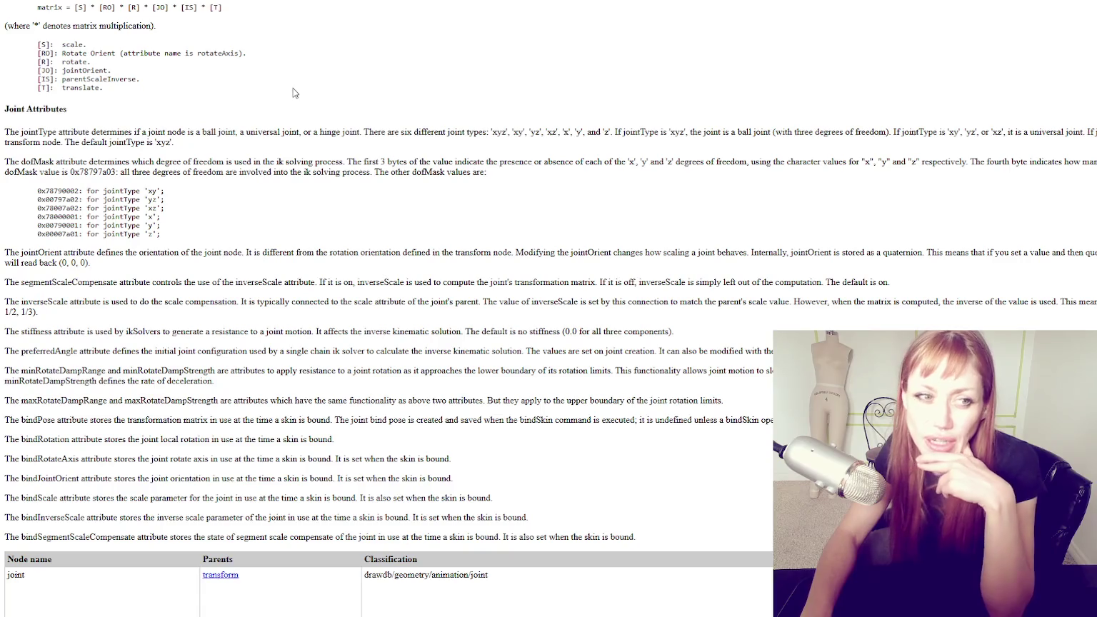
scroll(283, 95, "down", 2)
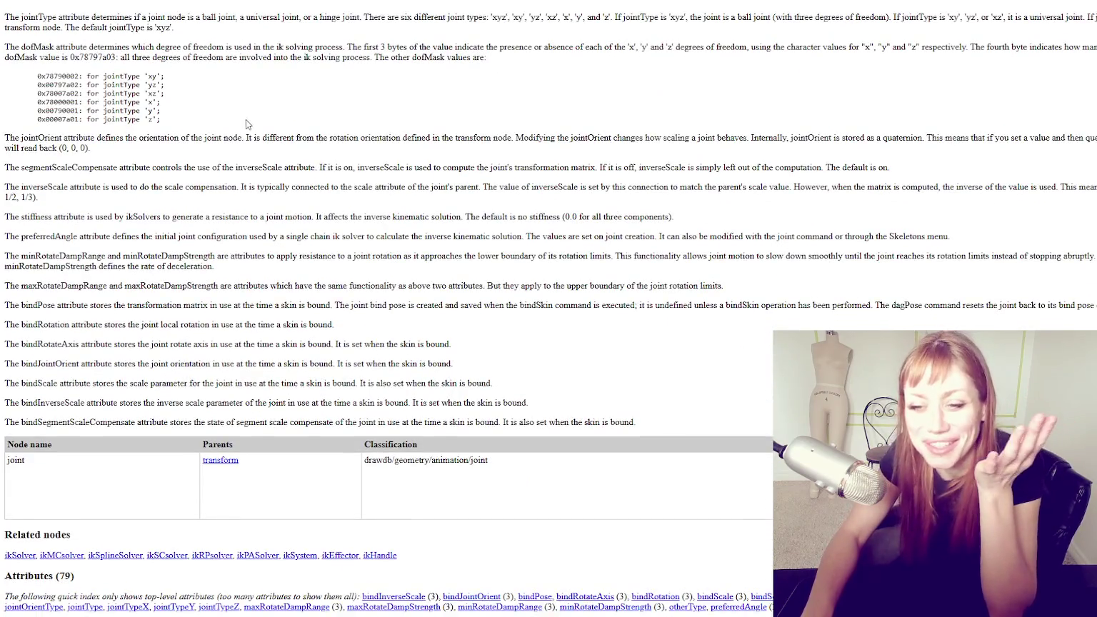
scroll(247, 124, "up", 2)
scroll(247, 124, "up", 2)
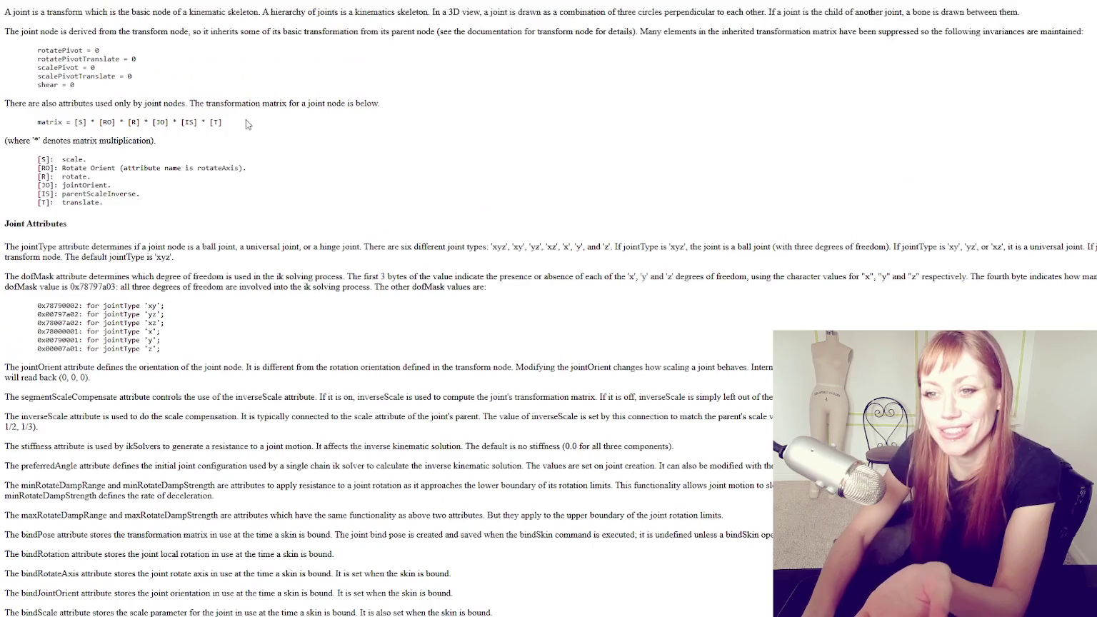
left_click_drag(52, 105, 262, 122)
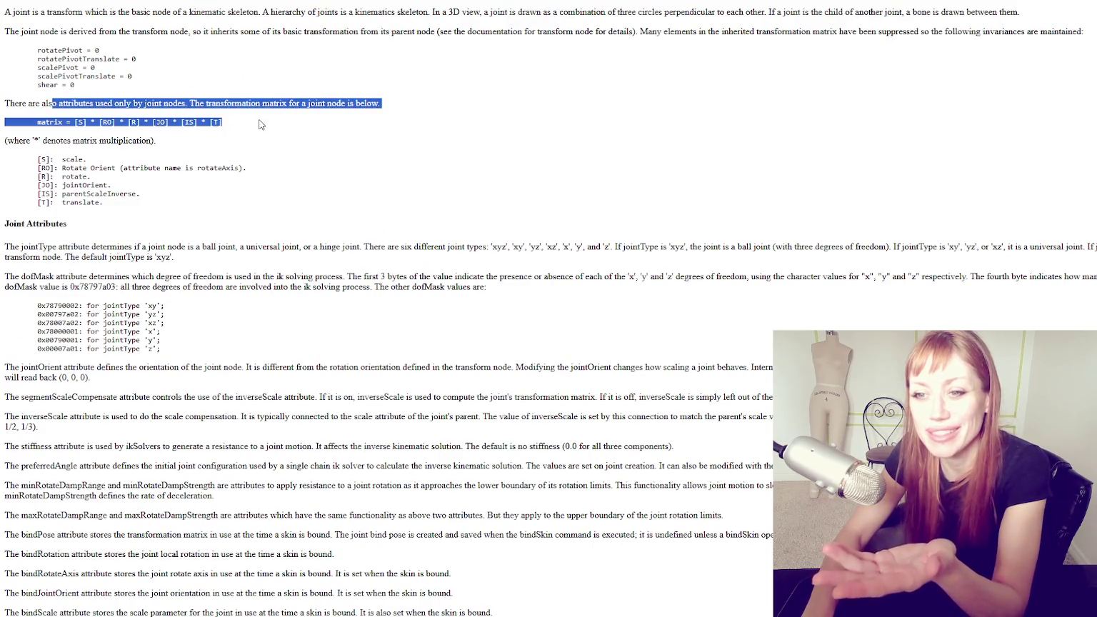
Scroll down through Joint Attributes to the Attributes table
scroll(193, 213, "down", 1)
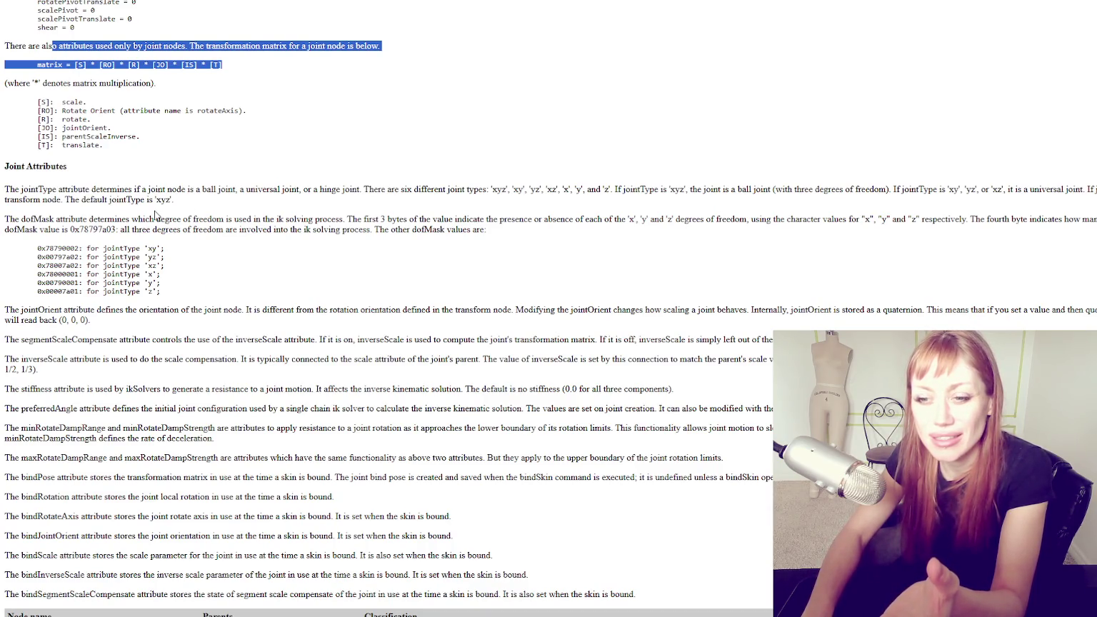
scroll(155, 214, "down", 3)
scroll(155, 214, "down", 3)
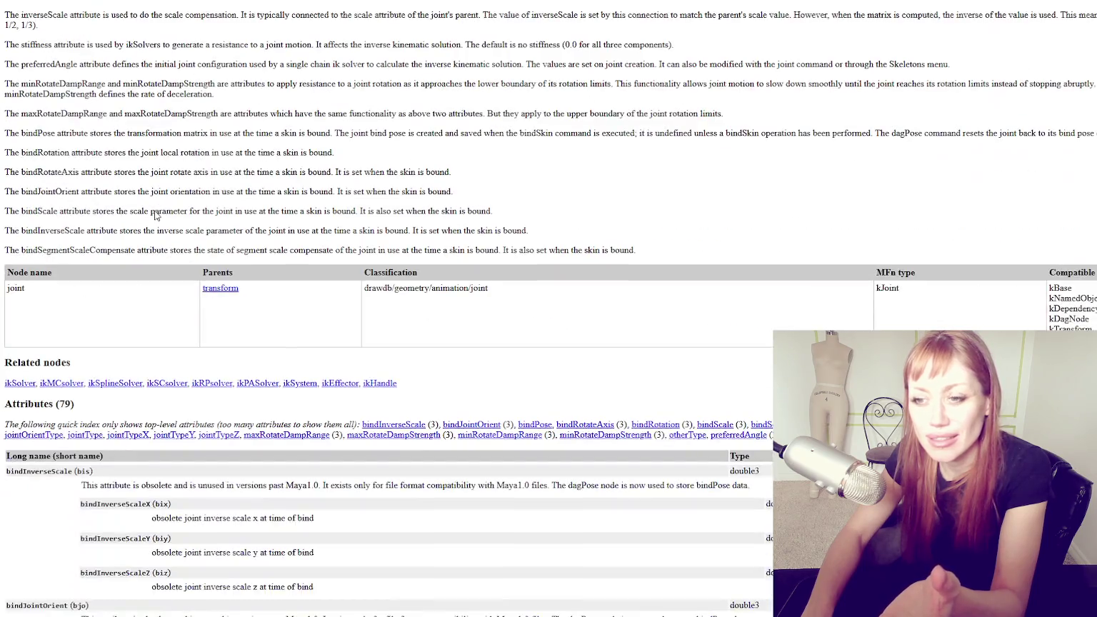
scroll(154, 211, "down", 6)
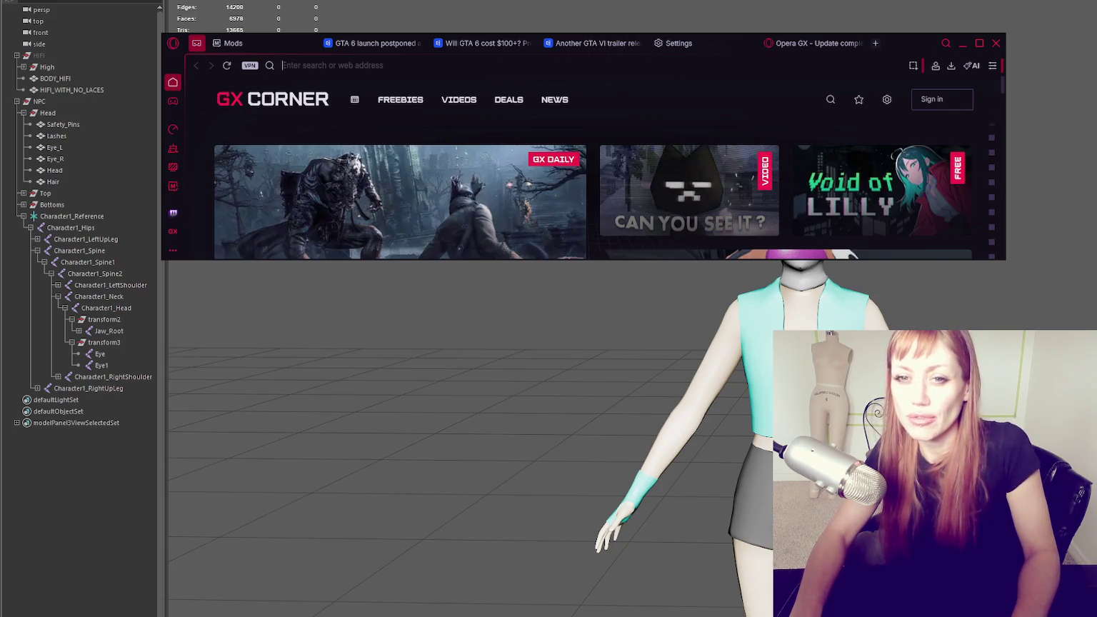
Maximize Opera GX and read the Rigging Dojo joint orient article down to its Lumberyard and bind-pose notes
left_click(979, 42)
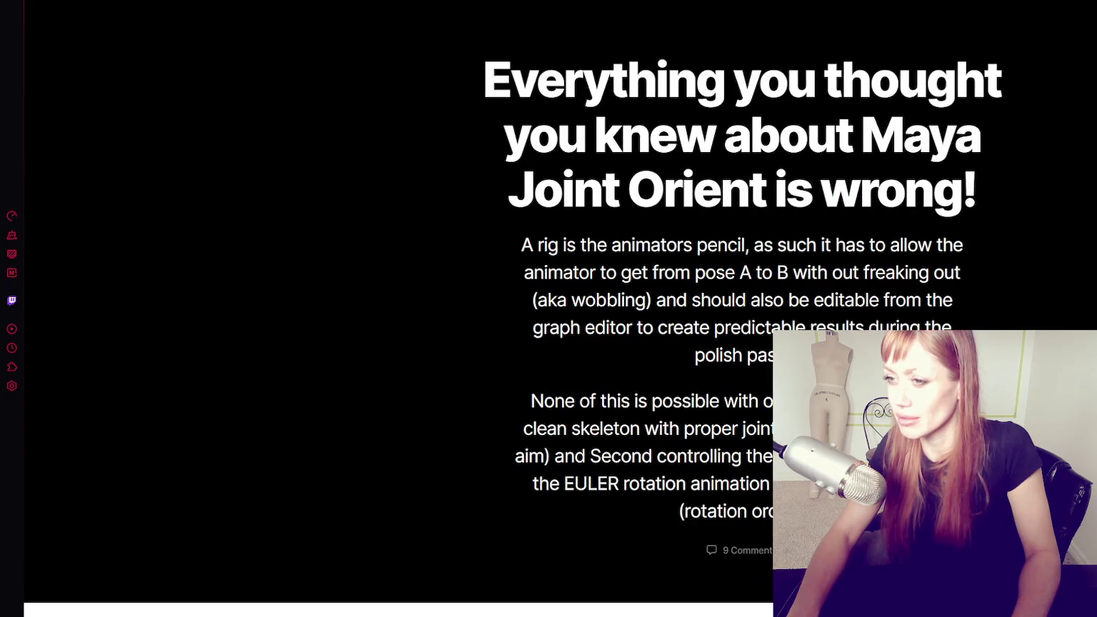
scroll(904, 185, "down", 1)
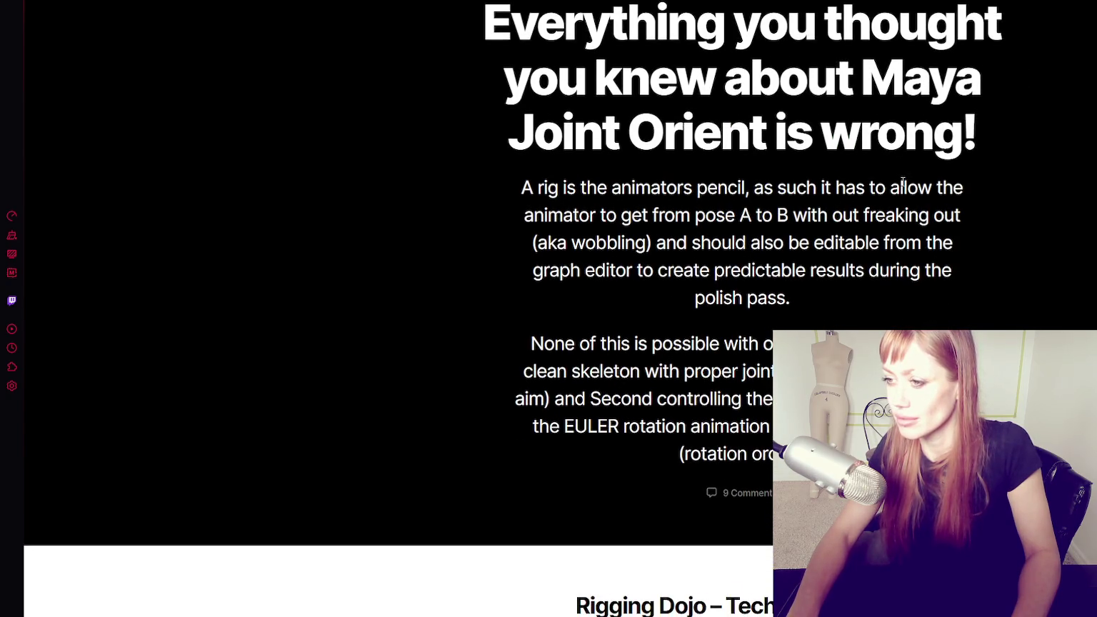
scroll(902, 182, "down", 4)
scroll(914, 179, "down", 4)
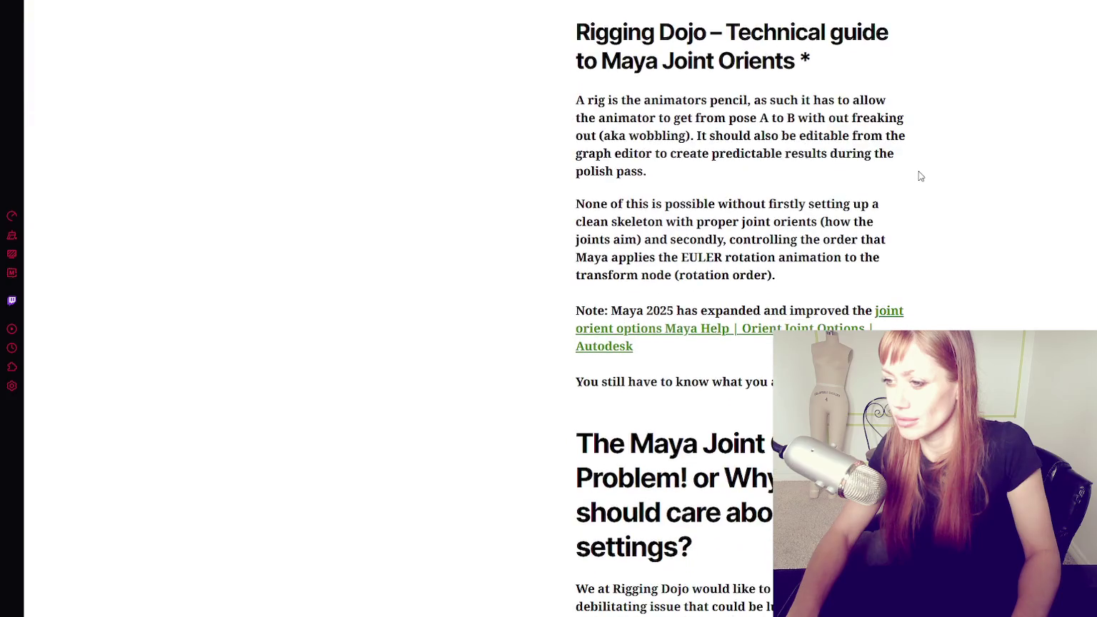
scroll(921, 175, "down", 4)
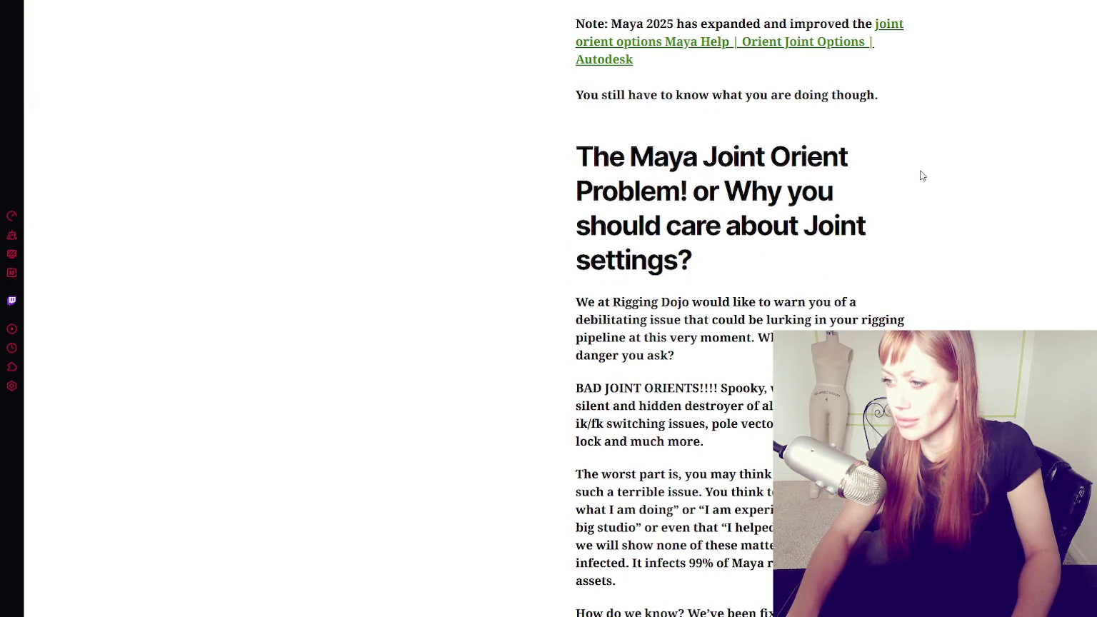
scroll(921, 175, "down", 4)
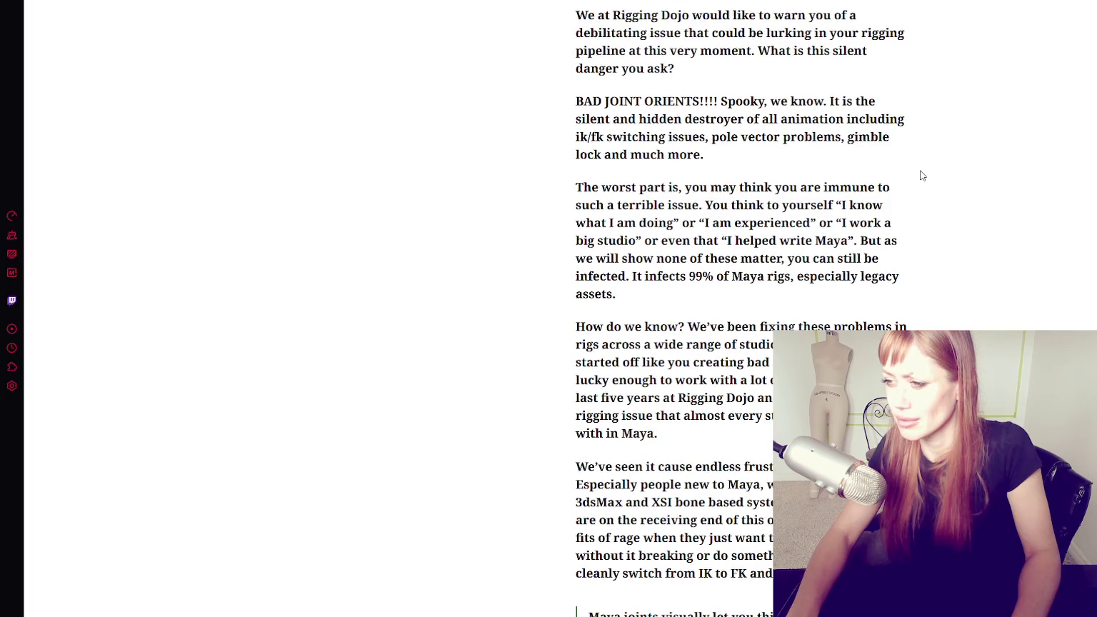
scroll(921, 175, "down", 5)
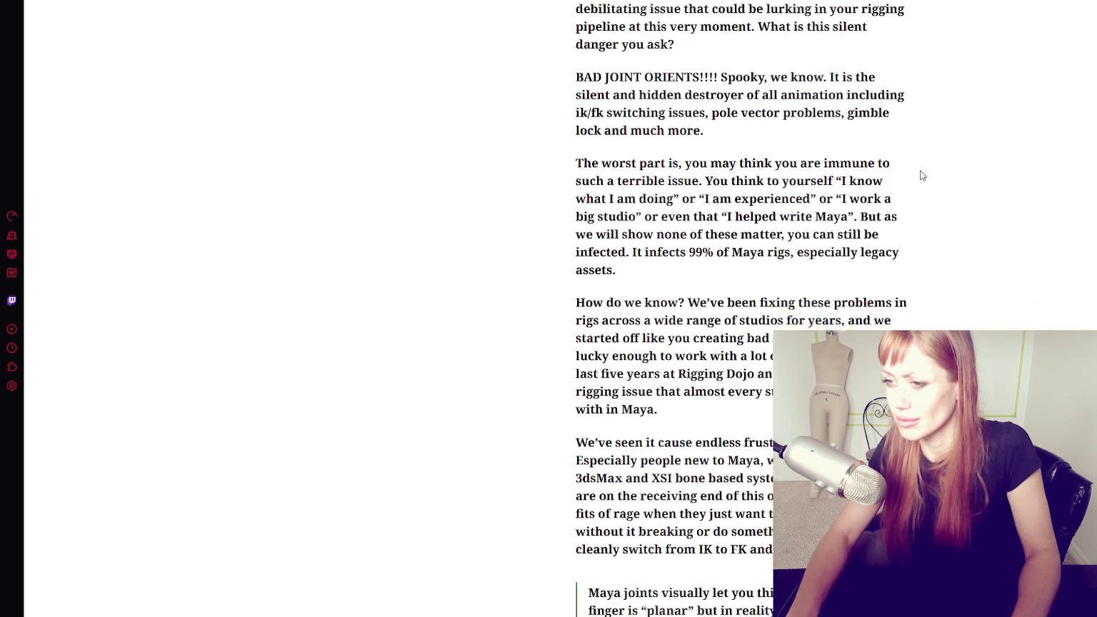
scroll(921, 175, "down", 4)
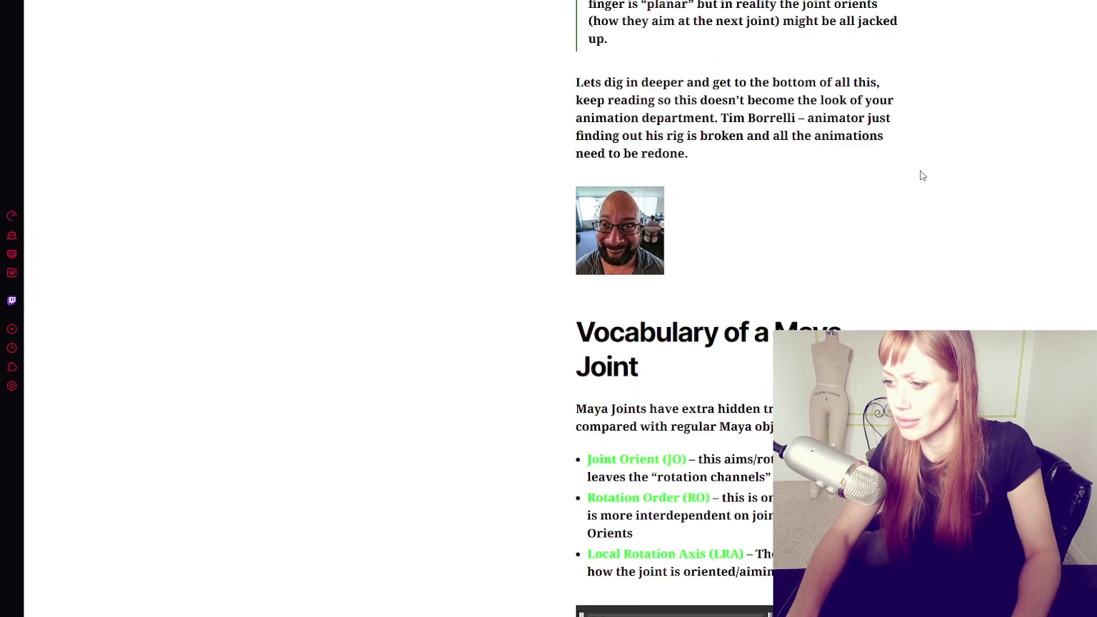
scroll(921, 175, "down", 4)
scroll(921, 175, "down", 4)
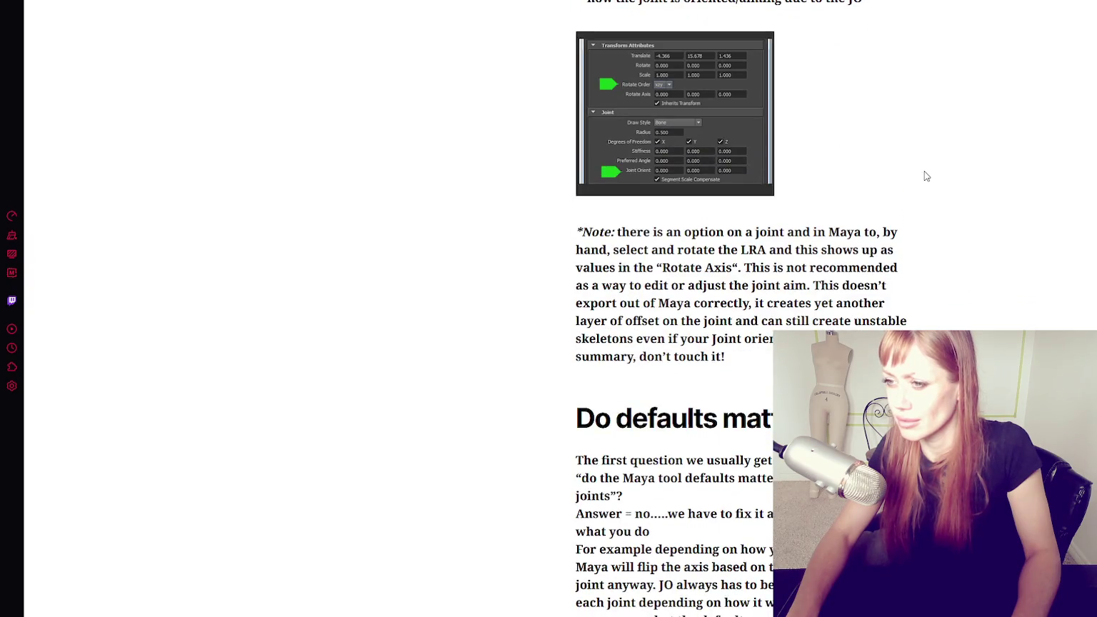
scroll(925, 176, "down", 4)
scroll(925, 175, "down", 3)
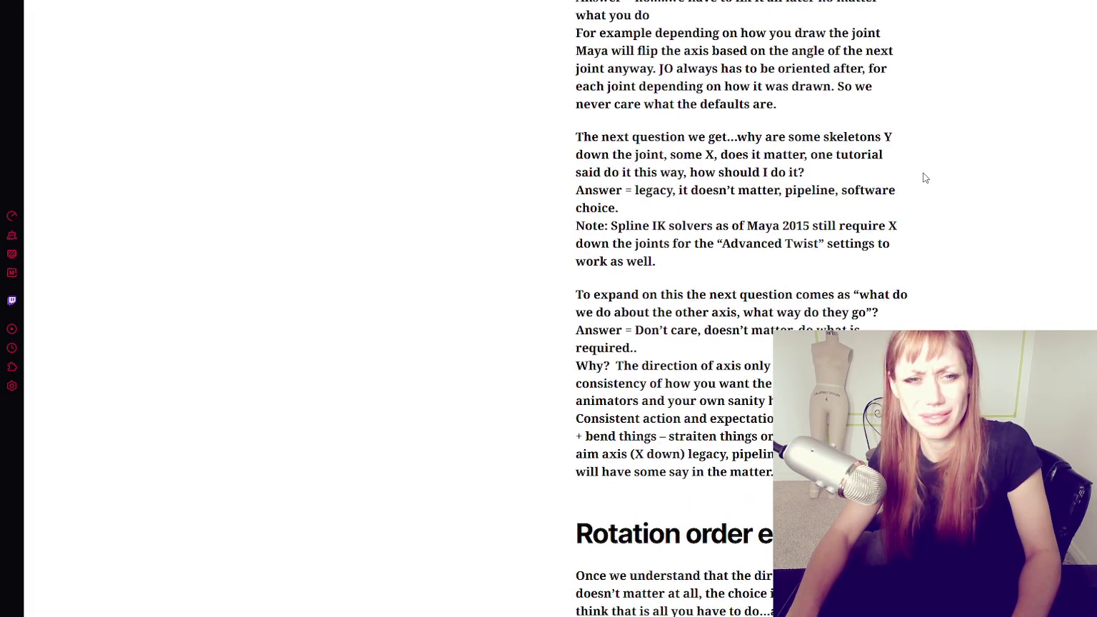
scroll(925, 176, "down", 3)
scroll(926, 178, "down", 1)
scroll(925, 178, "down", 4)
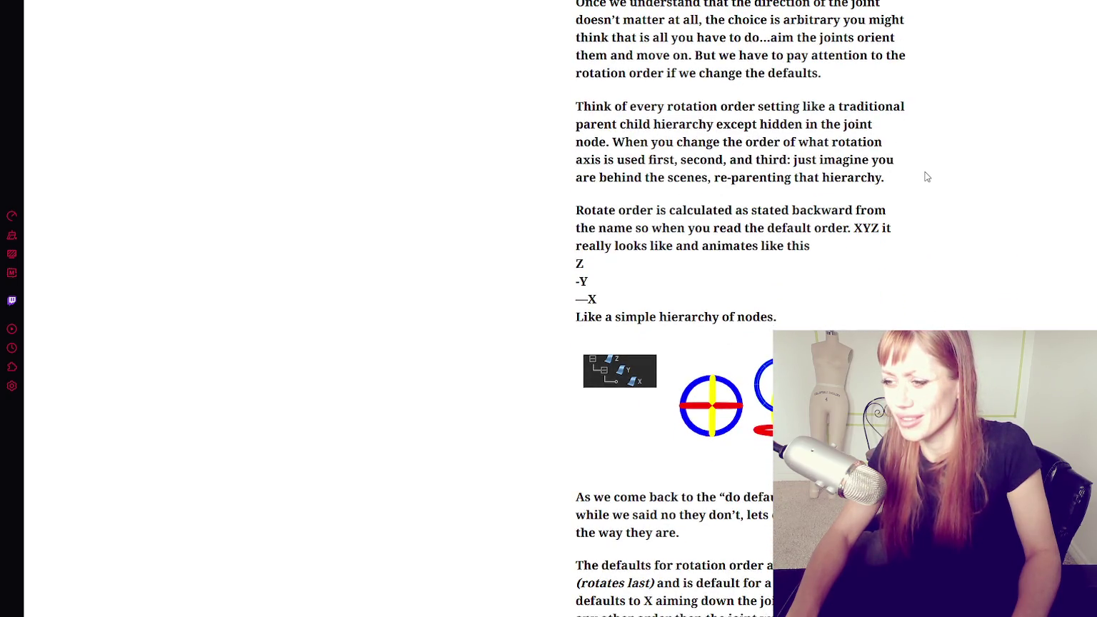
scroll(926, 176, "down", 1)
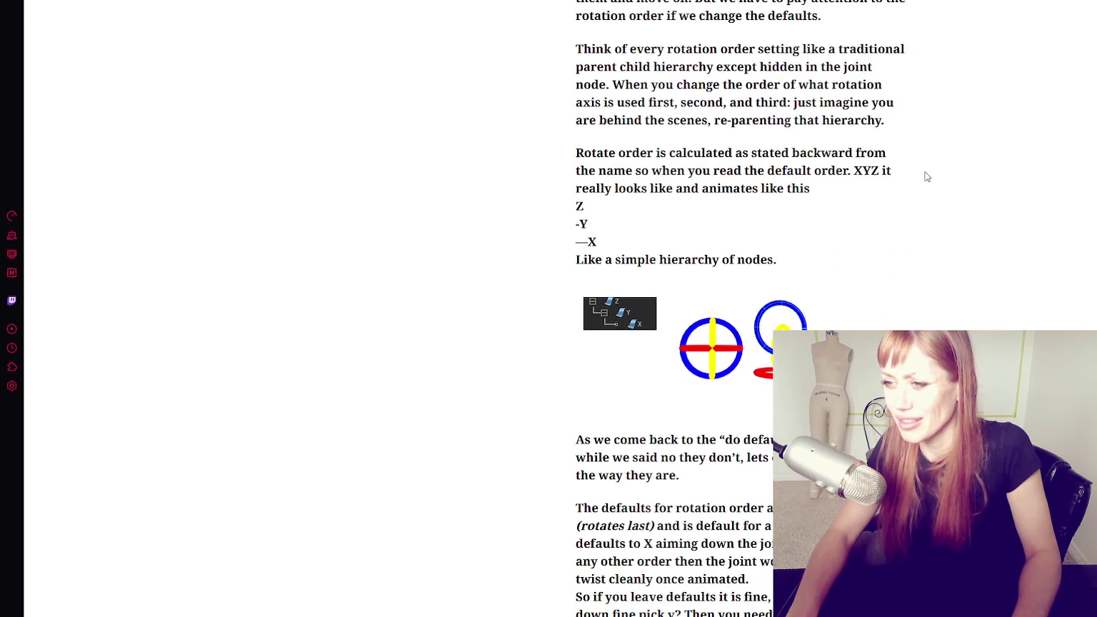
scroll(925, 177, "down", 3)
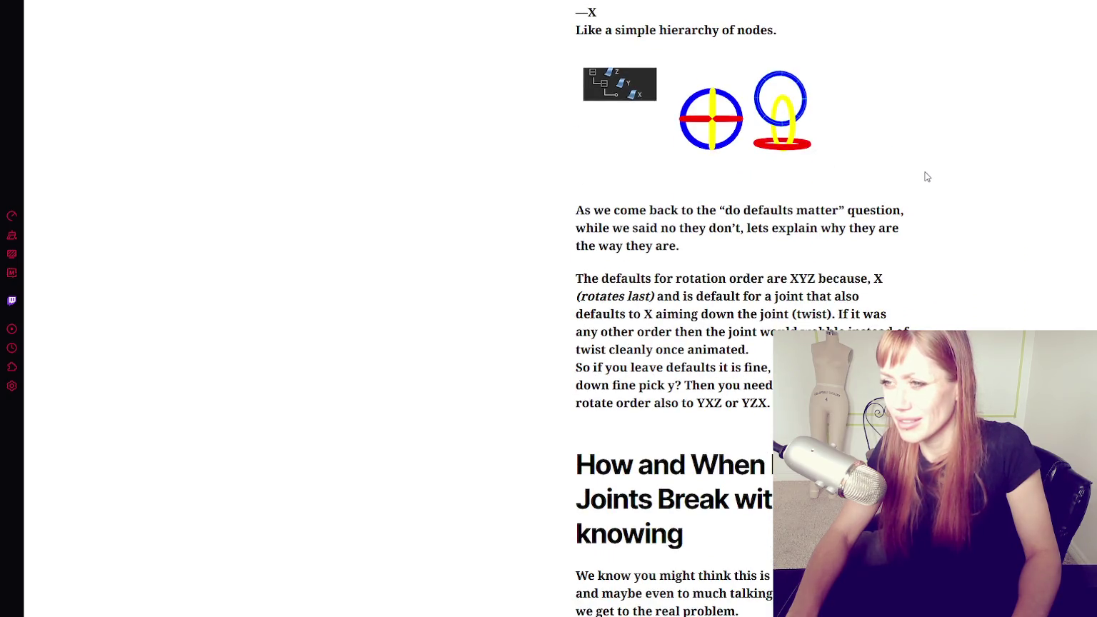
scroll(925, 177, "down", 5)
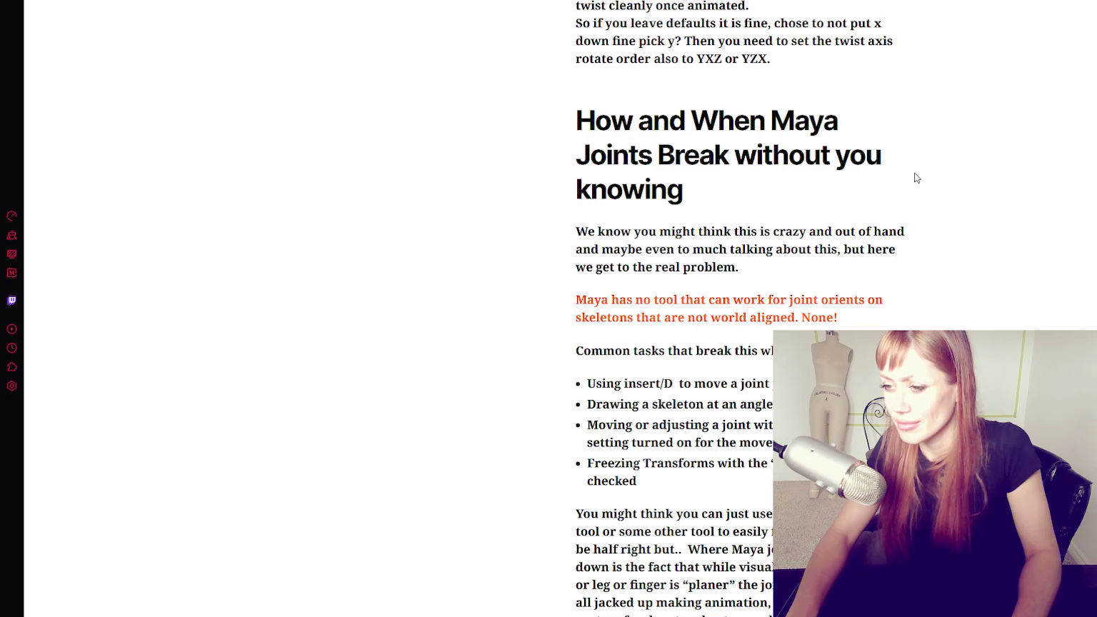
scroll(916, 177, "down", 5)
scroll(912, 196, "down", 5)
scroll(917, 178, "down", 6)
scroll(943, 129, "down", 8)
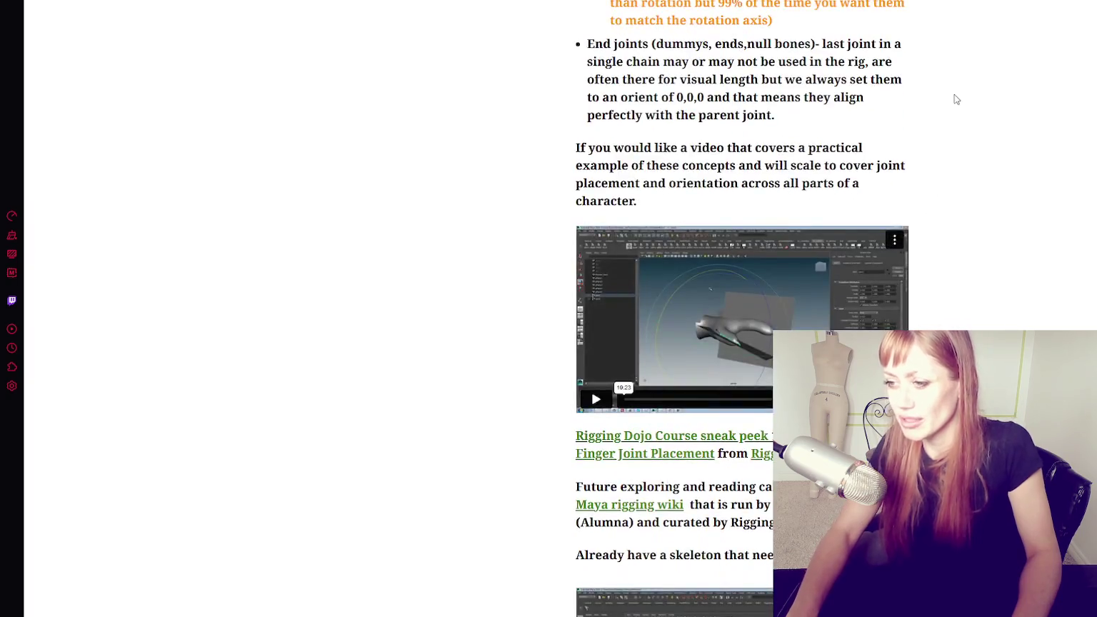
scroll(921, 196, "down", 5)
scroll(918, 200, "down", 5)
scroll(857, 243, "down", 5)
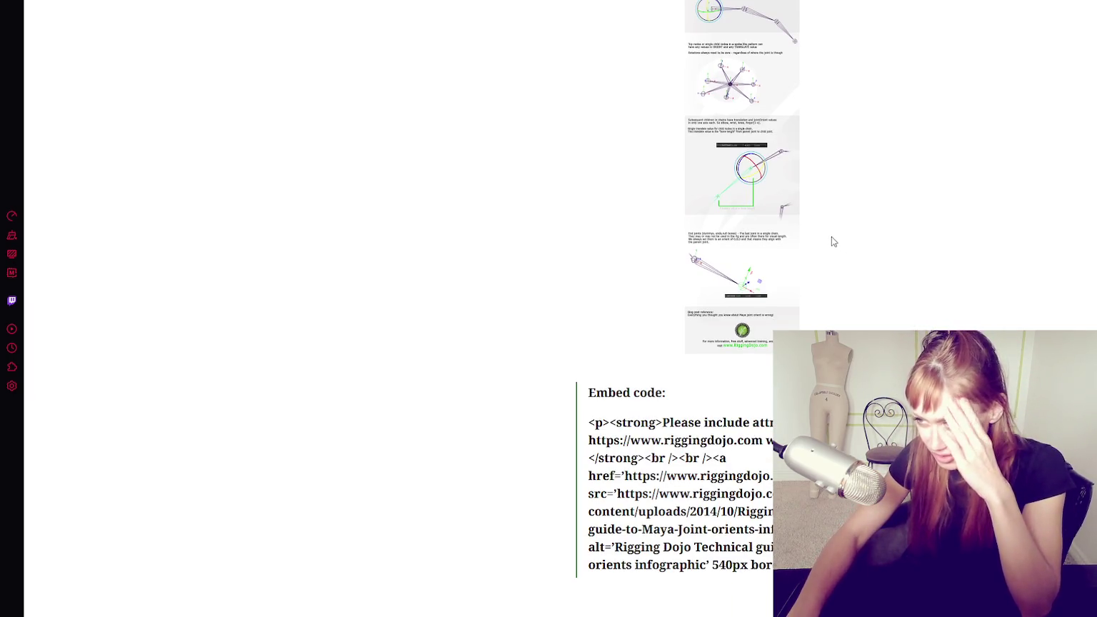
scroll(831, 241, "down", 4)
scroll(832, 236, "down", 3)
scroll(832, 238, "down", 4)
scroll(869, 225, "down", 3)
scroll(906, 184, "down", 5)
scroll(921, 176, "down", 3)
scroll(928, 229, "down", 4)
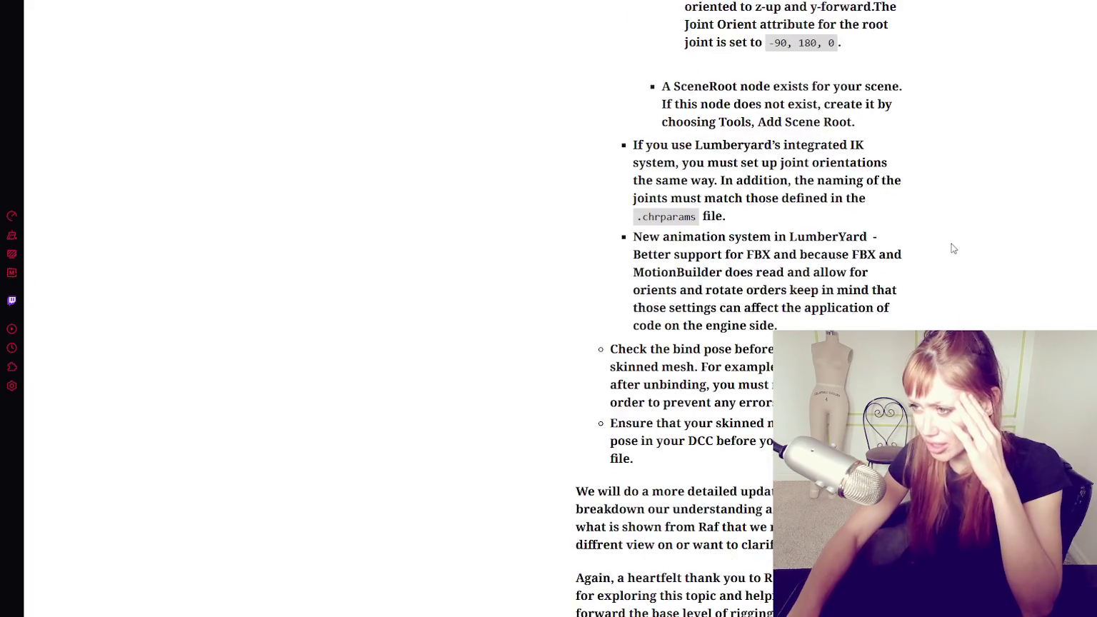
scroll(951, 248, "down", 4)
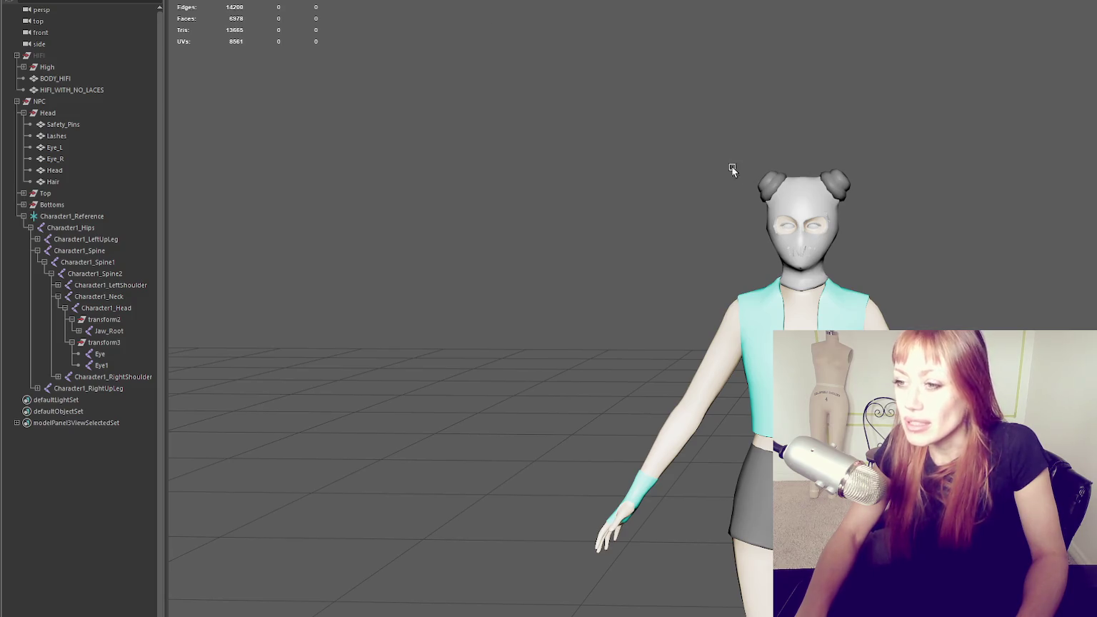
left_click(743, 3)
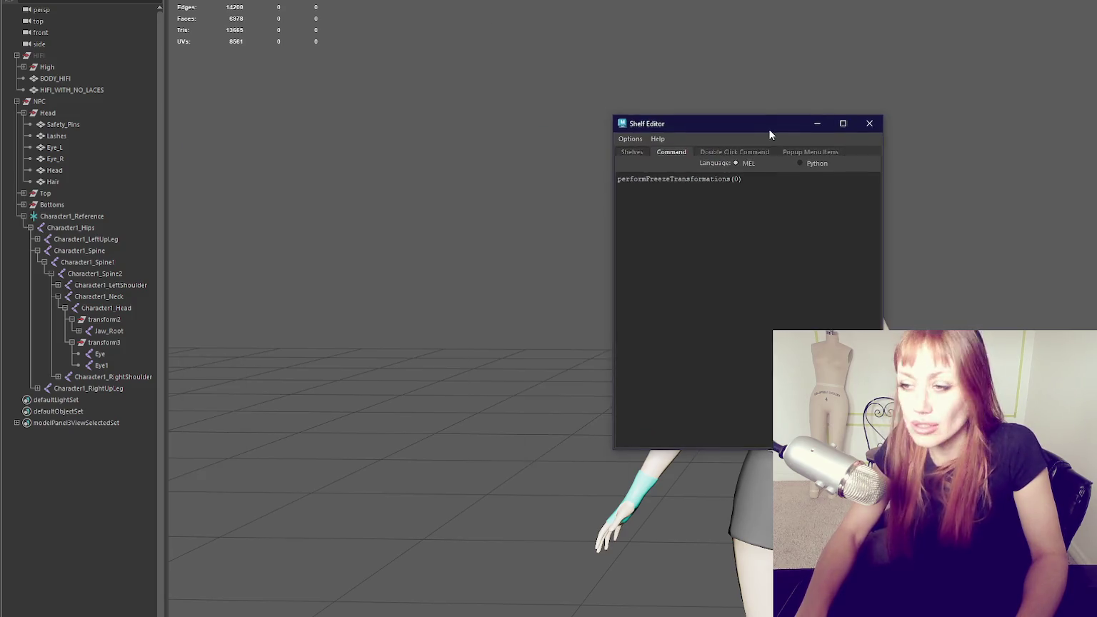
left_click(641, 154)
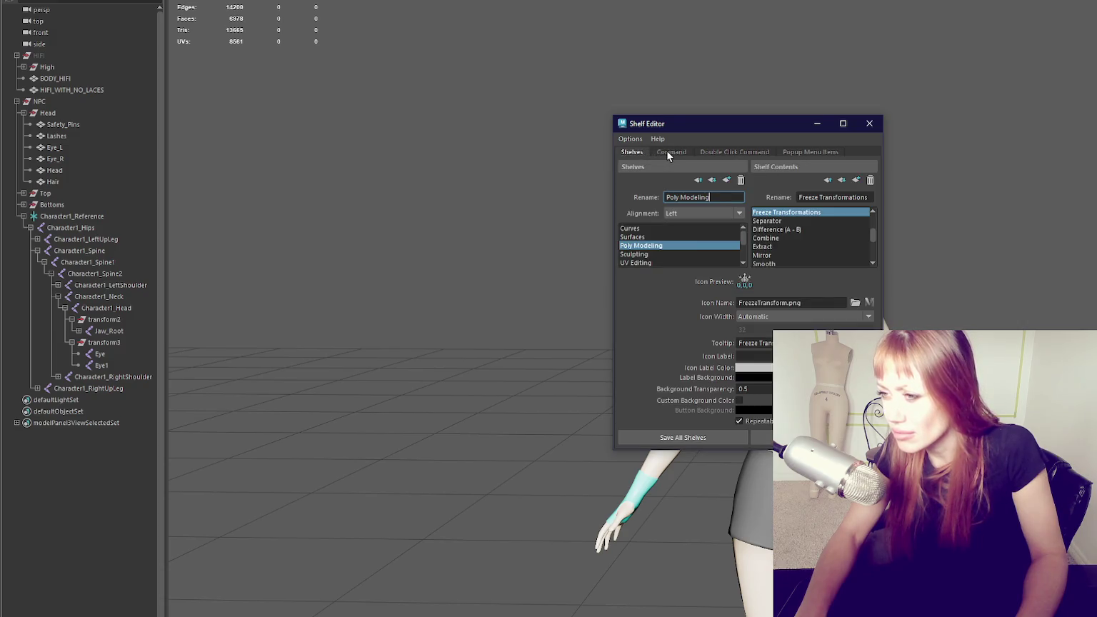
scroll(853, 260, "down", 2)
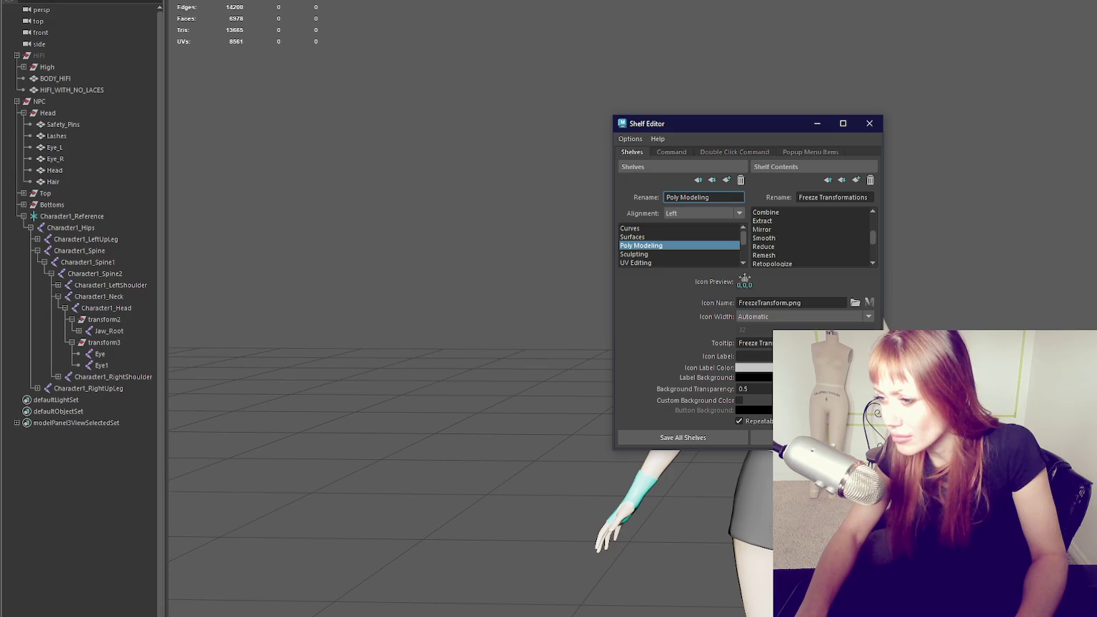
scroll(812, 230, "up", 2)
scroll(812, 230, "up", 1)
scroll(824, 229, "up", 1)
scroll(824, 229, "up", 1)
scroll(824, 228, "down", 1)
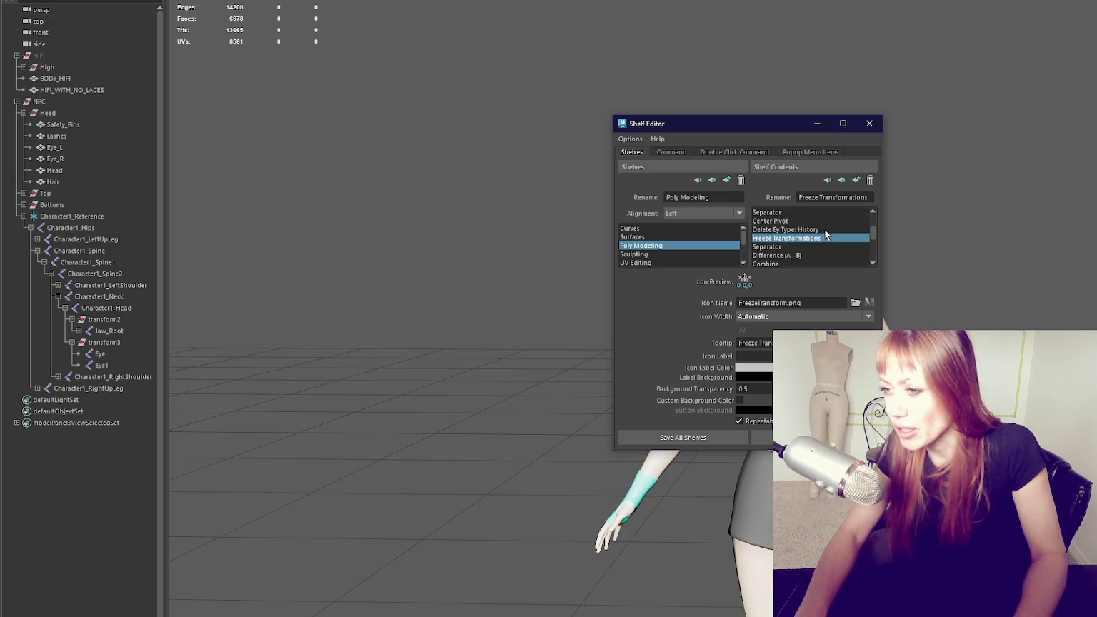
left_click(792, 155)
left_click(751, 153)
left_click(671, 152)
left_click(632, 152)
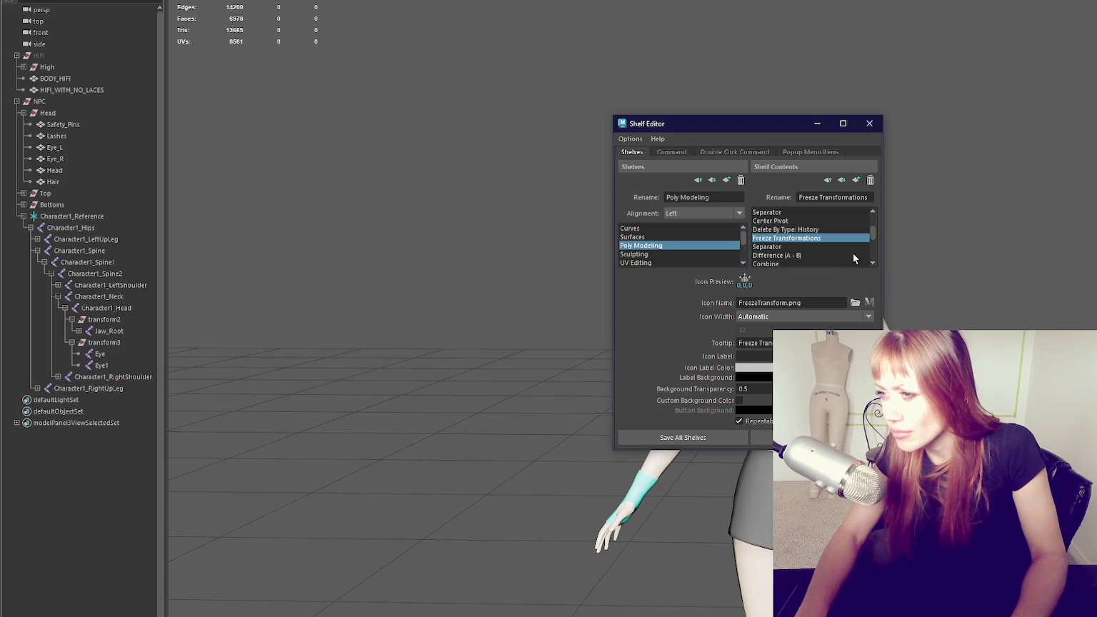
left_click(673, 152)
left_click(735, 152)
left_click(819, 152)
left_click(869, 125)
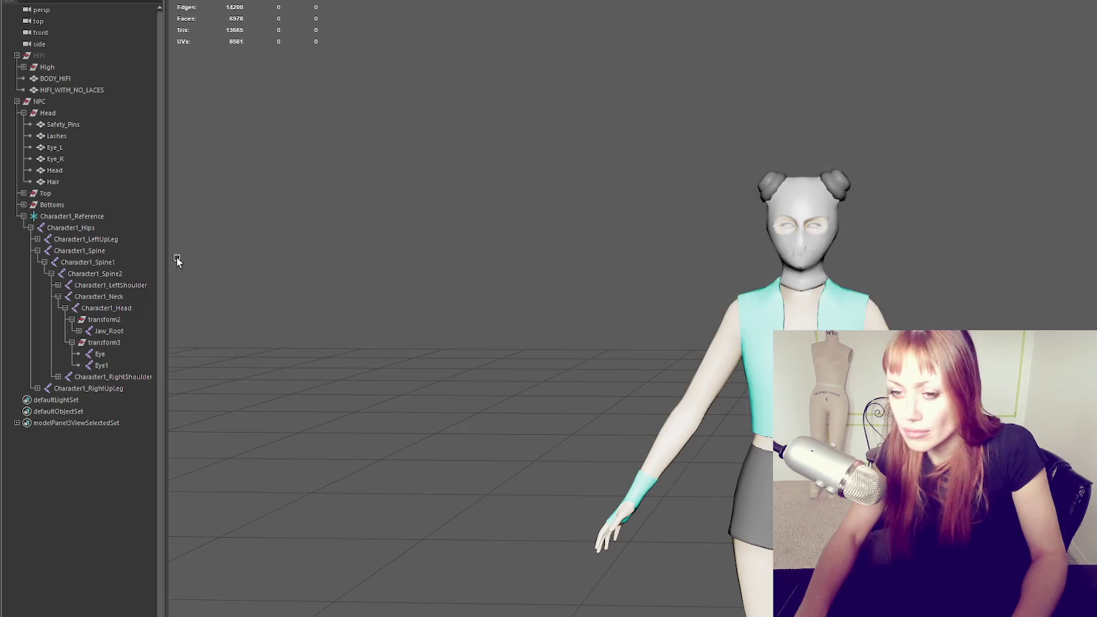
Move Eye and Eye1 out of transform3 onto Character1_Head, then delete the emptied transform3
left_click(107, 343)
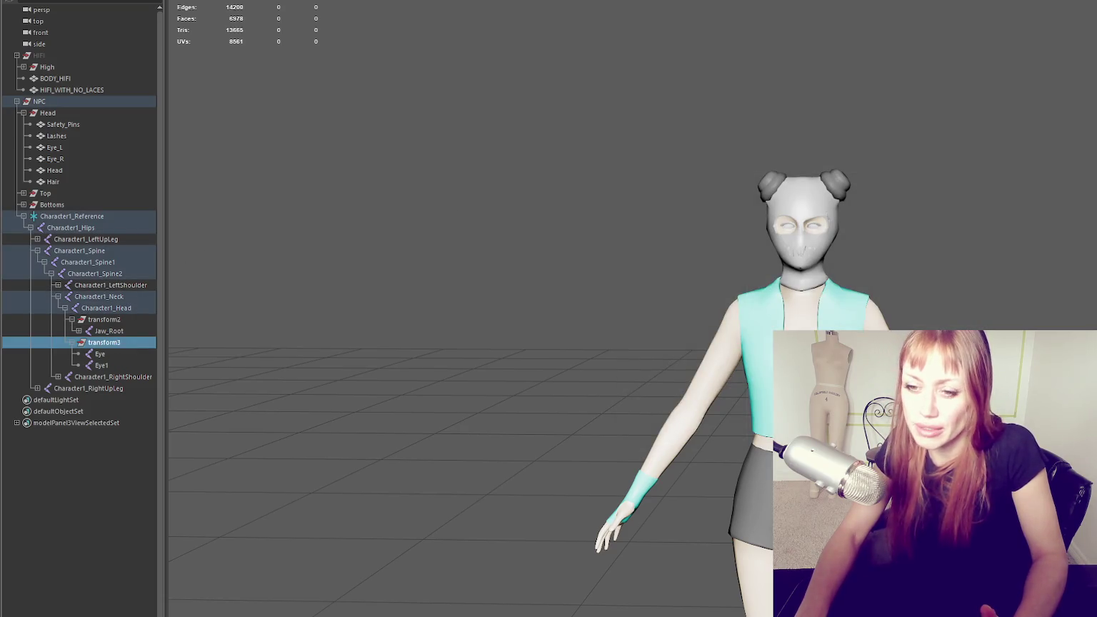
left_click(140, 354)
left_click(139, 365, "ctrl")
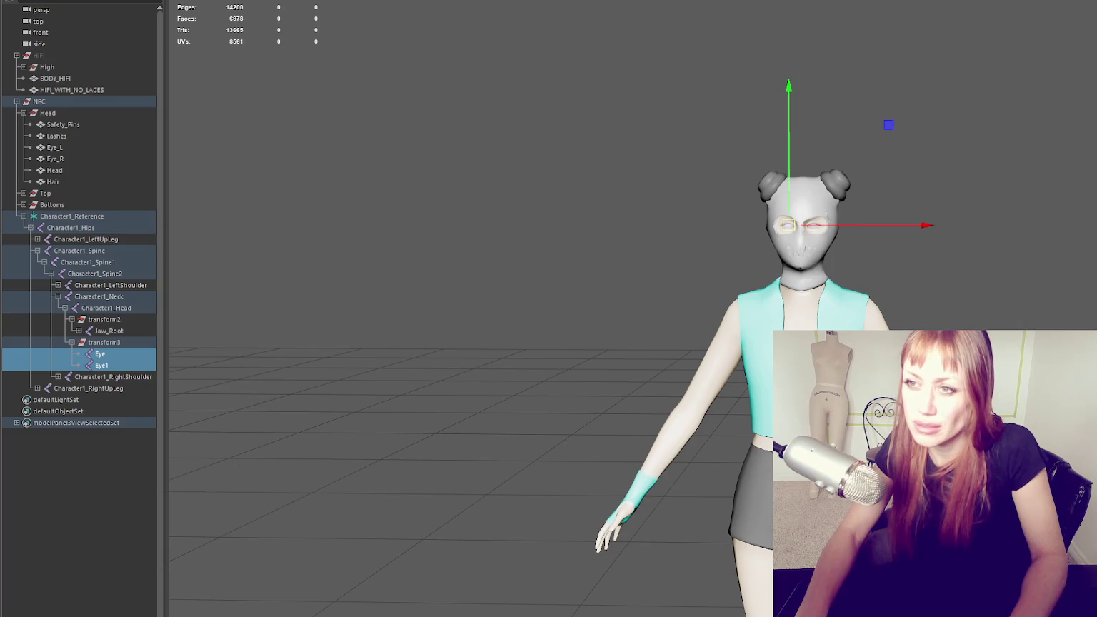
left_click(139, 342)
left_click(125, 355)
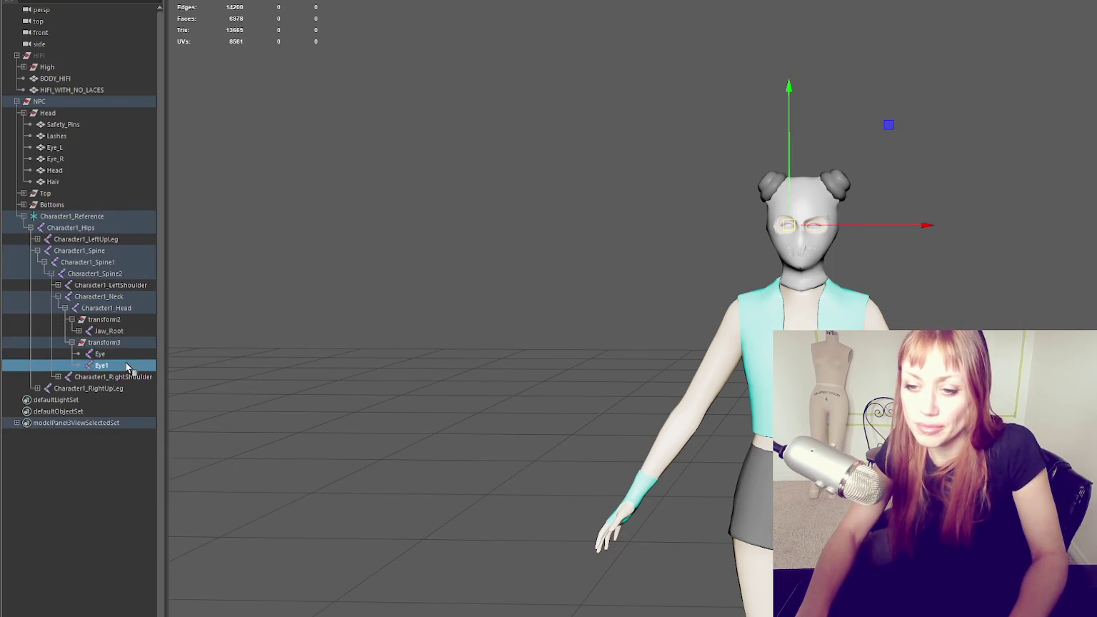
left_click(126, 365, "ctrl")
middle_click_drag(114, 365, 132, 309)
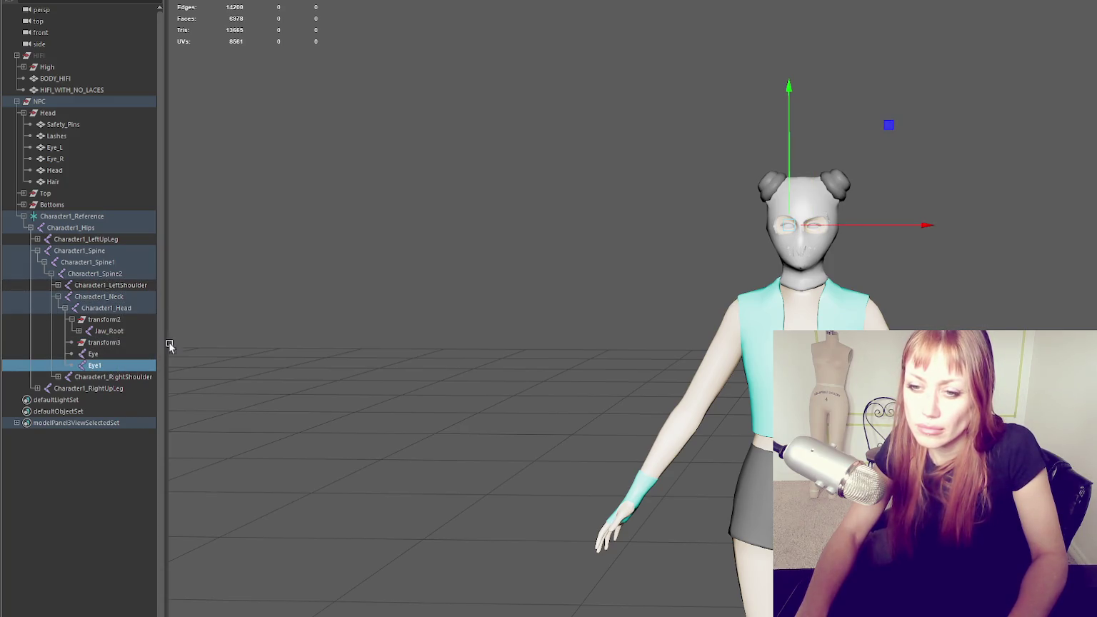
left_click(129, 342)
key("Delete")
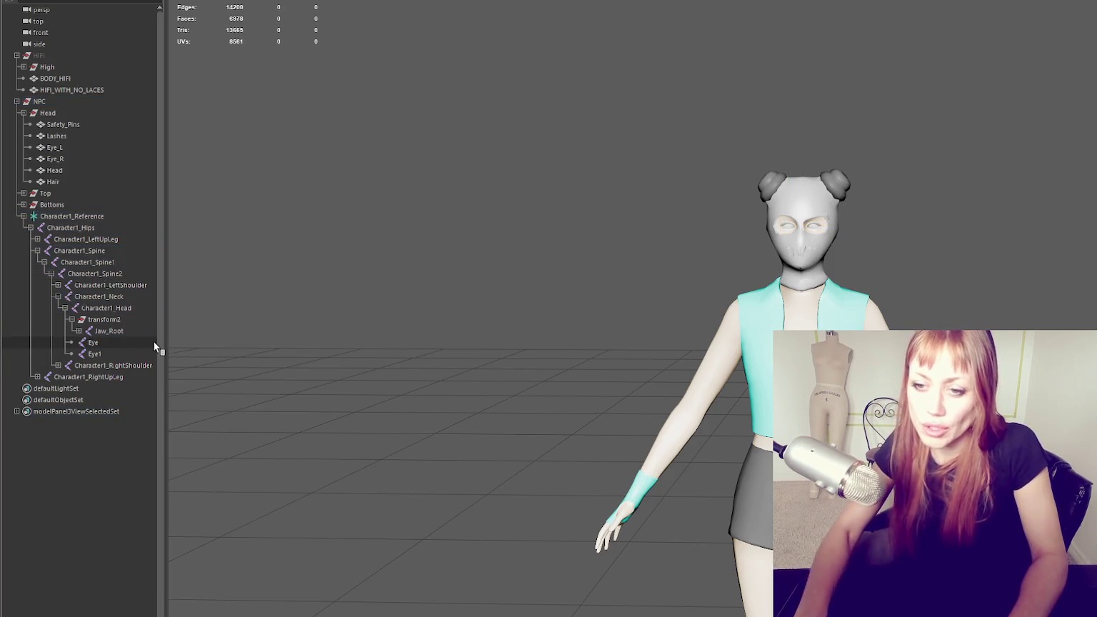
Expand Jaw_Root to reveal Jaw_End and drag the jaw joints out of transform2 toward Character1_Head
left_click(84, 332)
left_click(129, 343)
left_click(123, 332)
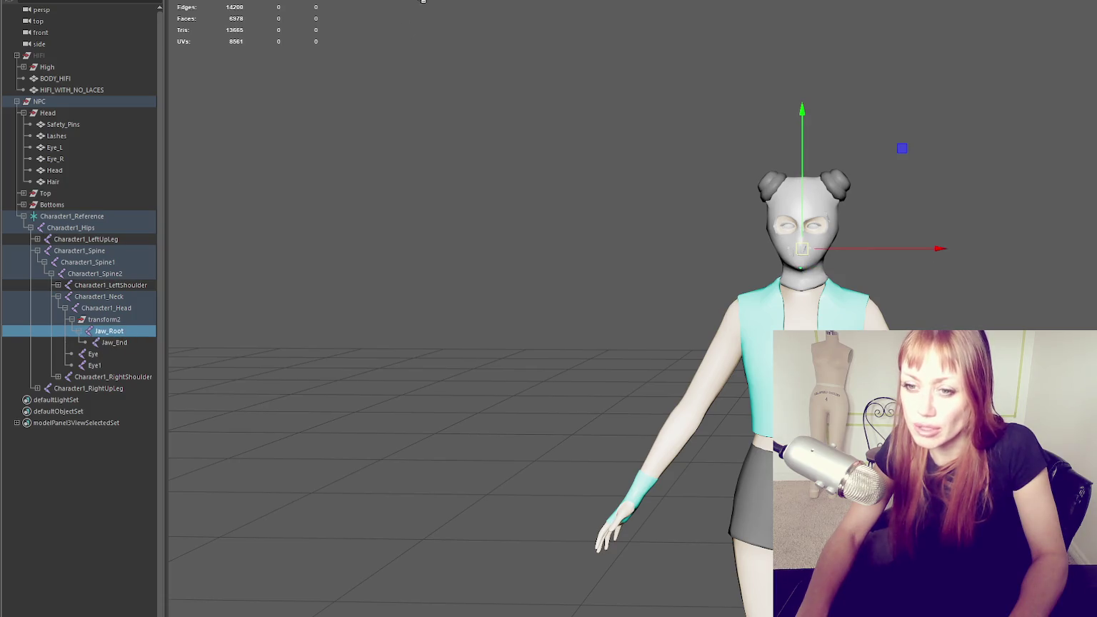
mouse_move(127, 340)
middle_mouse_down()
mouse_move(142, 321)
mouse_move(123, 364)
middle_mouse_up()
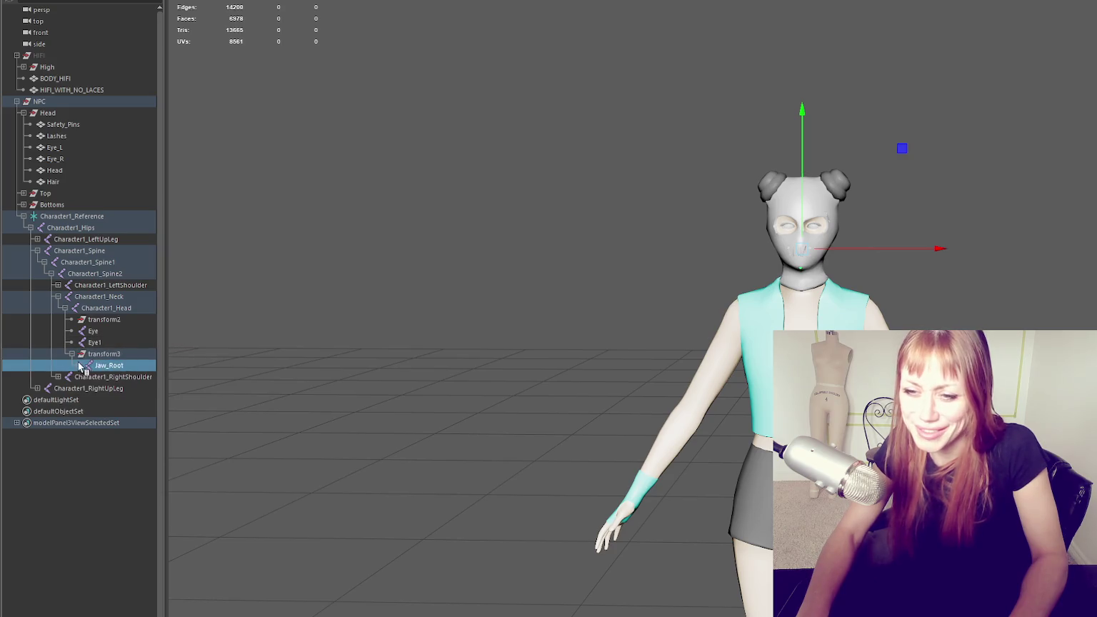
left_click(81, 366)
left_click(130, 374, "shift")
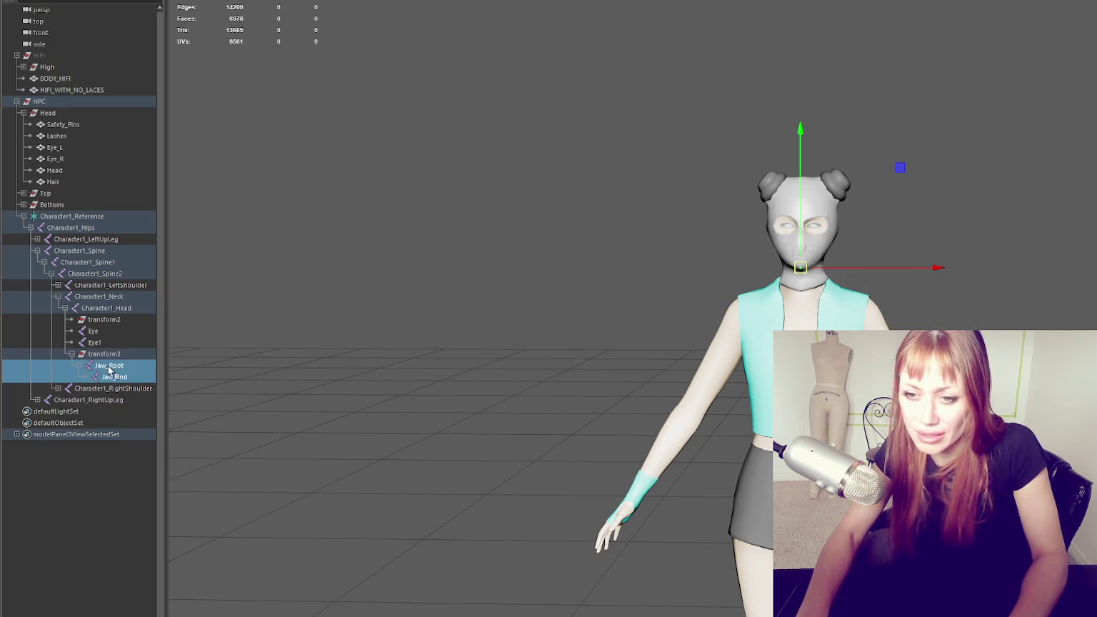
middle_click_drag(107, 366, 125, 354)
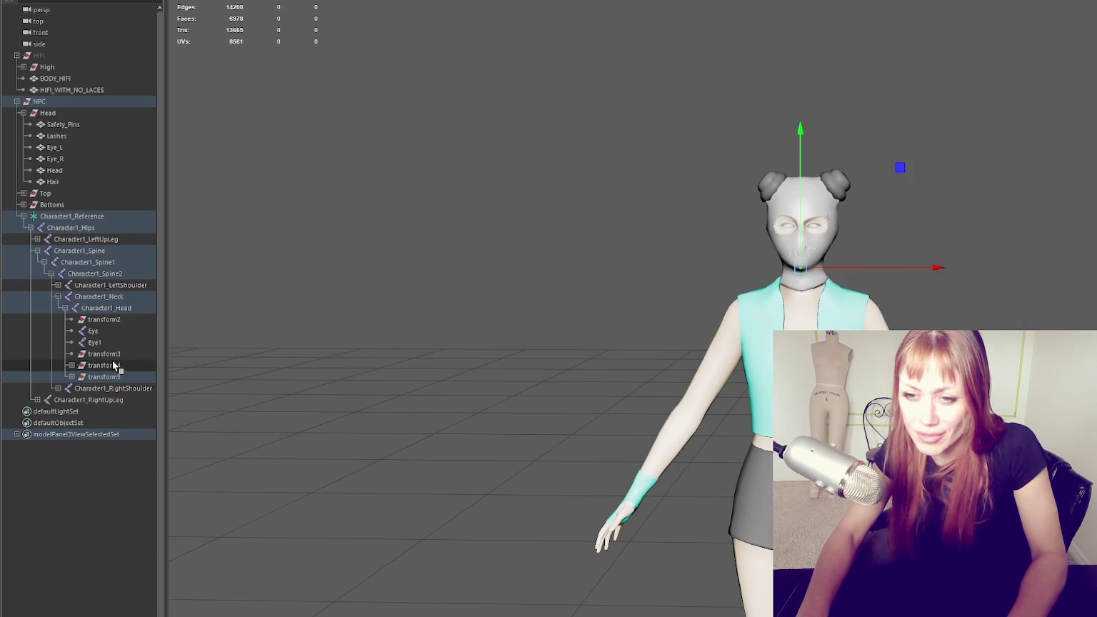
left_click(105, 366)
key("Down")
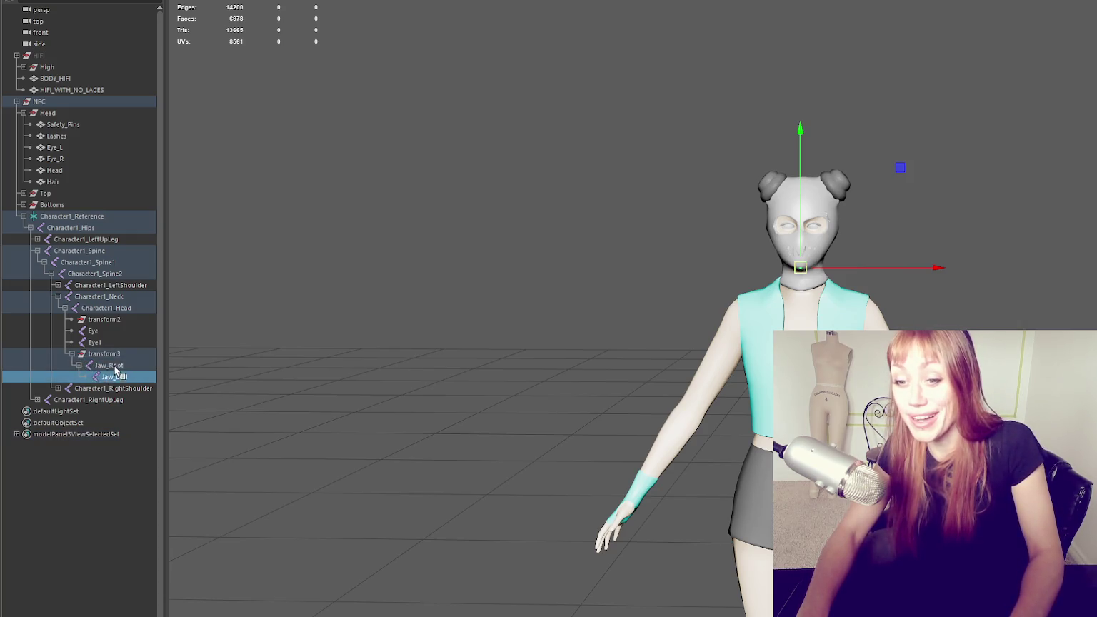
Pull Jaw_End out from under Jaw_Root and drag it onto Character1_Head twice, undoing each attempt
mouse_move(115, 377)
middle_mouse_down()
mouse_move(132, 348)
mouse_move(156, 389)
mouse_move(147, 343)
middle_mouse_up()
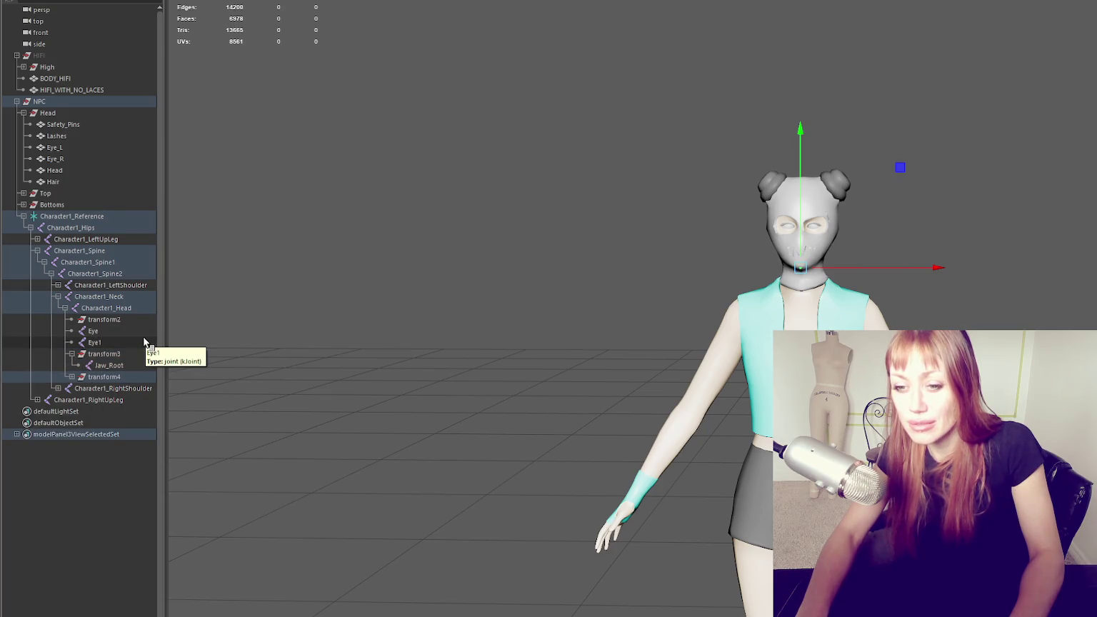
middle_click_drag(105, 383, 129, 312)
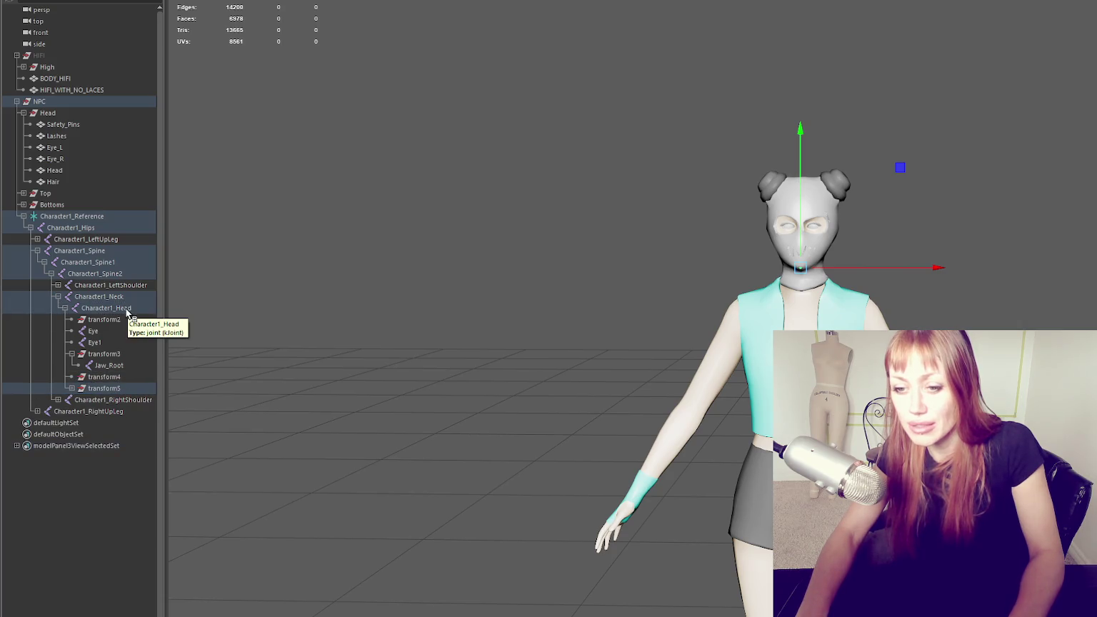
key("ctrl+z")
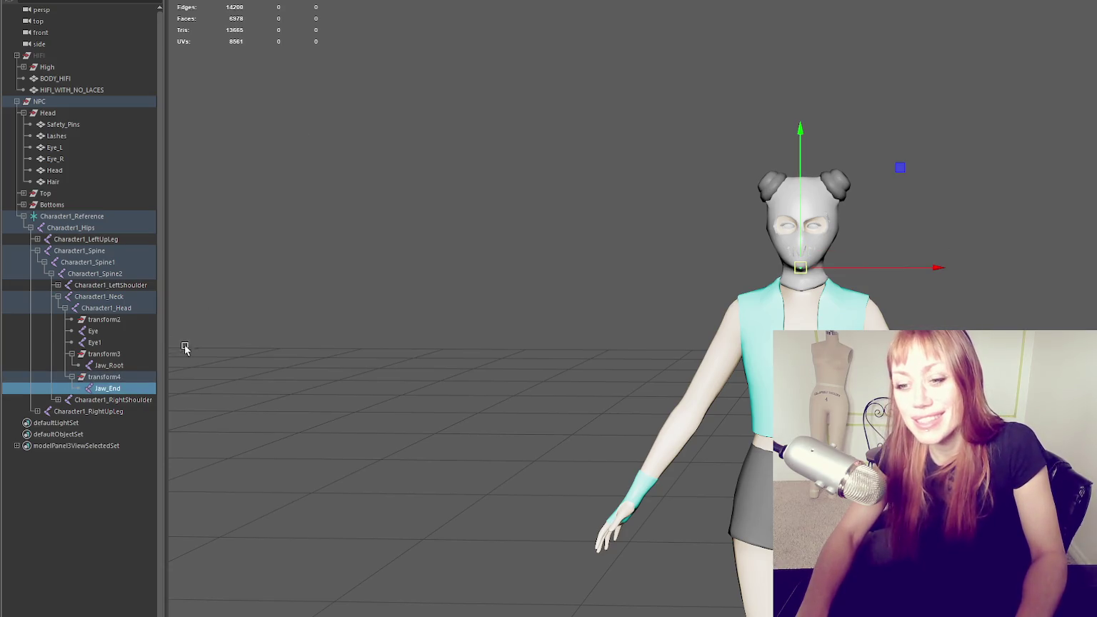
middle_click_drag(144, 394, 138, 314)
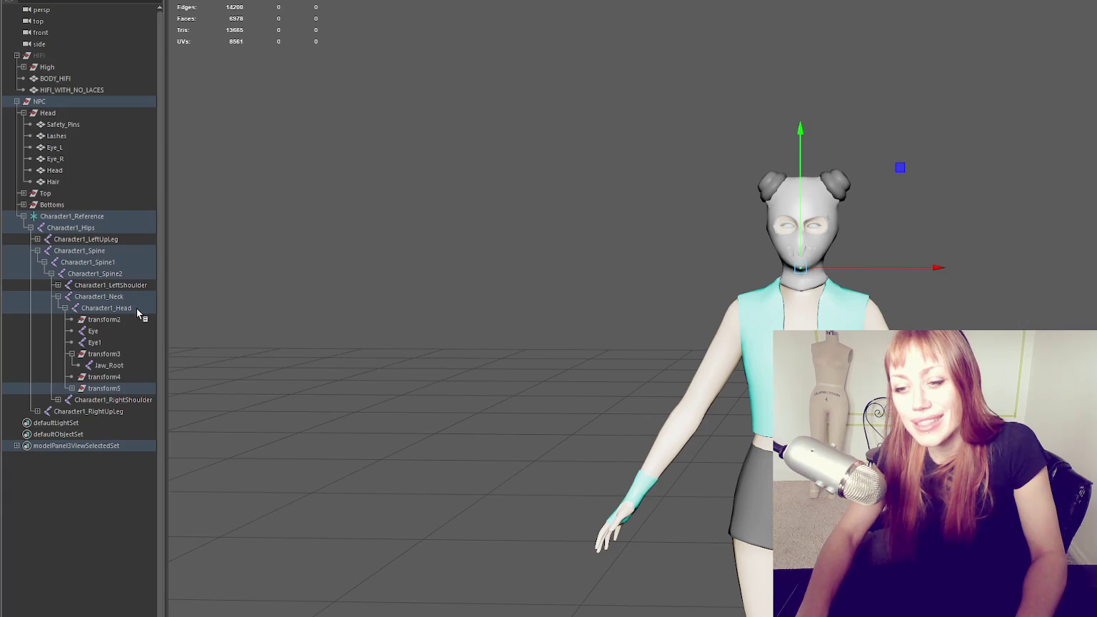
key("ctrl+z")
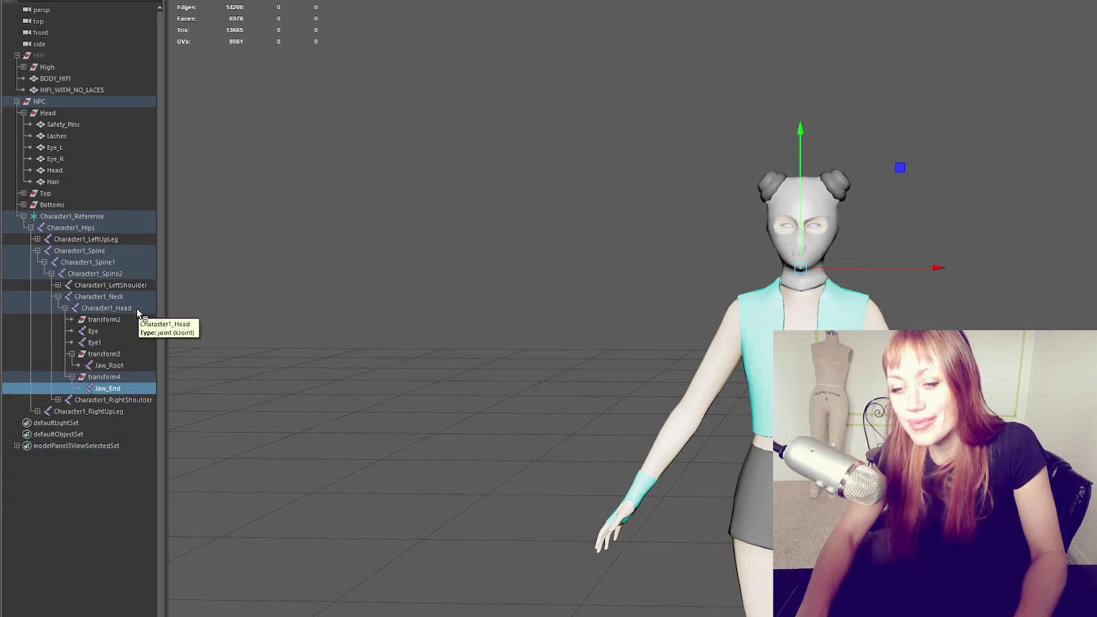
Repeatedly drag Jaw_Root onto Character1_Head, leaving it inside transform8 with empty transform5–7 groups
left_click(109, 365)
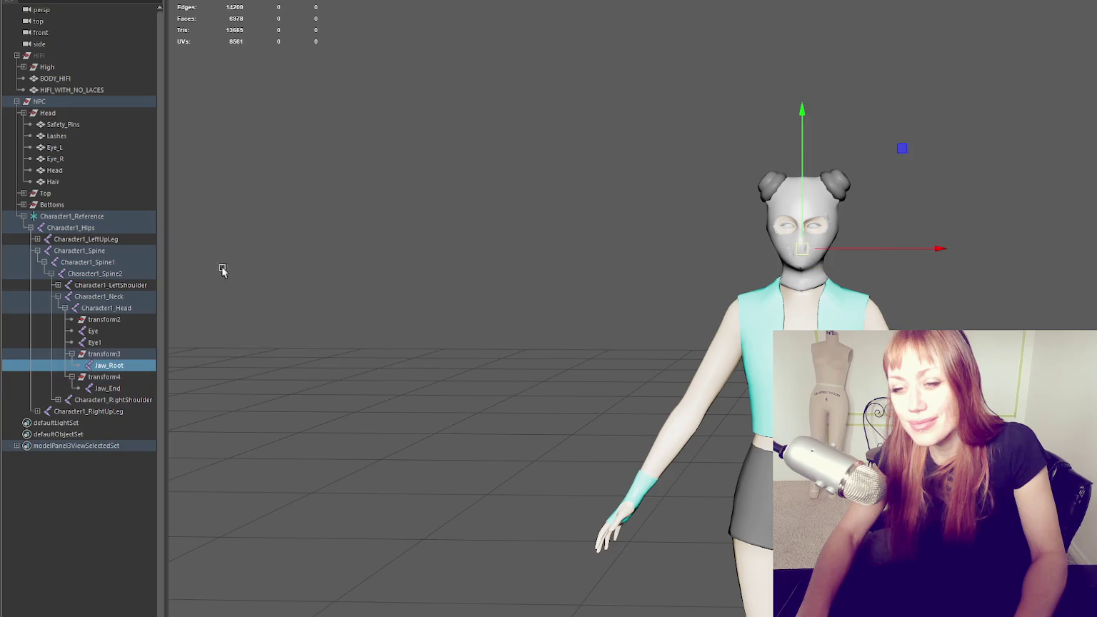
middle_click_drag(109, 365, 149, 312)
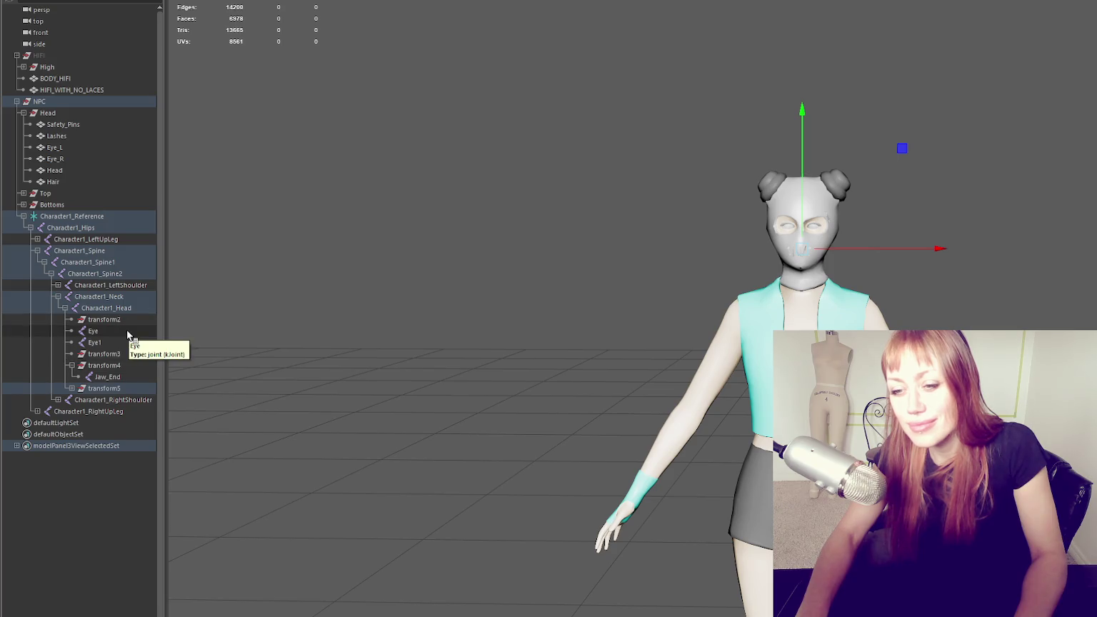
left_click(71, 388)
left_click(107, 400)
middle_click_drag(118, 405, 285, 211)
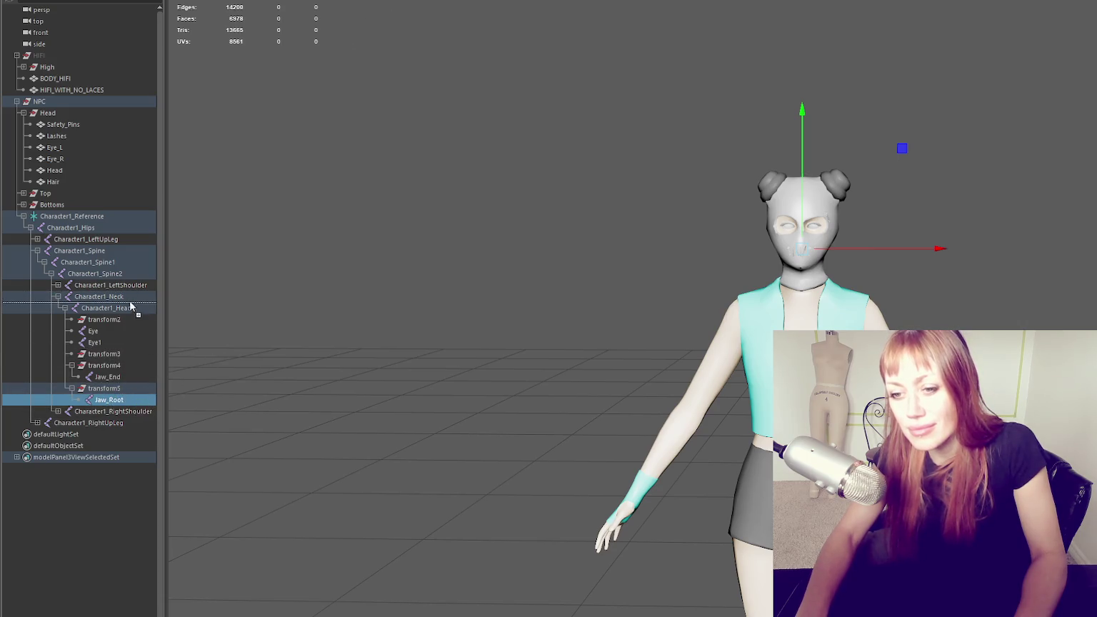
middle_click_drag(312, 209, 128, 314)
left_click(71, 400)
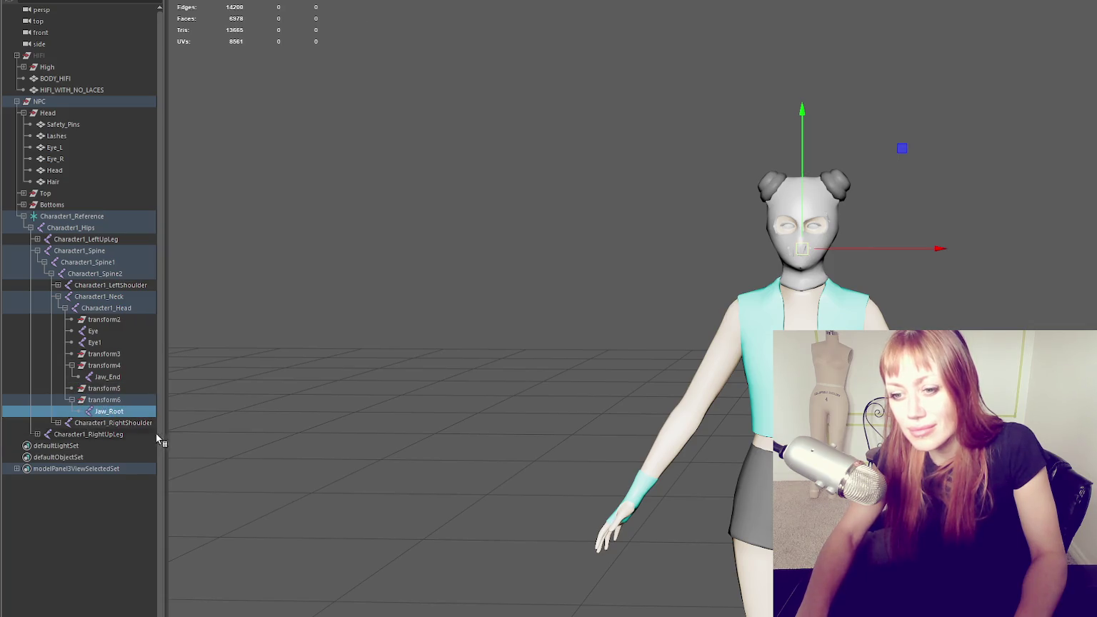
middle_click_drag(137, 410, 140, 312)
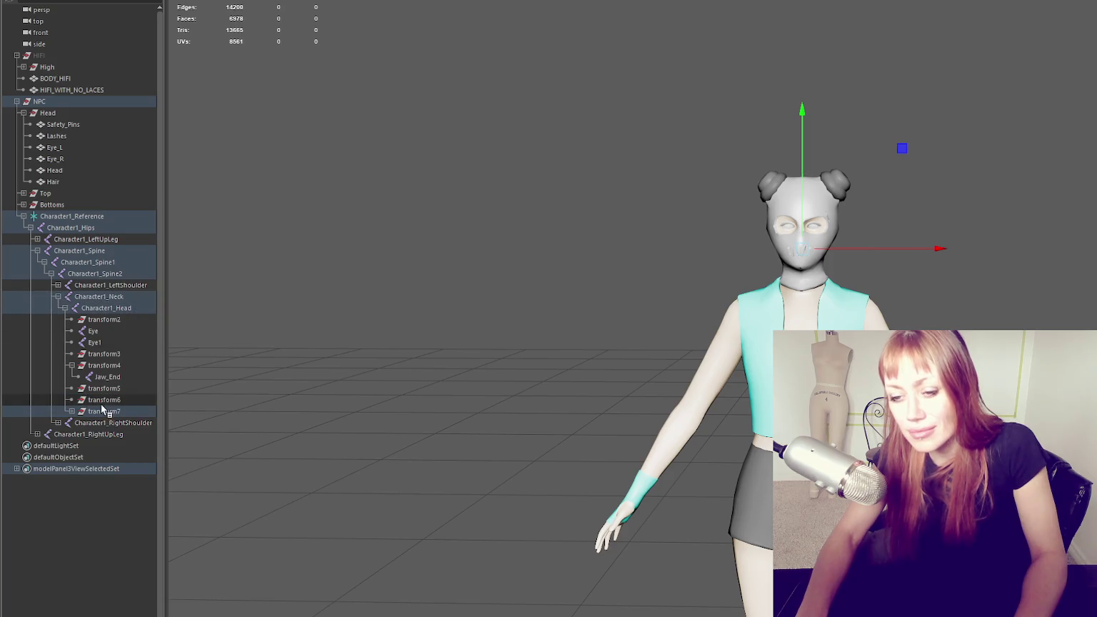
middle_click_drag(118, 423, 136, 313)
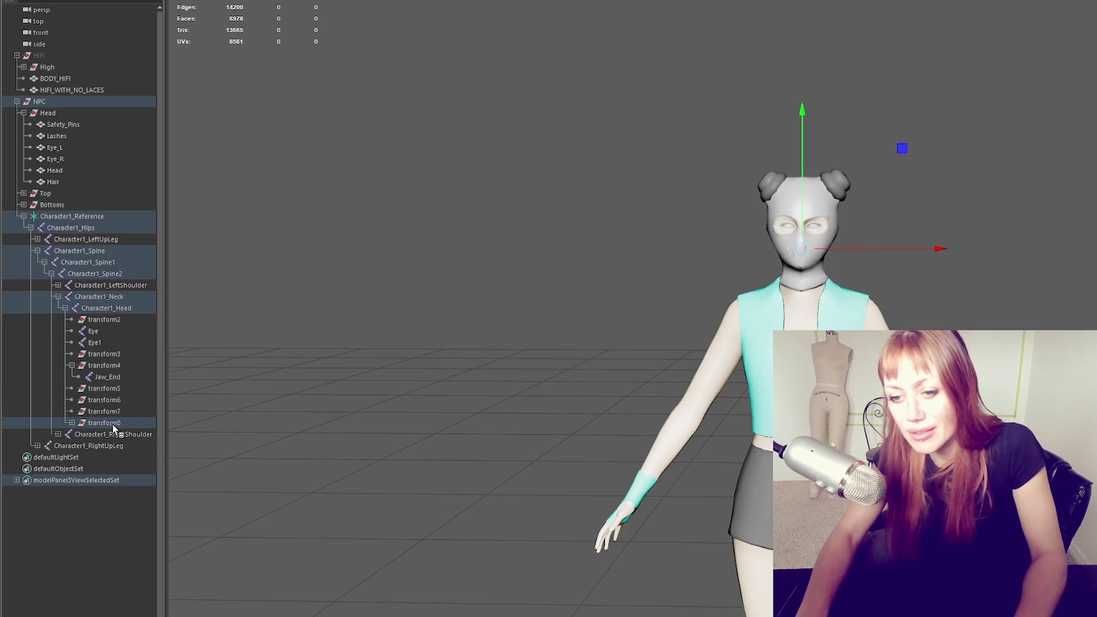
left_click(72, 423)
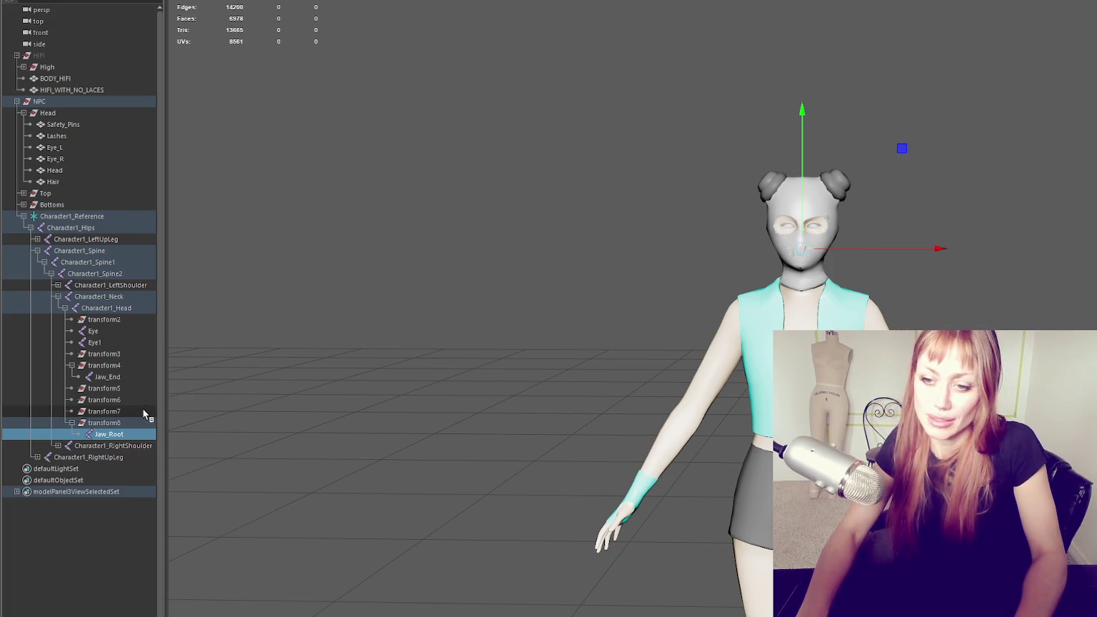
middle_click_drag(120, 435, 119, 380)
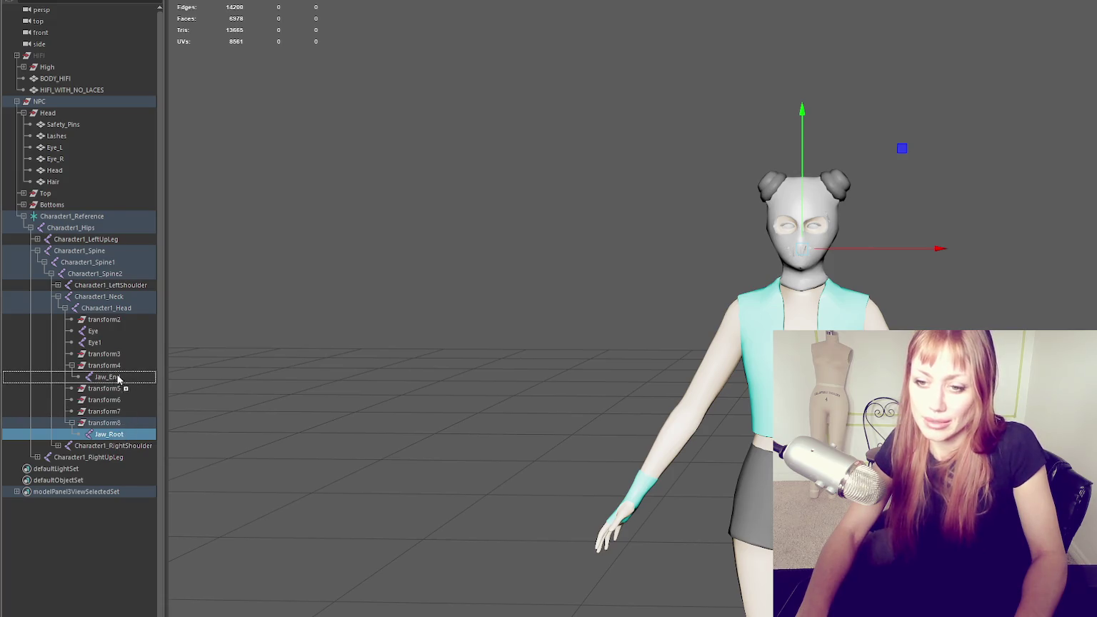
Delete transform5–8, move Jaw_End and Jaw_Root out of transform4, then delete transform3 and transform4
left_click_drag(114, 386, 119, 425)
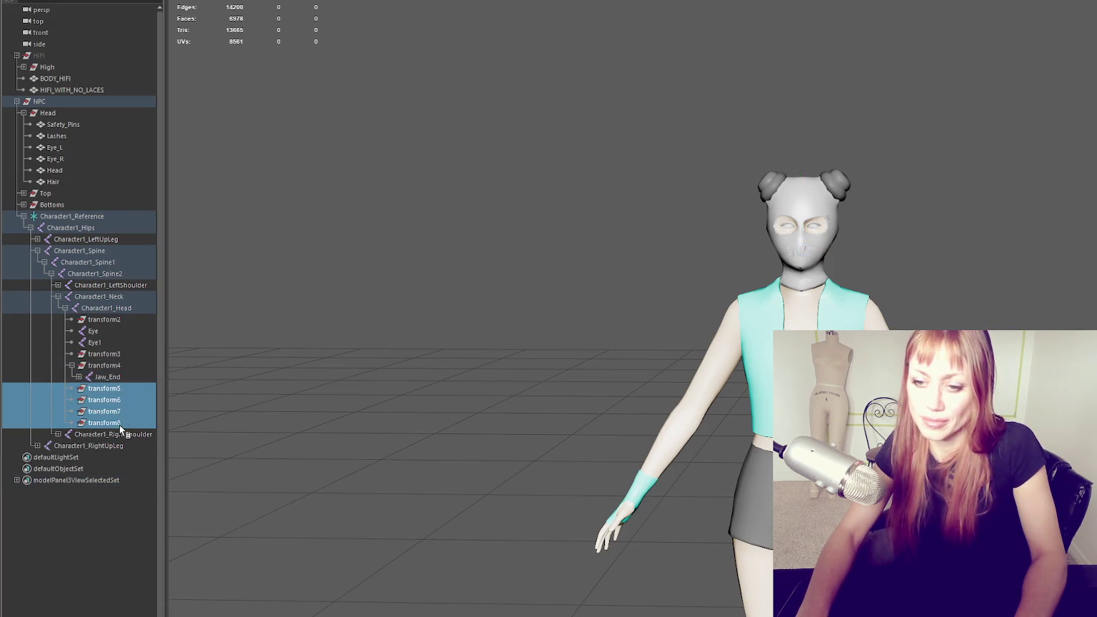
key("Delete")
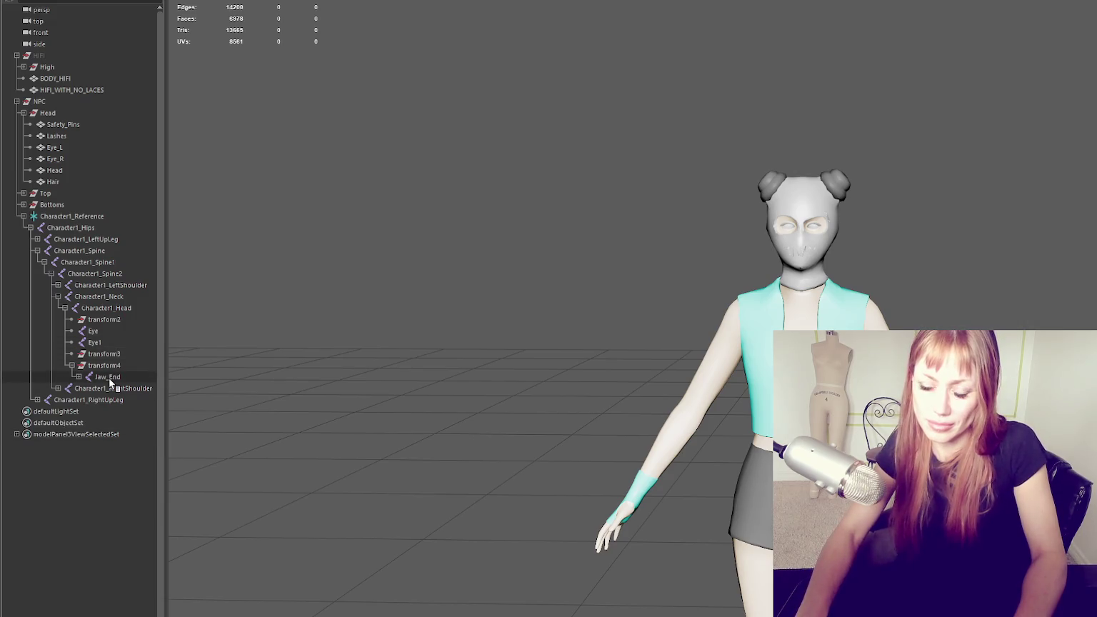
left_click(129, 363)
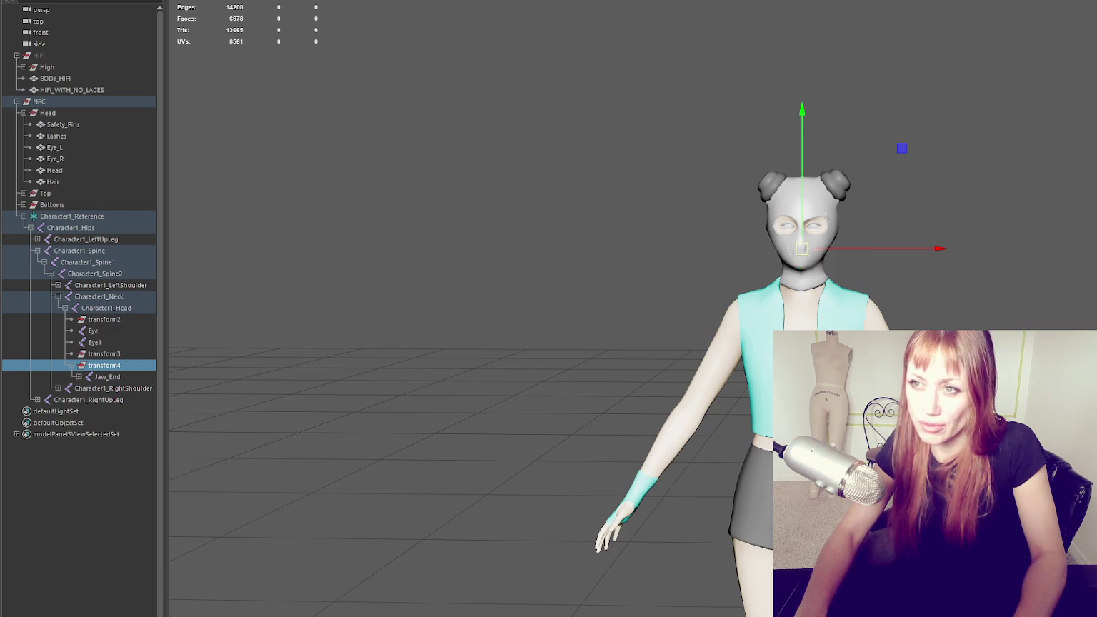
left_click(79, 376)
left_click(107, 376)
left_click(116, 387, "shift")
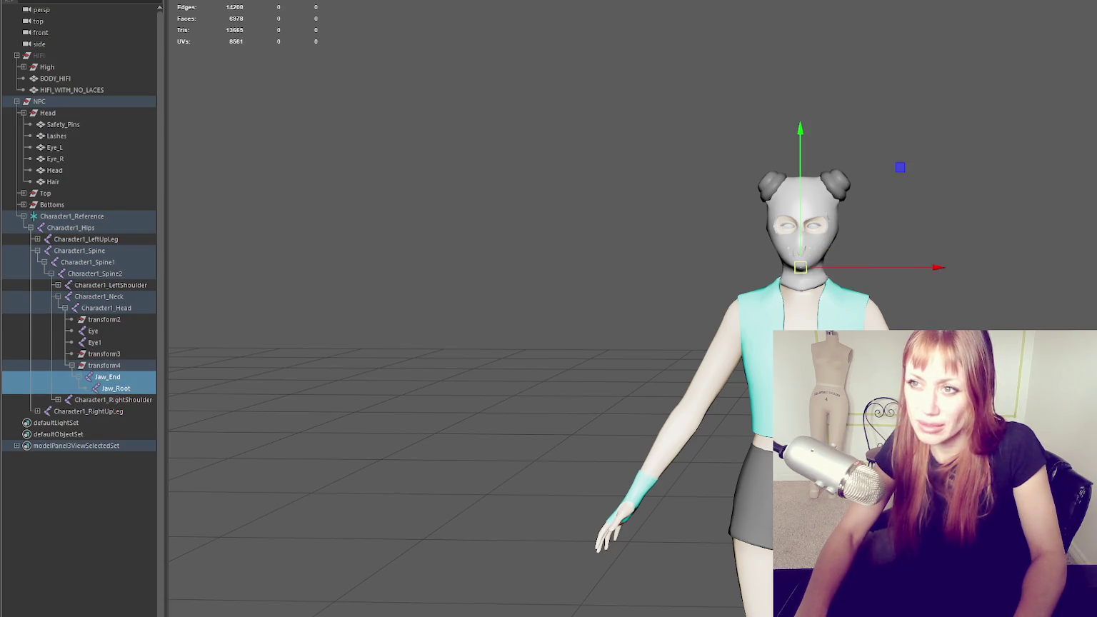
left_click_drag(110, 382, 121, 364)
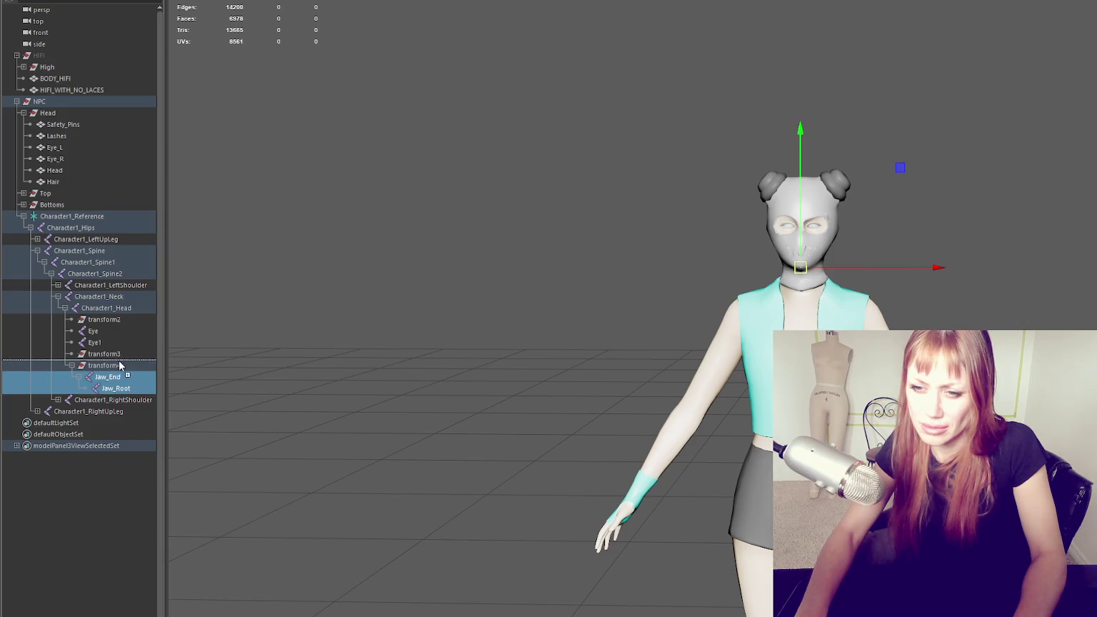
left_click(107, 388)
left_click(107, 353, "ctrl")
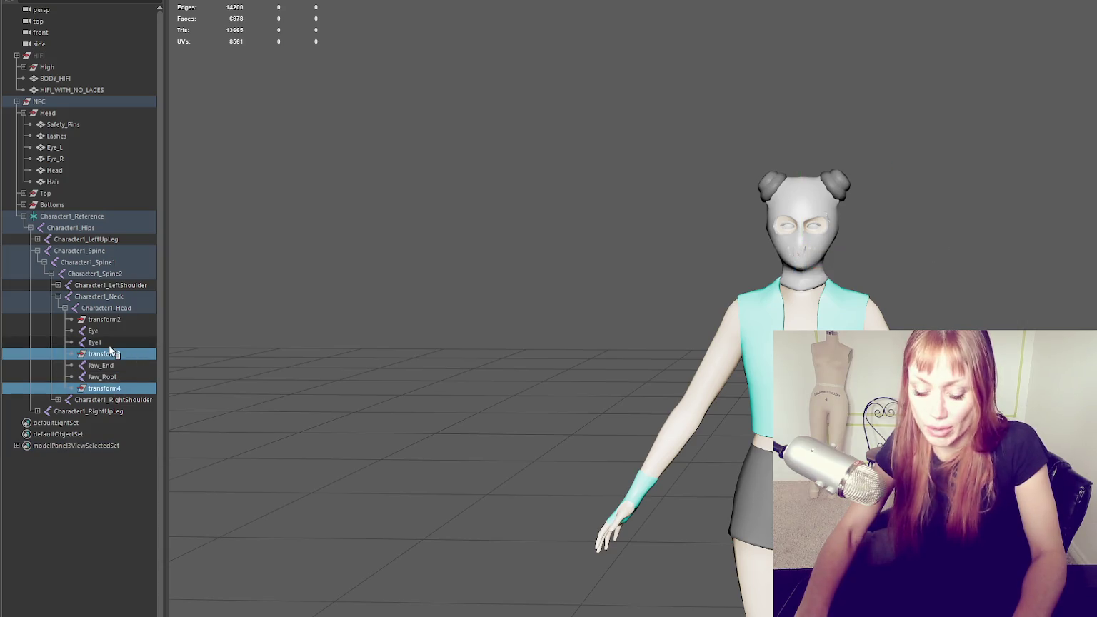
key("Delete")
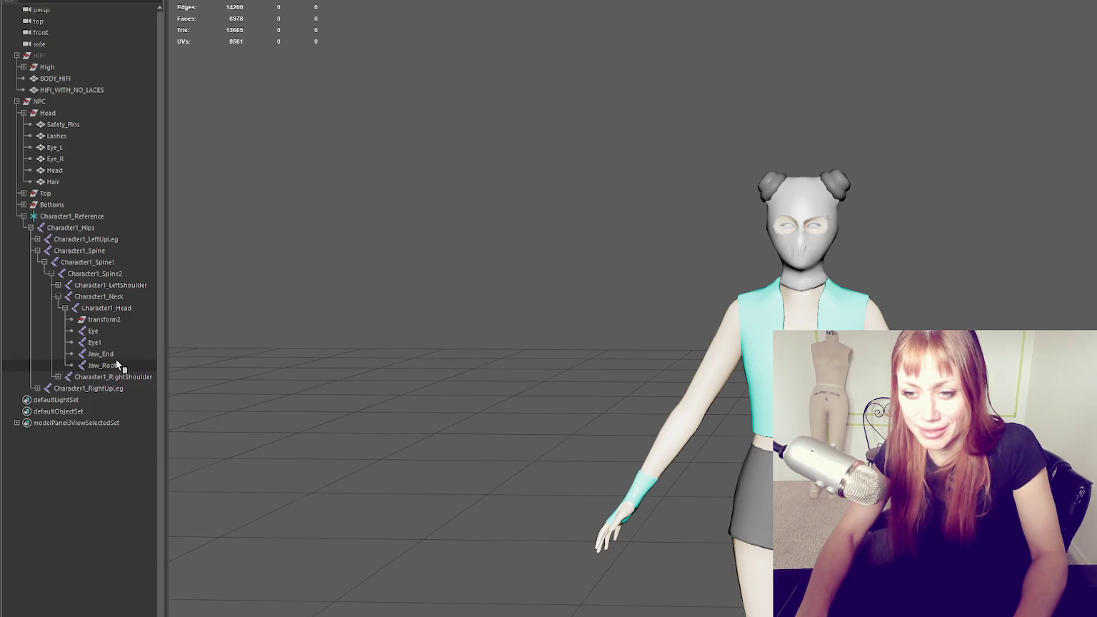
Parent Jaw_End back under Jaw_Root and delete the stray transform2 node under Character1_Head
left_click(120, 365)
middle_click_drag(103, 353, 109, 365)
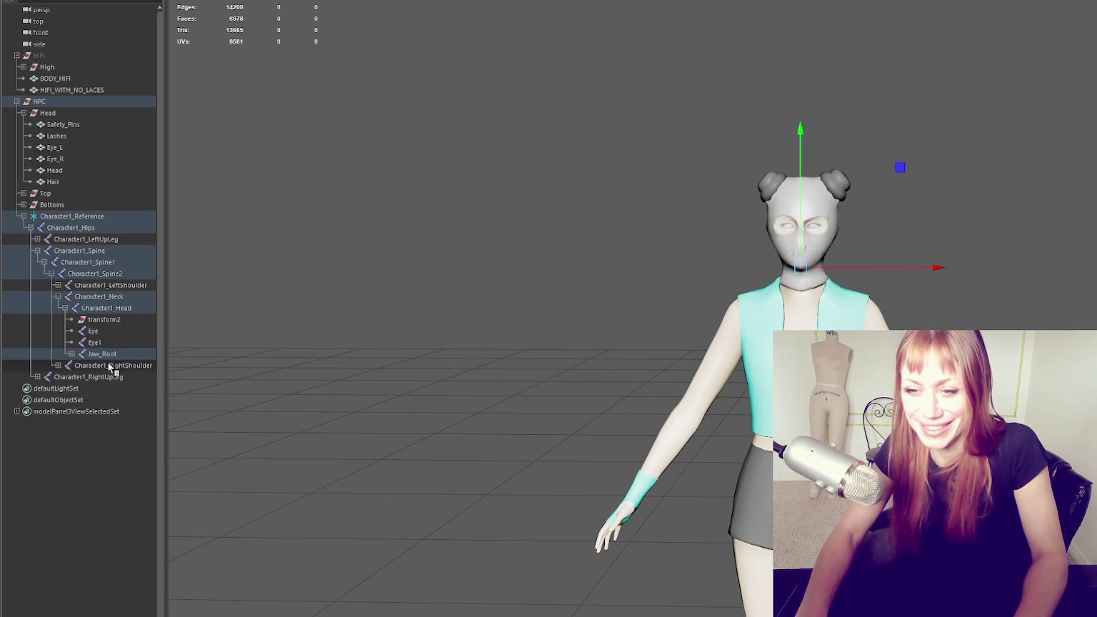
left_click(105, 319)
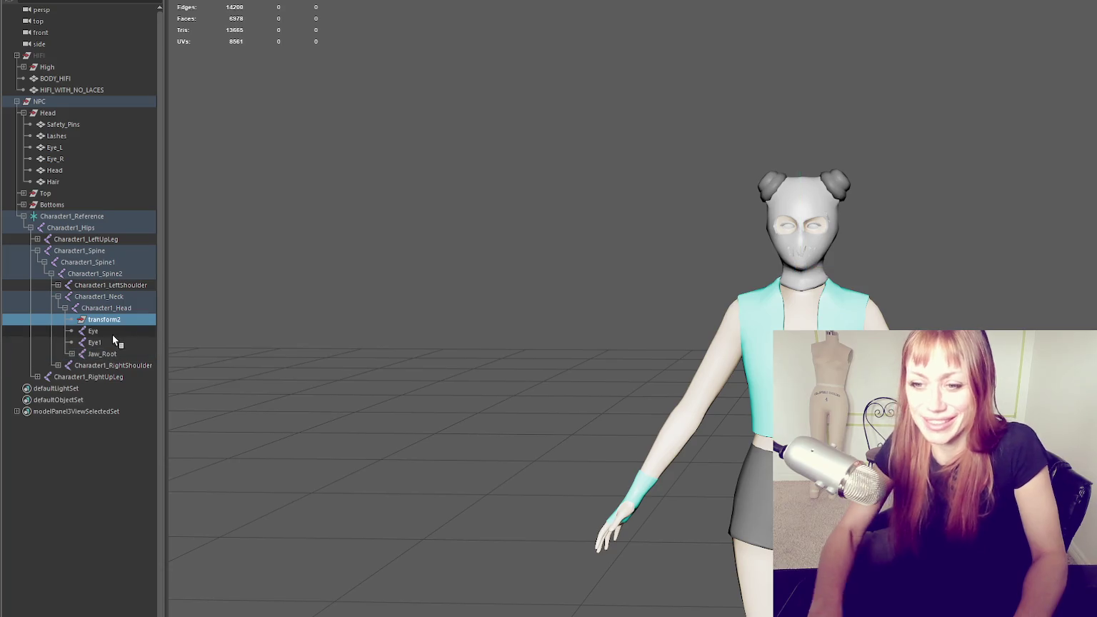
key("Delete")
scroll(417, 202, "up", 3)
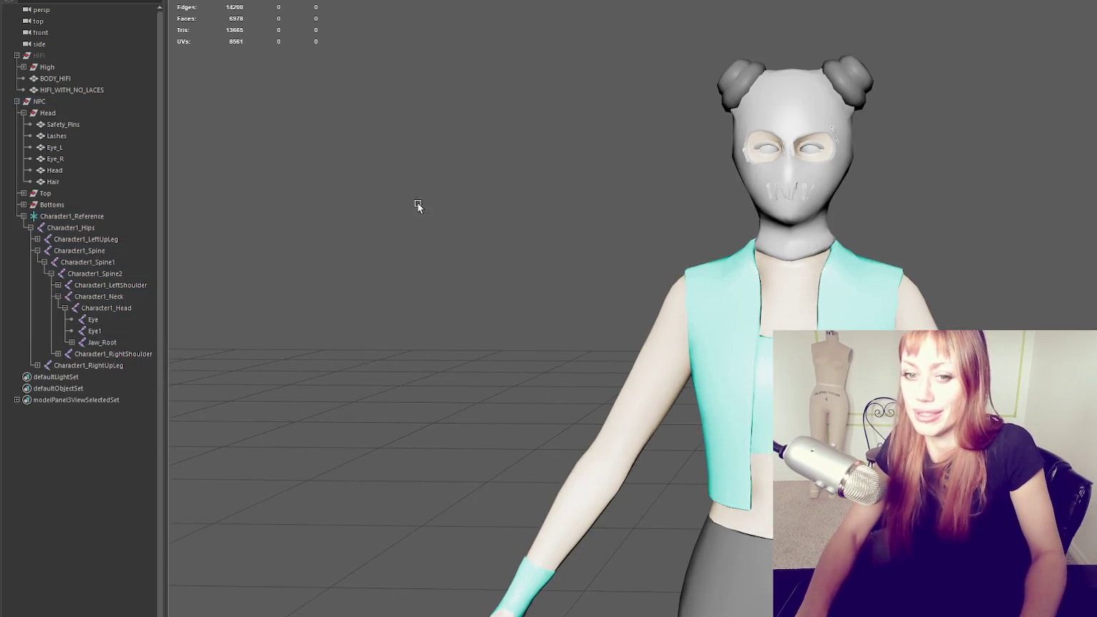
Select Bottoms and Character1_Reference in turn, then collapse the Head group and select the NPC group
middle_click_drag(417, 202, 173, 271, "alt")
left_click(120, 205)
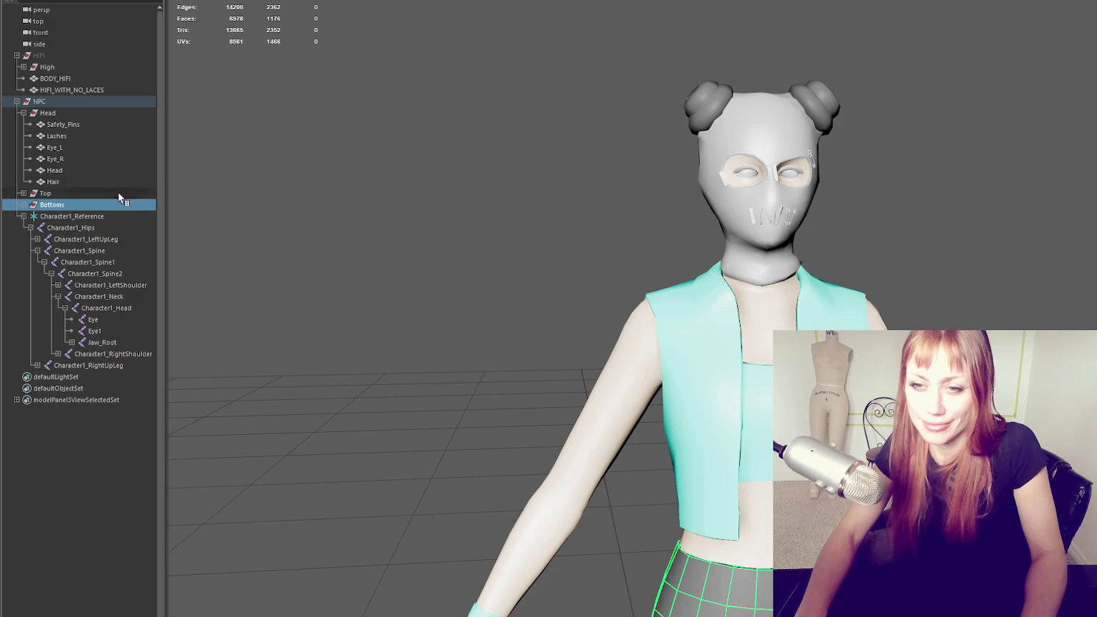
scroll(588, 283, "down", 5)
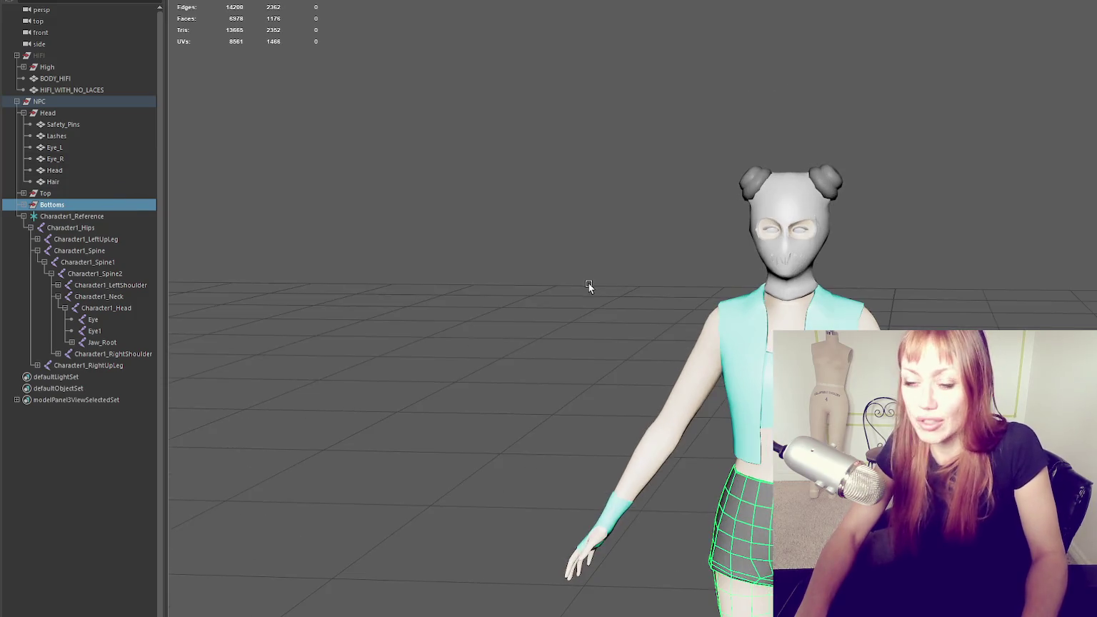
left_click(712, 283)
left_click(68, 215)
left_click(24, 112)
left_click(89, 104)
Reframe the character, collapse and re-expand Character1_Reference, and select the Character1_Hips joint
mouse_move(577, 200)
left_mouse_down("alt")
mouse_move(543, 300)
mouse_move(372, 322)
mouse_move(578, 396)
mouse_move(552, 362)
mouse_move(556, 408)
mouse_move(577, 262)
left_mouse_up("alt")
left_click_drag(457, 136, 423, 151, "alt")
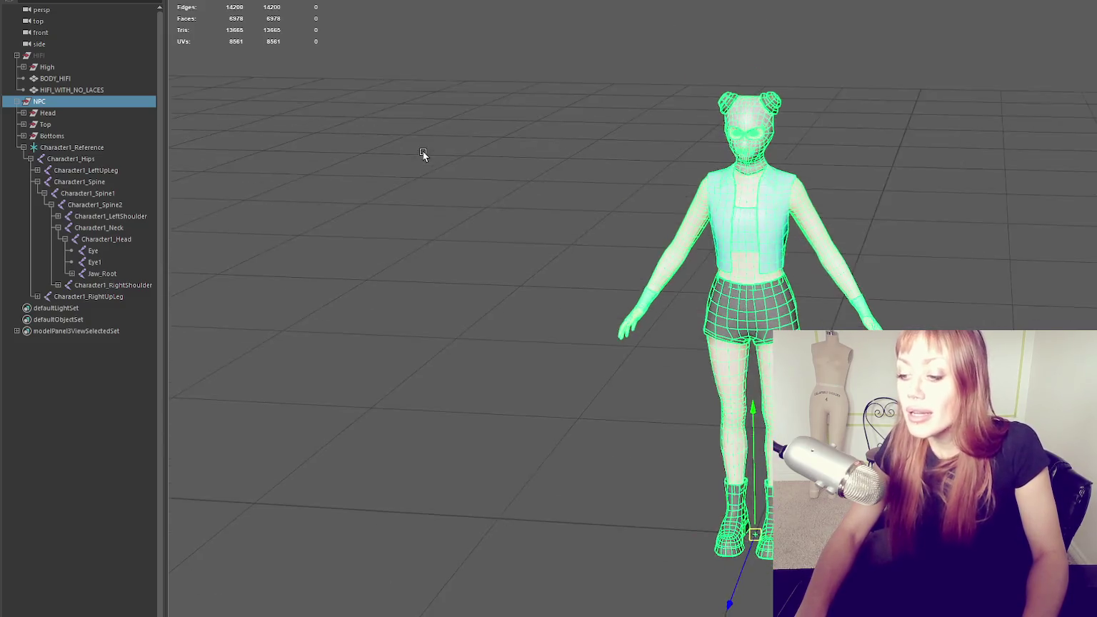
left_click(22, 146)
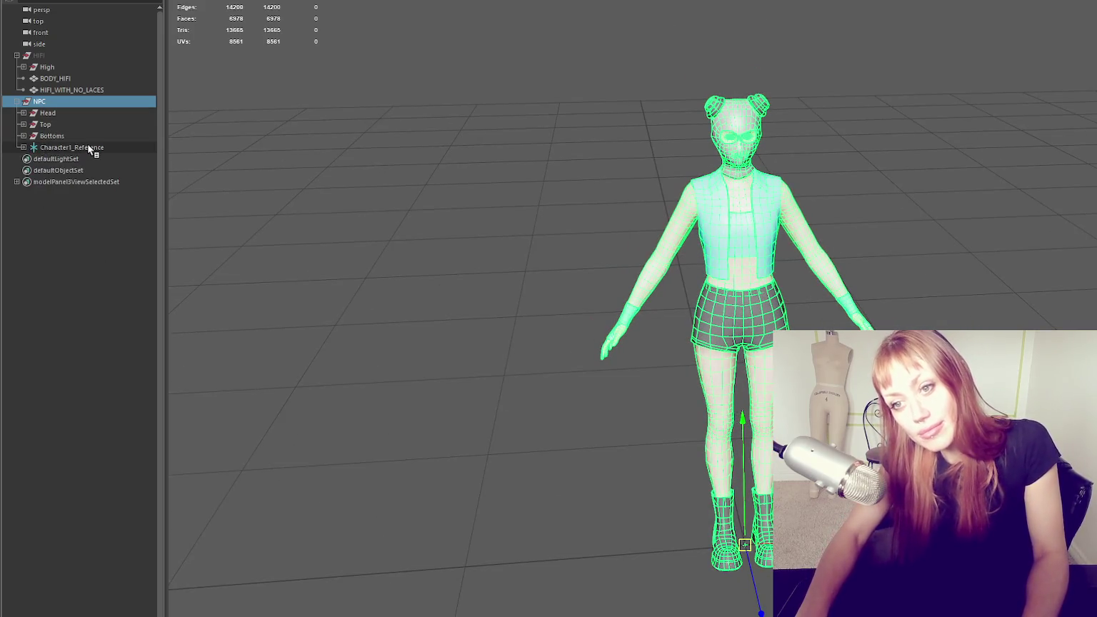
left_click(87, 147)
left_click(110, 102)
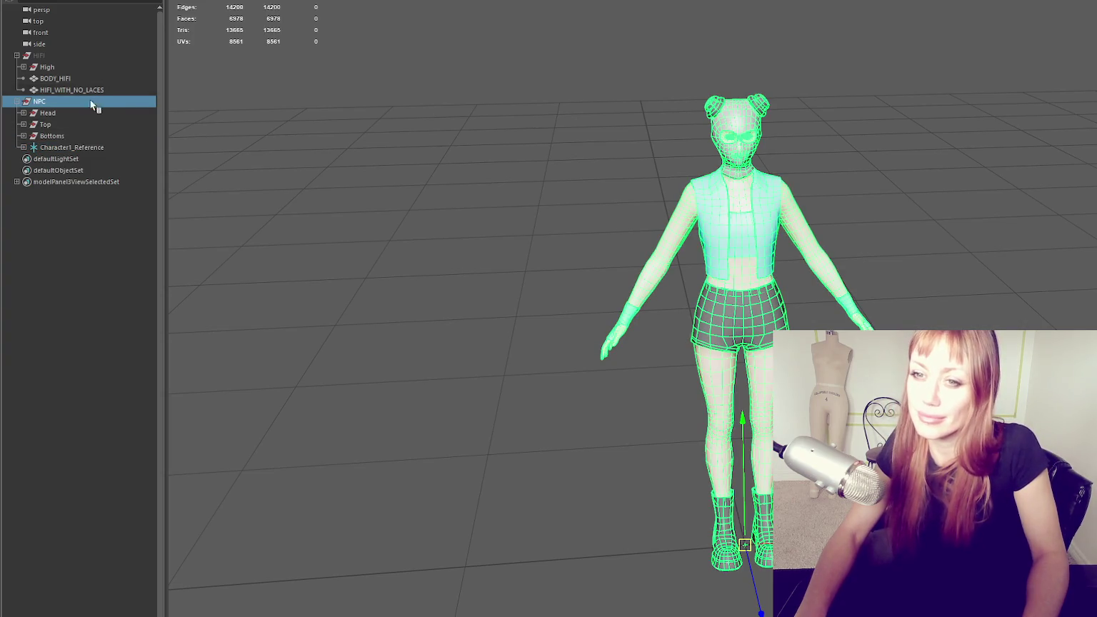
left_click(23, 147)
left_click(68, 159)
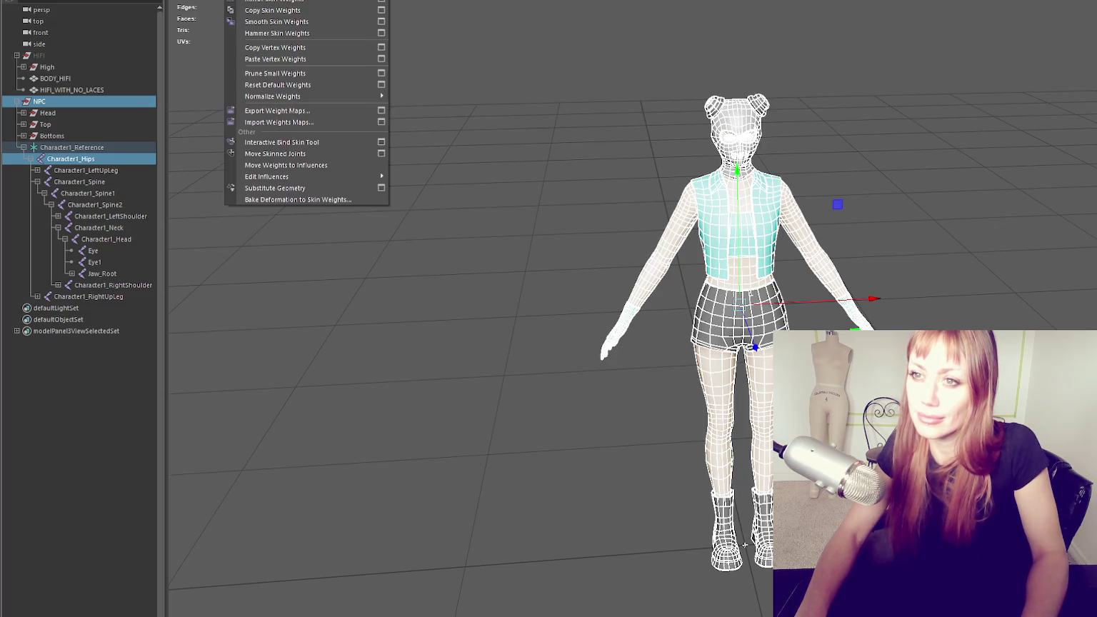
Switch to wireframe with 4, test-rotate the left shoulder joint, then collapse Character1_Reference
left_click(739, 304, "ctrl")
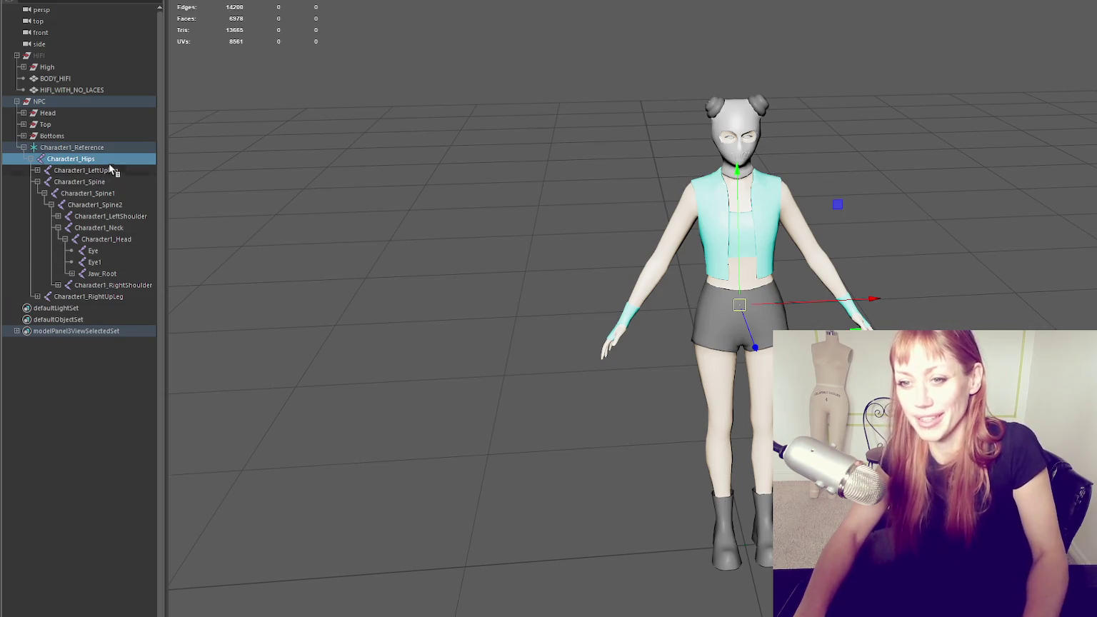
scroll(779, 267, "up", 3)
key("4")
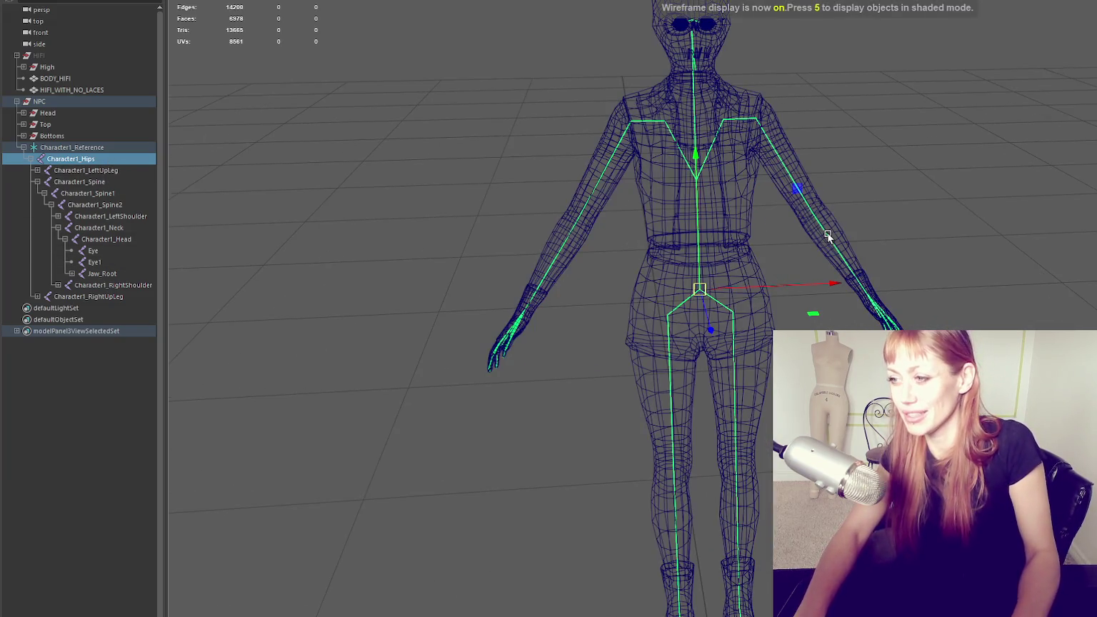
left_click(857, 238)
key("e")
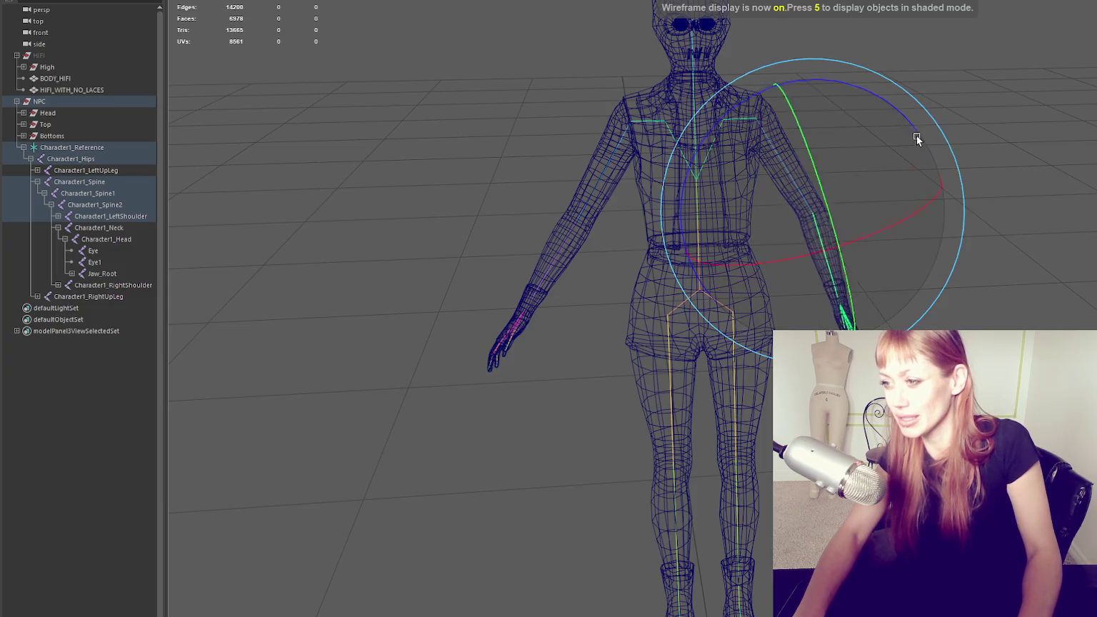
left_click(1039, 233)
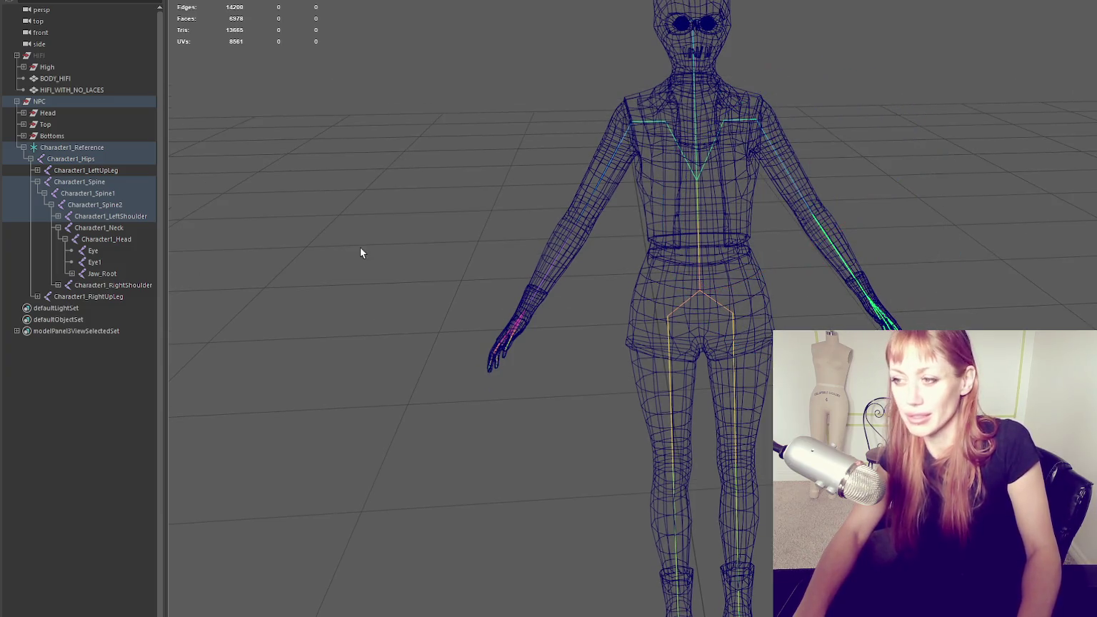
left_click(41, 150)
left_click(25, 149)
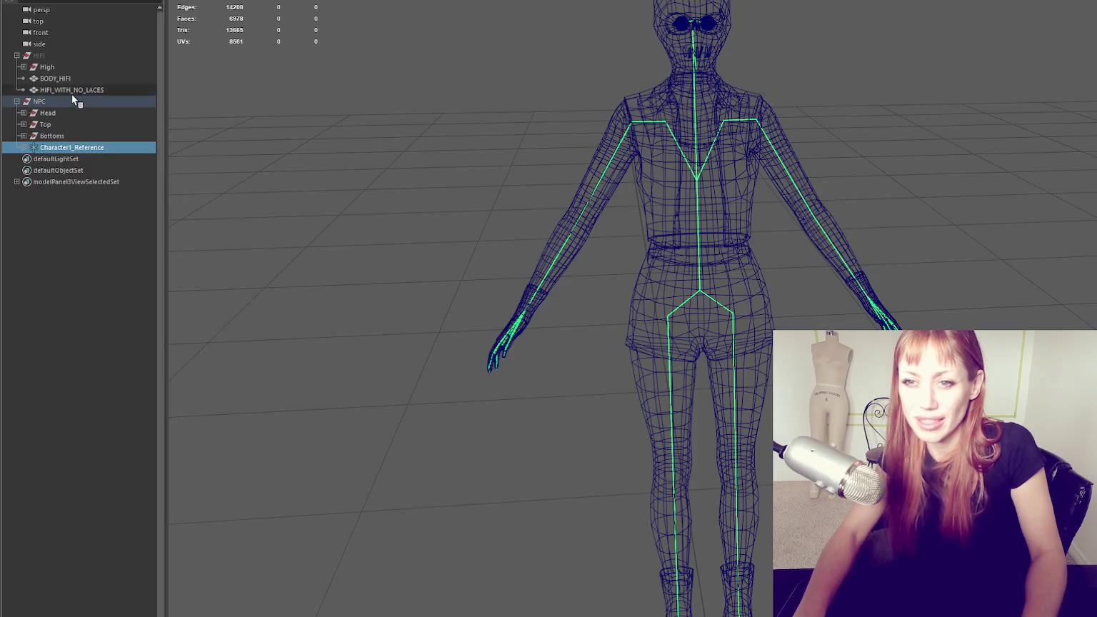
Select the Head group meshes from Safety_Pins to Hair and inspect the Character1_Head influence
key("f")
left_click(700, 174)
key("f")
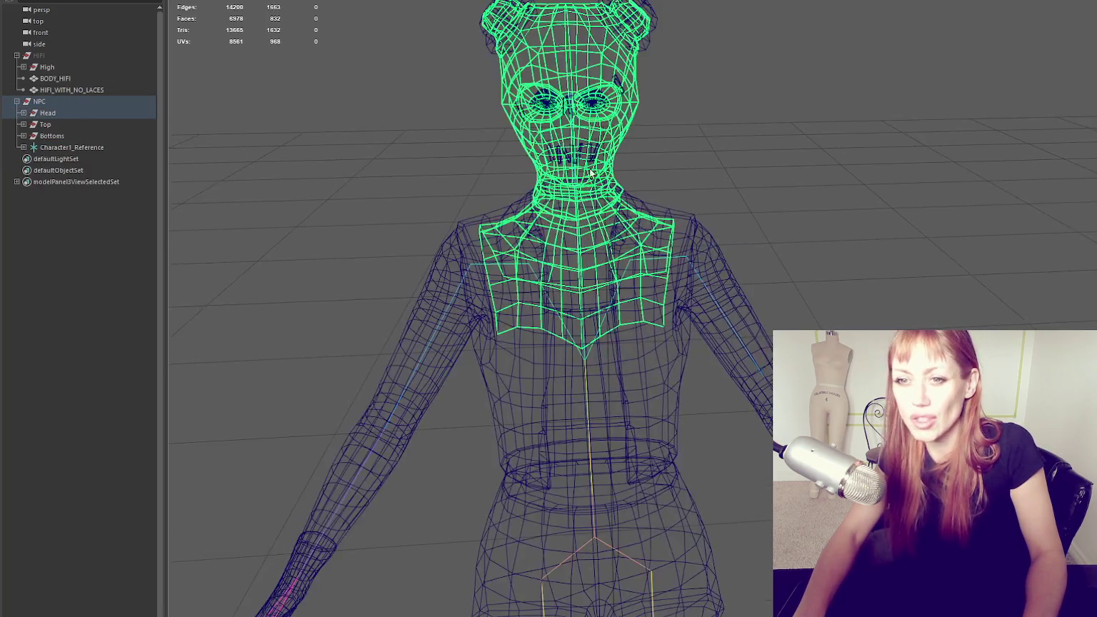
left_click(23, 113)
left_click(93, 124)
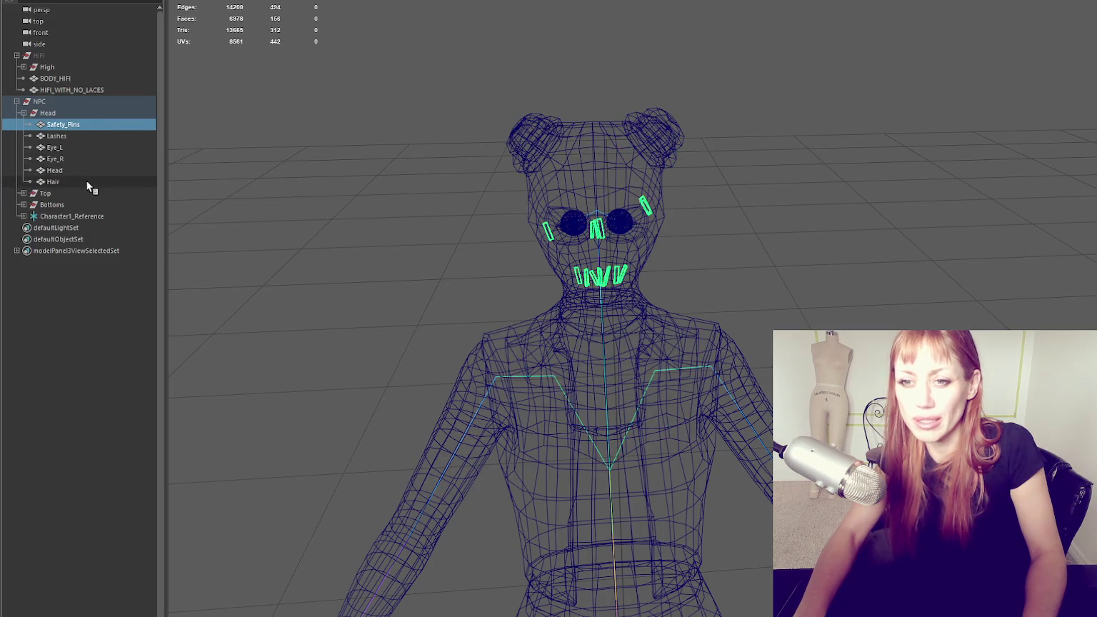
left_click(88, 181, "shift")
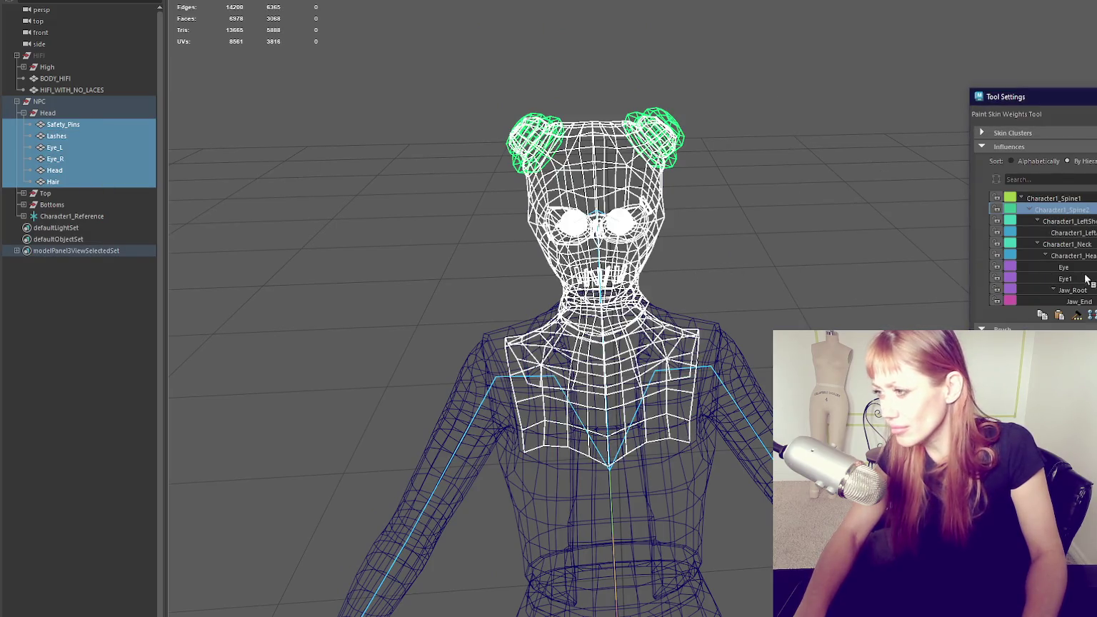
left_click(1067, 232)
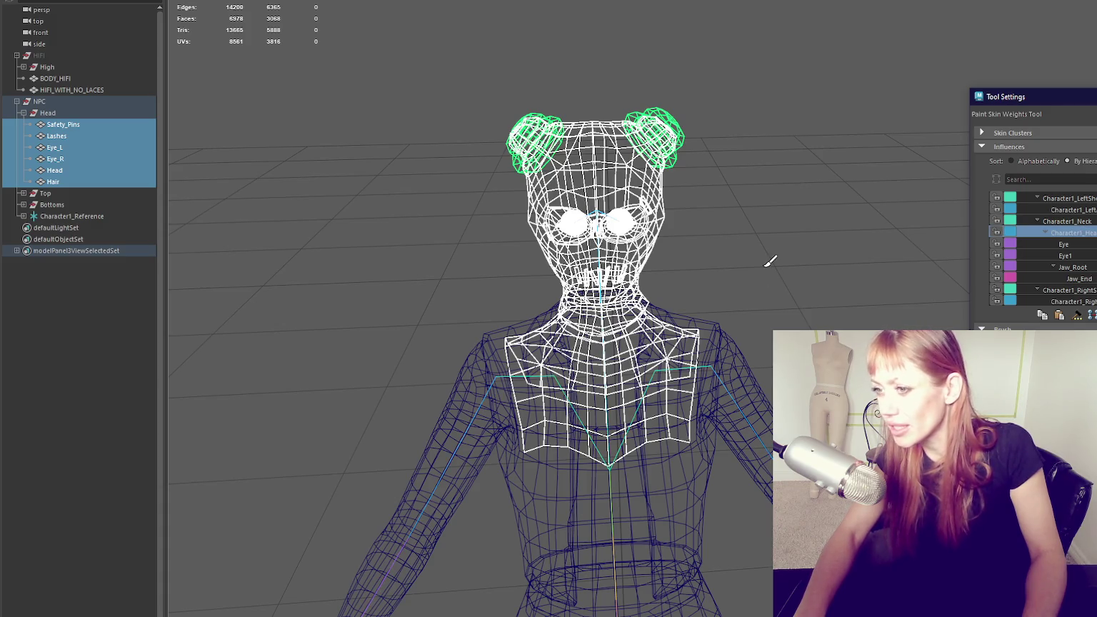
key("q")
left_click(641, 348)
Isolate the Head mesh with Ctrl+1, shade it with 5, and display its Character1_Spine2 weights
left_click(632, 274)
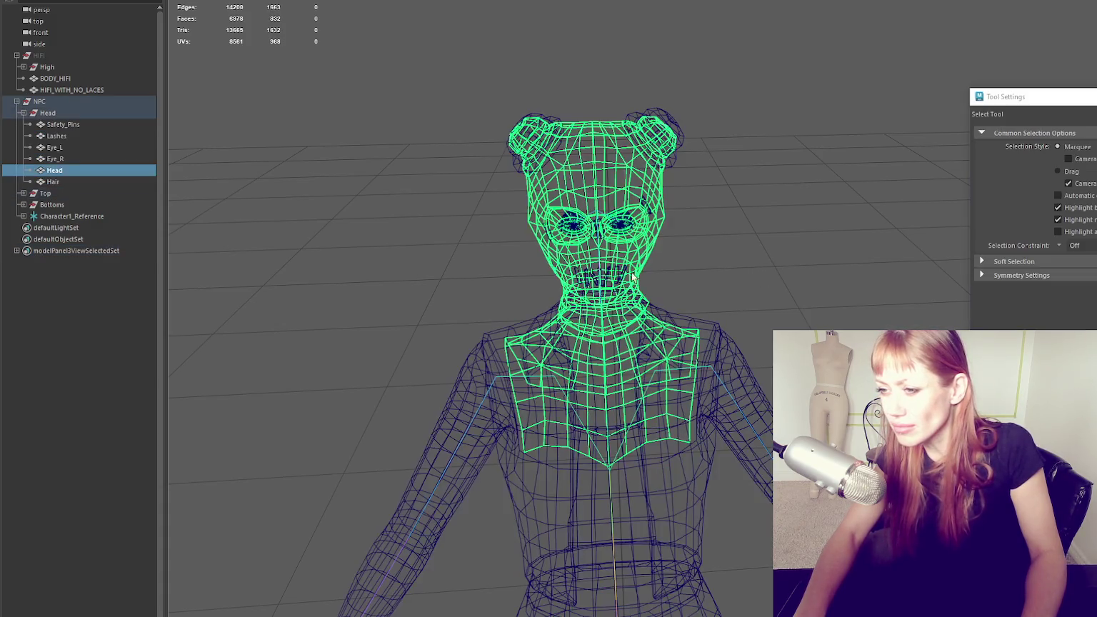
left_click(613, 413)
key("ctrl+1")
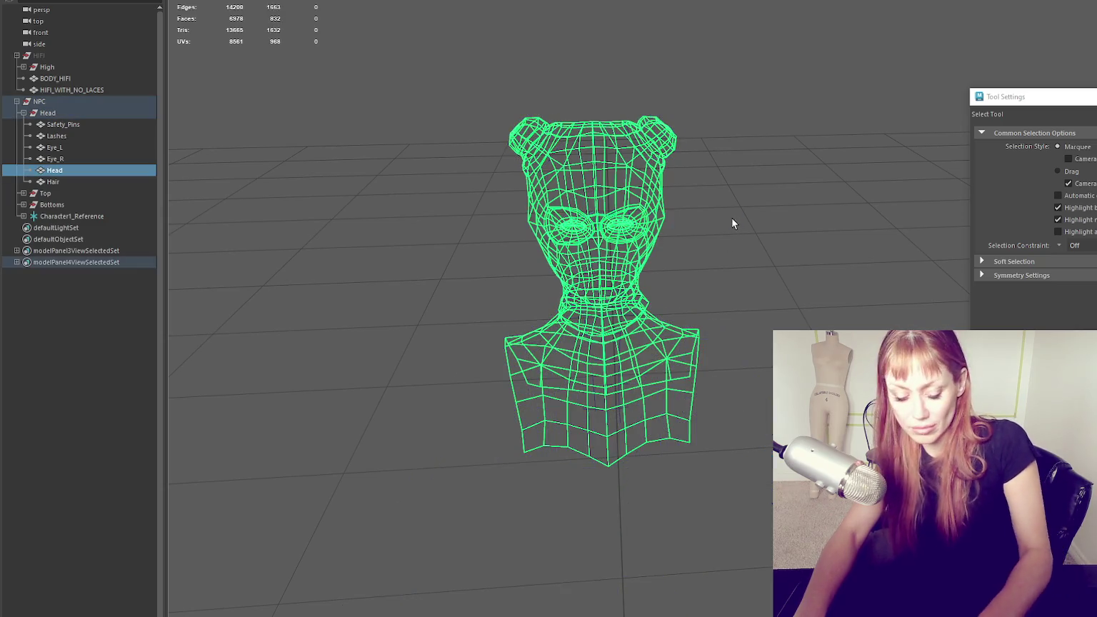
key("f")
key("5")
right_click_drag(768, 298, 717, 257)
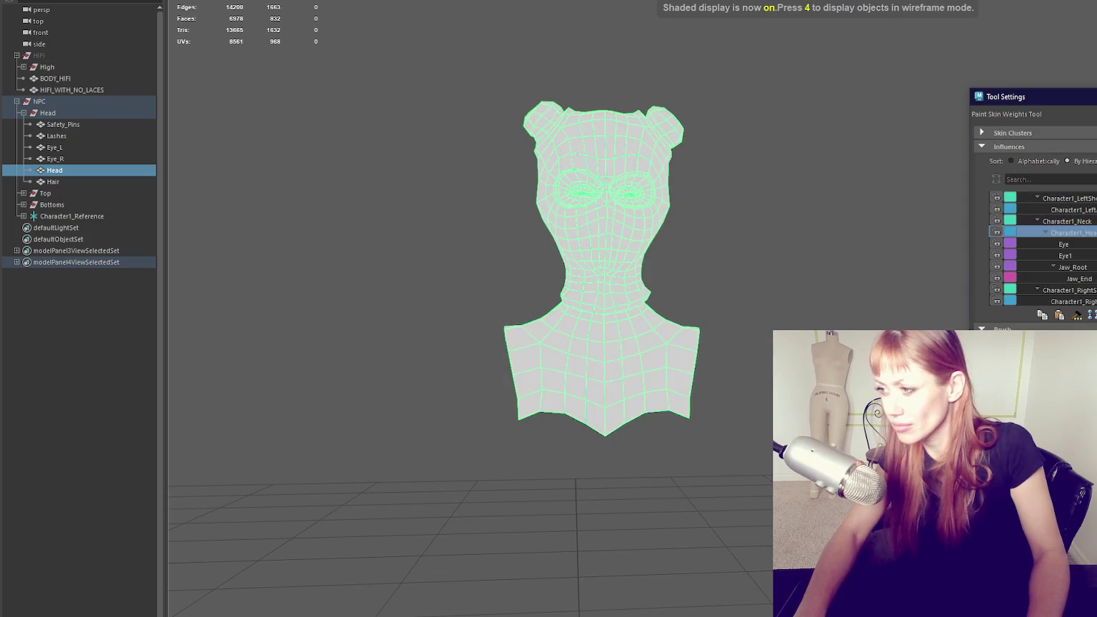
scroll(1089, 227, "up", 1)
scroll(1089, 228, "up", 1)
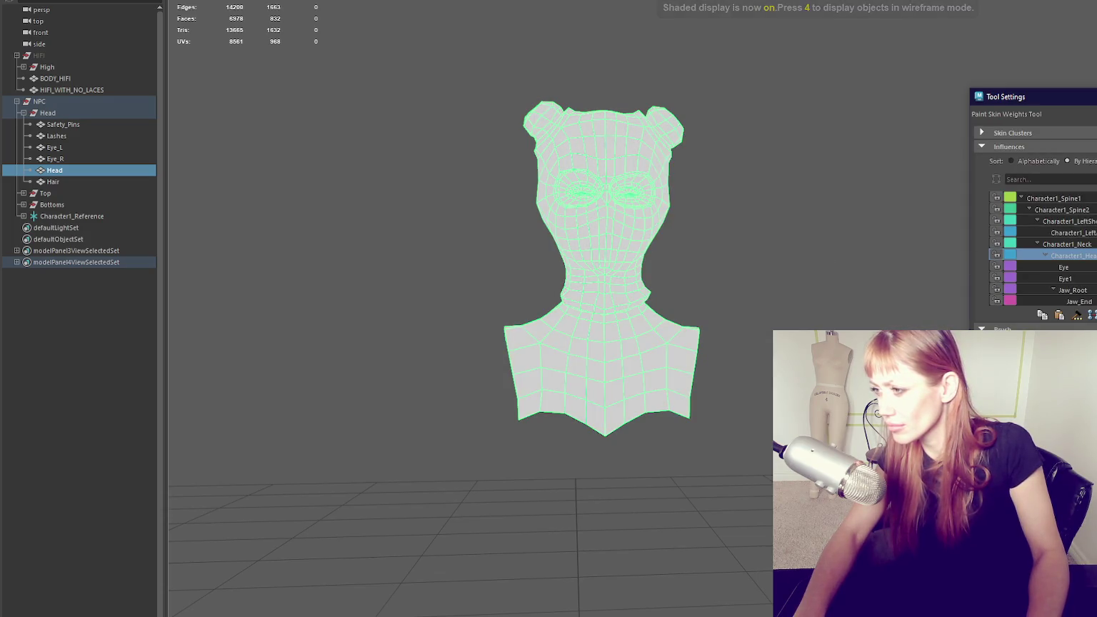
left_click(1062, 209)
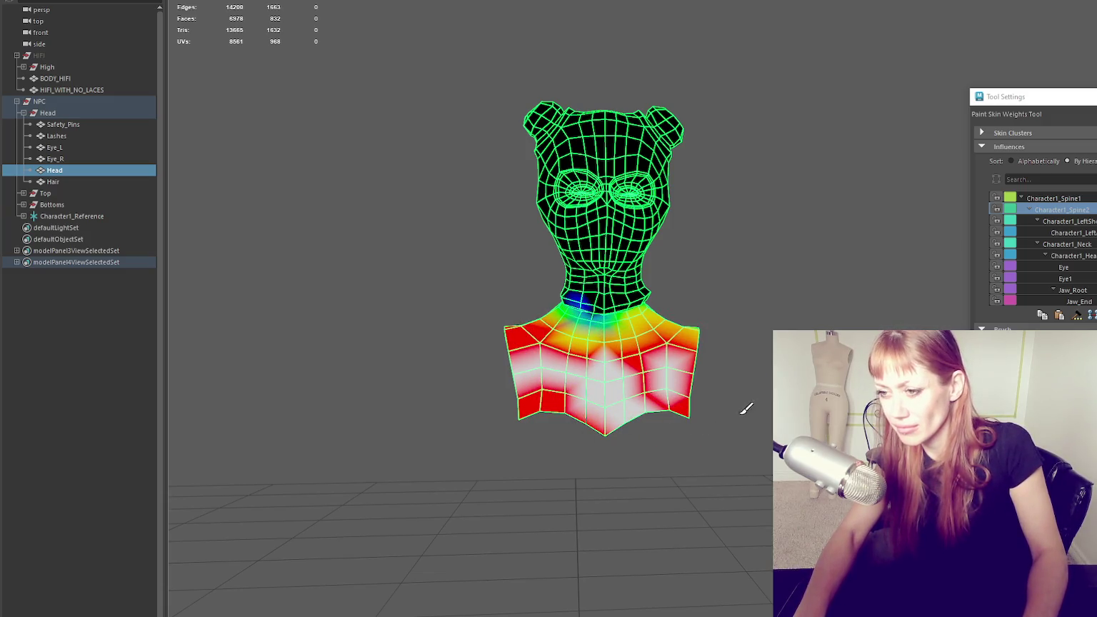
Orbit around the head and shoulders to check the Spine2 weight colours from front, side, top and back
mouse_move(602, 395)
left_mouse_down("alt")
mouse_move(564, 348)
mouse_move(782, 279)
left_mouse_up("alt")
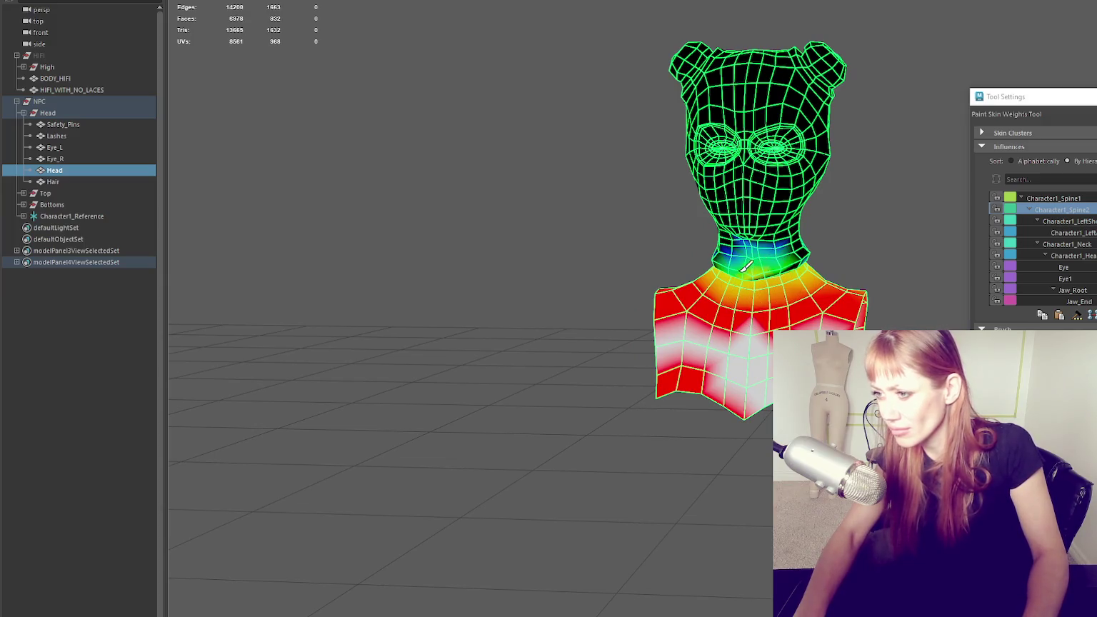
left_click_drag(658, 233, 918, 298, "alt")
left_click_drag(583, 296, 451, 272, "alt")
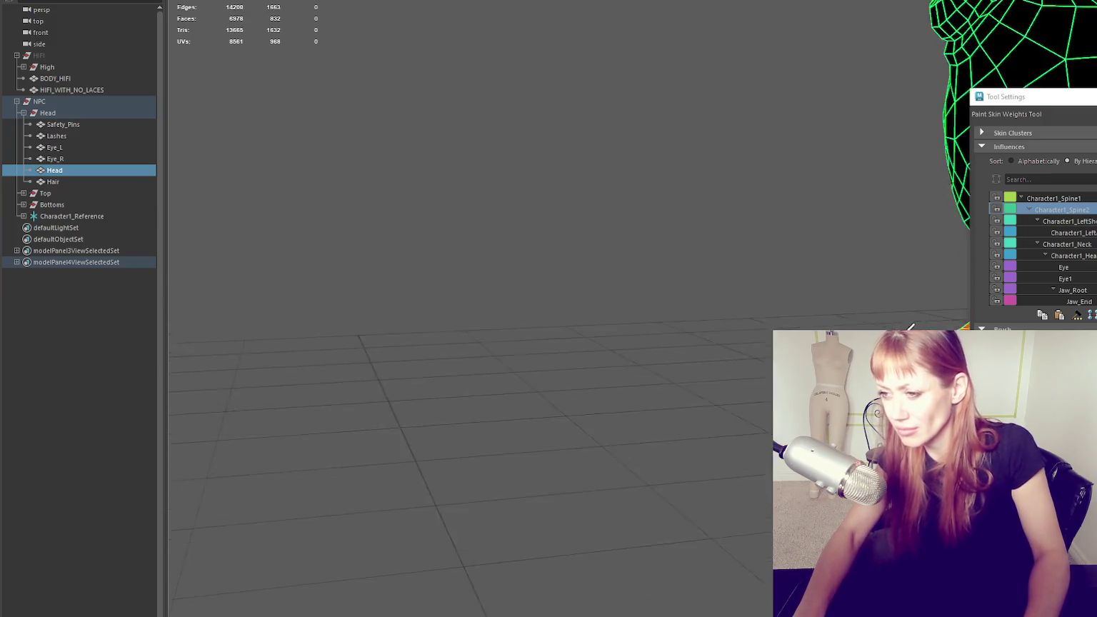
middle_click_drag(457, 237, 603, 277, "alt")
left_click_drag(603, 278, 430, 284, "alt")
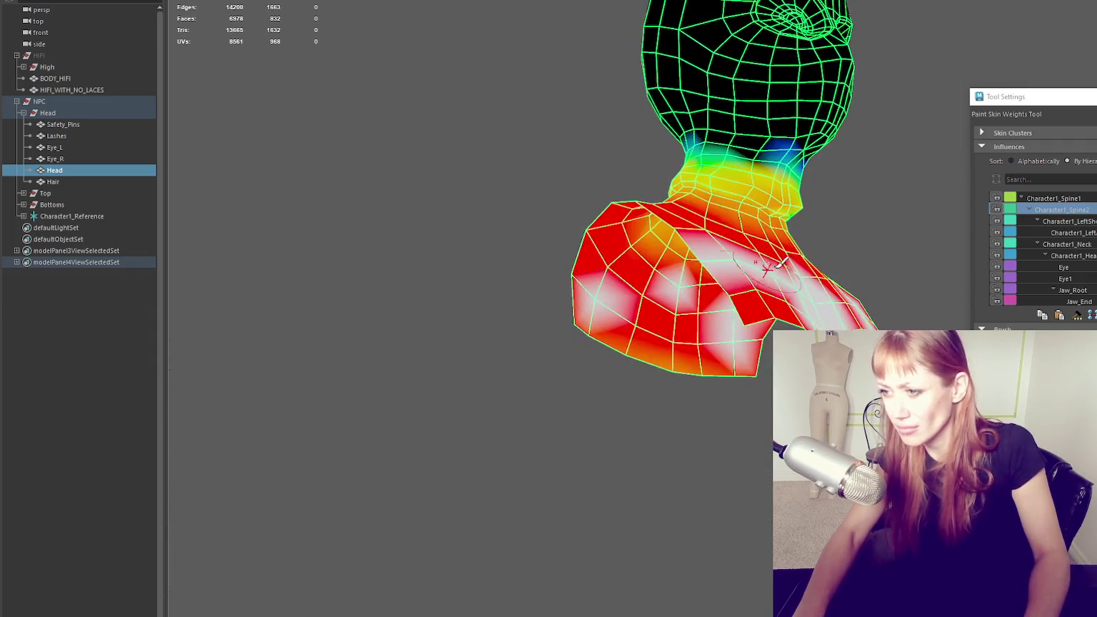
left_click_drag(777, 269, 736, 215, "alt")
mouse_move(528, 241)
left_mouse_down("alt")
mouse_move(641, 221)
mouse_move(832, 314)
mouse_move(714, 345)
mouse_move(750, 450)
mouse_move(782, 265)
left_mouse_up("alt")
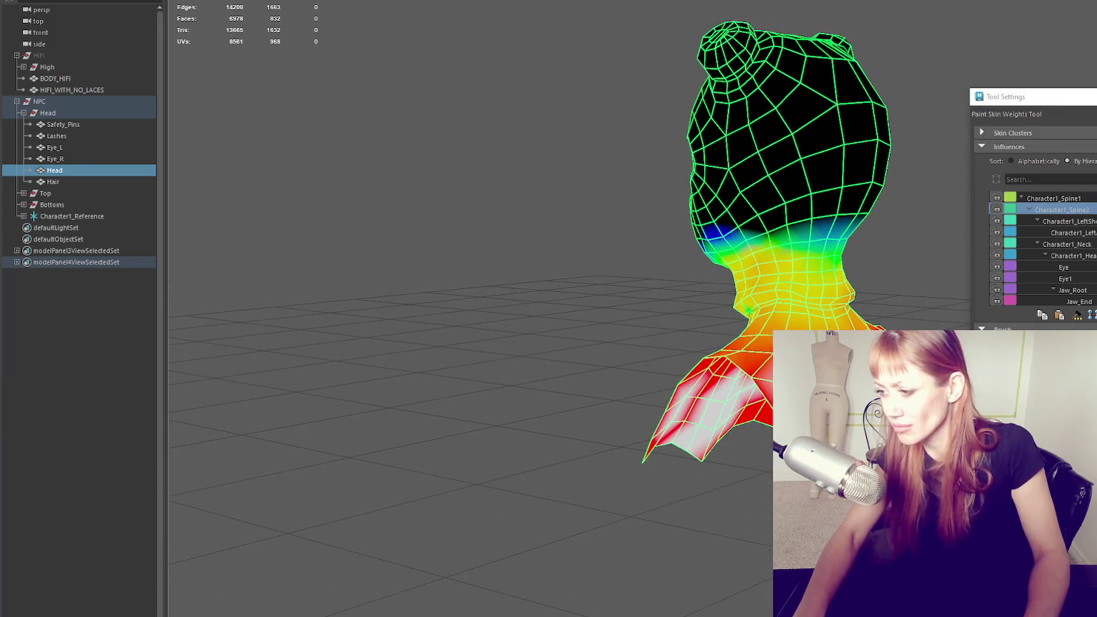
scroll(1080, 205, "down", 2)
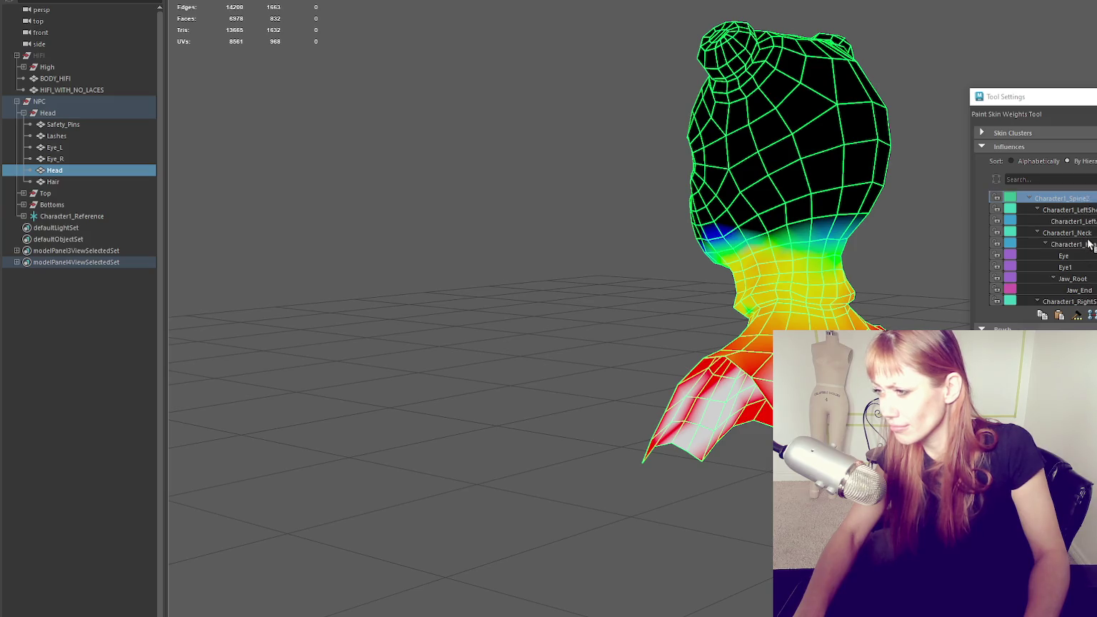
scroll(627, 212, "up", 3)
mouse_move(627, 213)
left_mouse_down("alt")
mouse_move(828, 230)
mouse_move(651, 276)
mouse_move(560, 240)
mouse_move(706, 373)
mouse_move(714, 314)
mouse_move(700, 343)
mouse_move(629, 328)
mouse_move(571, 344)
left_mouse_up("alt")
scroll(561, 239, "up", 2)
mouse_move(830, 334)
left_mouse_down("alt")
mouse_move(751, 379)
mouse_move(583, 375)
mouse_move(692, 343)
left_mouse_up("alt")
right_click_drag(693, 343, 757, 336, "alt")
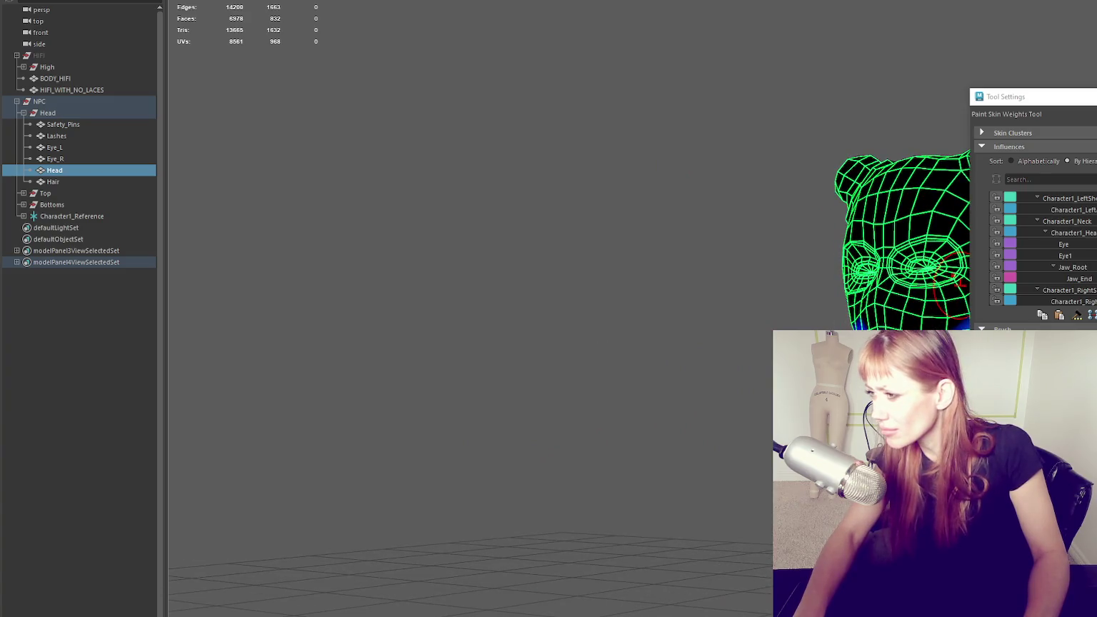
Display the Character1_Head weights and orbit to a three-quarter front view of the head
left_click(1093, 233)
left_click_drag(495, 279, 611, 289, "alt")
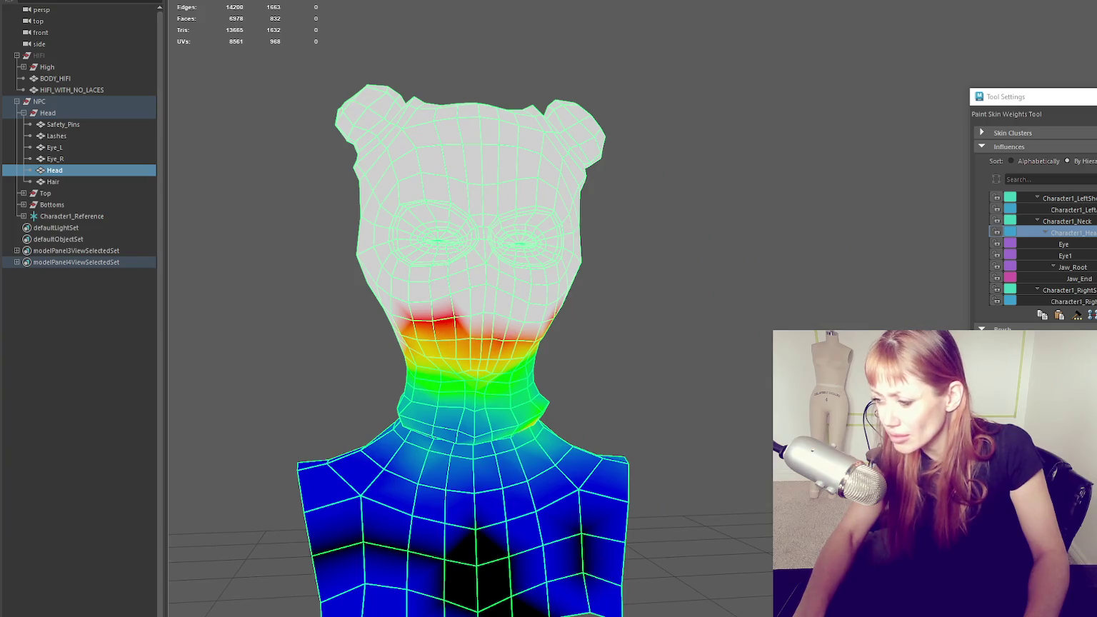
left_click_drag(643, 343, 768, 349, "alt")
mouse_move(757, 304)
left_mouse_down("alt")
mouse_move(639, 300)
mouse_move(529, 314)
mouse_move(564, 357)
mouse_move(560, 373)
left_mouse_up("alt")
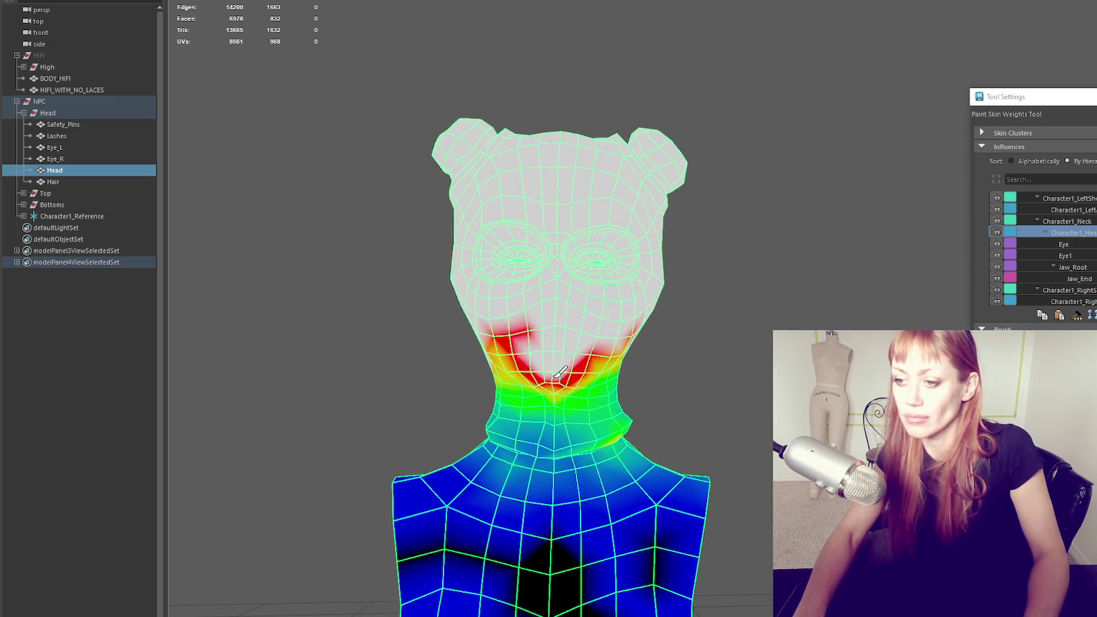
Paint the chin and lower-face weights into a solid patch, then return to the Select Tool
left_click_drag(543, 335, 578, 371)
mouse_move(685, 360)
left_mouse_down("alt")
mouse_move(634, 359)
mouse_move(674, 334)
left_mouse_up("alt")
mouse_move(621, 361)
left_mouse_down()
mouse_move(664, 353)
mouse_move(642, 329)
left_mouse_up()
right_click_drag(643, 328, 664, 336, "alt")
left_click_drag(471, 349, 514, 372)
right_click_drag(514, 371, 678, 314, "alt")
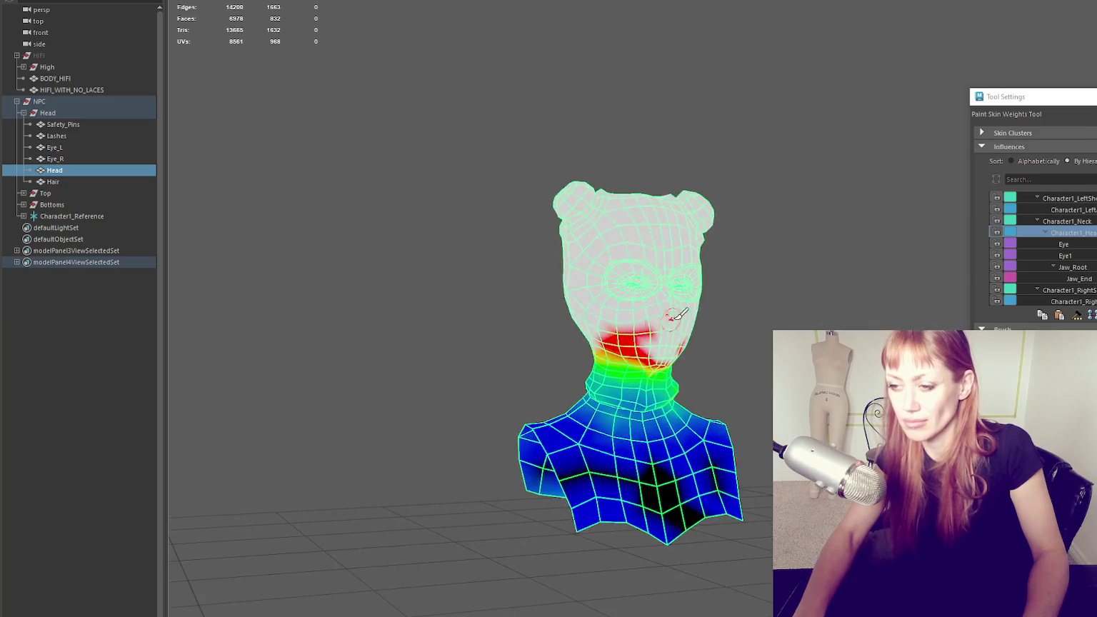
key("q")
right_click_drag(786, 336, 743, 336, "alt")
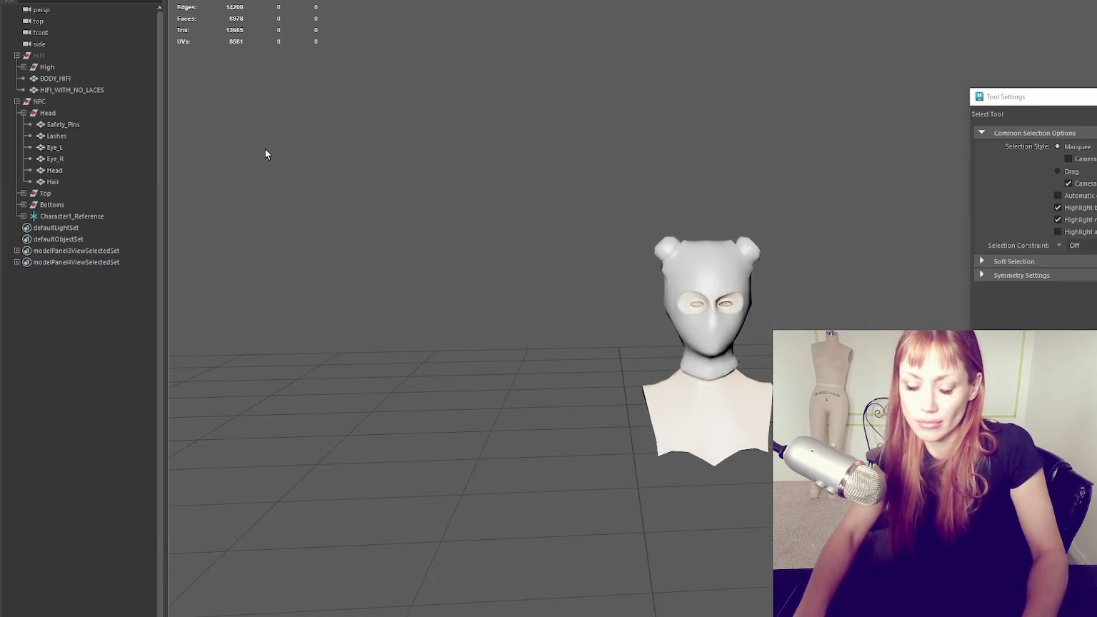
Select the Top jacket, isolate it, and start the Paint Skin Weights Tool on it
key("ctrl+1")
left_click(563, 354)
key("f")
key("ctrl+1")
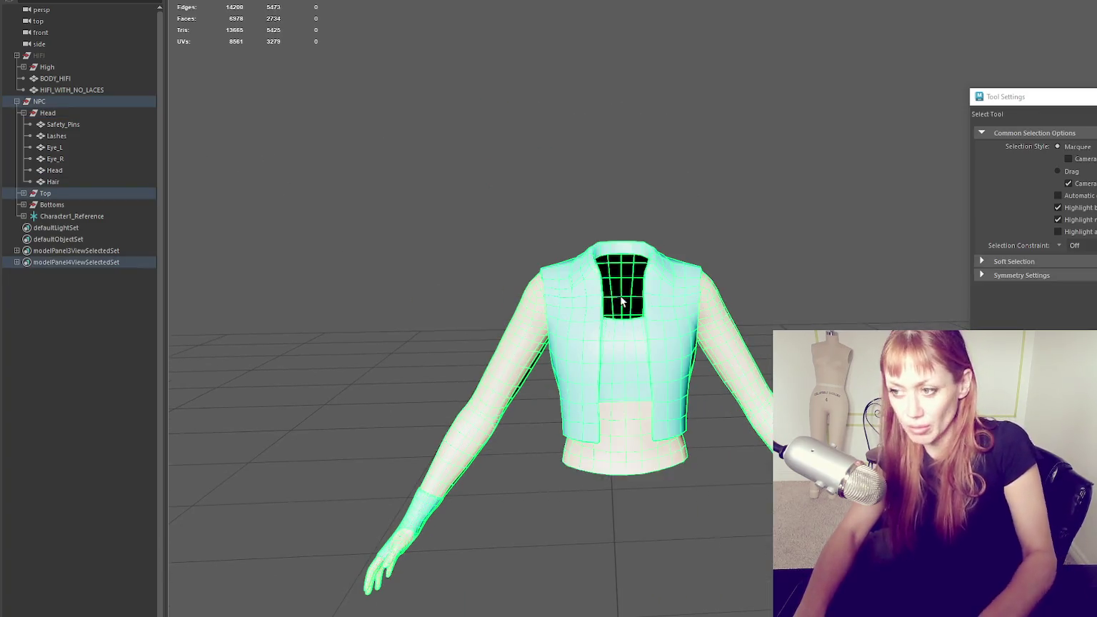
right_click_drag(621, 303, 698, 252, "alt")
right_click(634, 166)
mouse_move(679, 345)
left_mouse_down("alt")
mouse_move(555, 296)
mouse_move(582, 349)
mouse_move(625, 350)
left_mouse_up("alt")
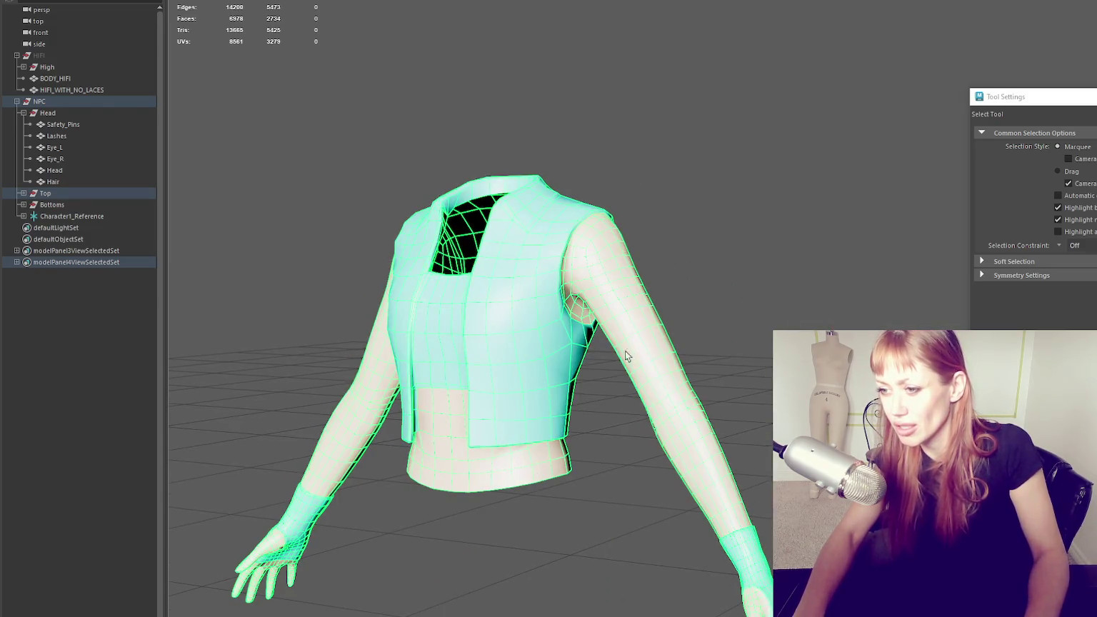
key("w")
right_click_drag(745, 184, 622, 113)
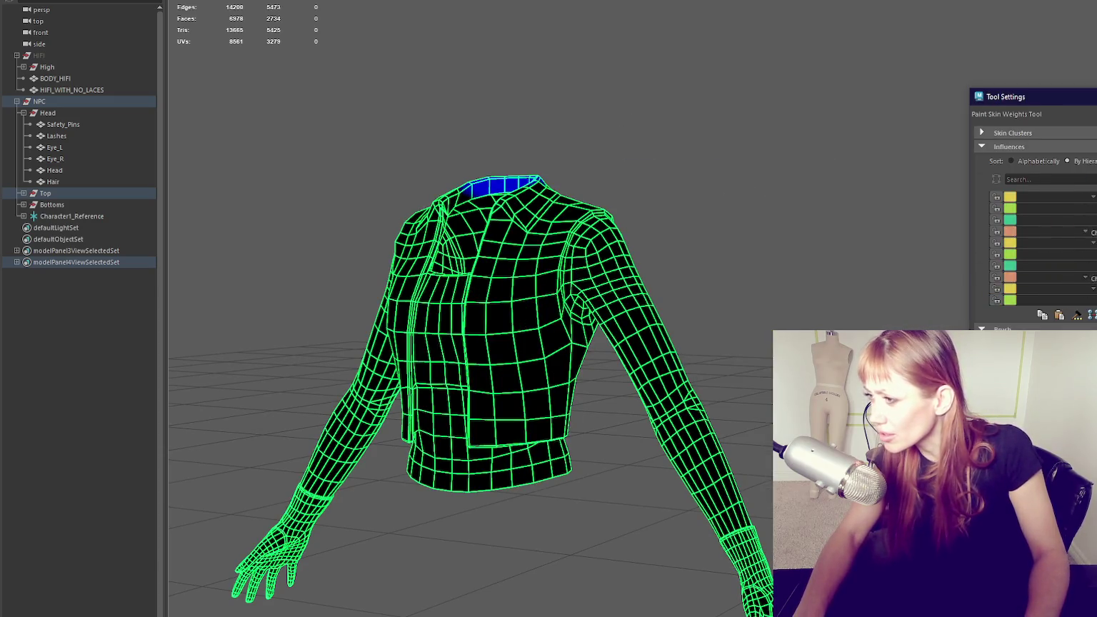
Pick the Character1_Spine2 influence and paint spine weight across the upper chest
left_click(1071, 267)
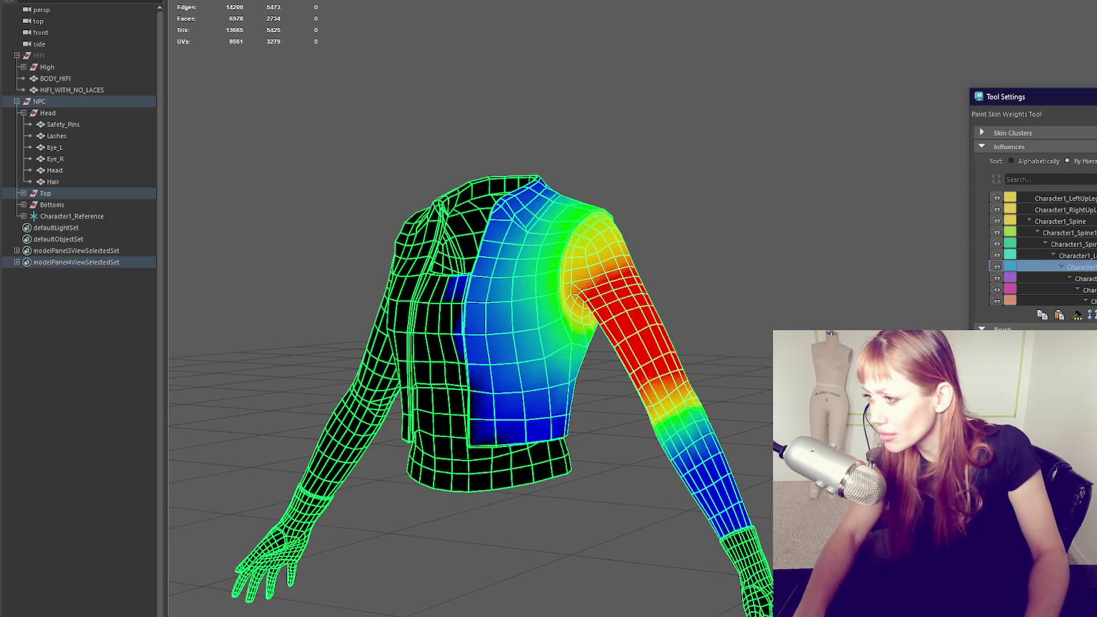
left_click(1071, 255)
left_click(1071, 243)
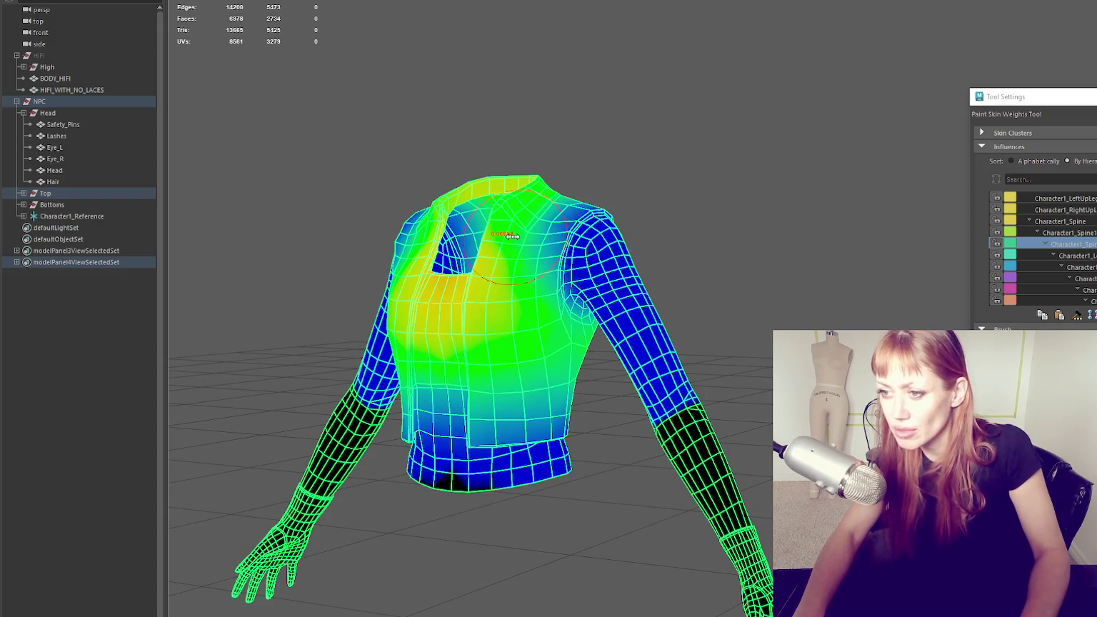
mouse_move(529, 225)
left_mouse_down()
mouse_move(526, 275)
mouse_move(575, 317)
mouse_move(457, 357)
left_mouse_up()
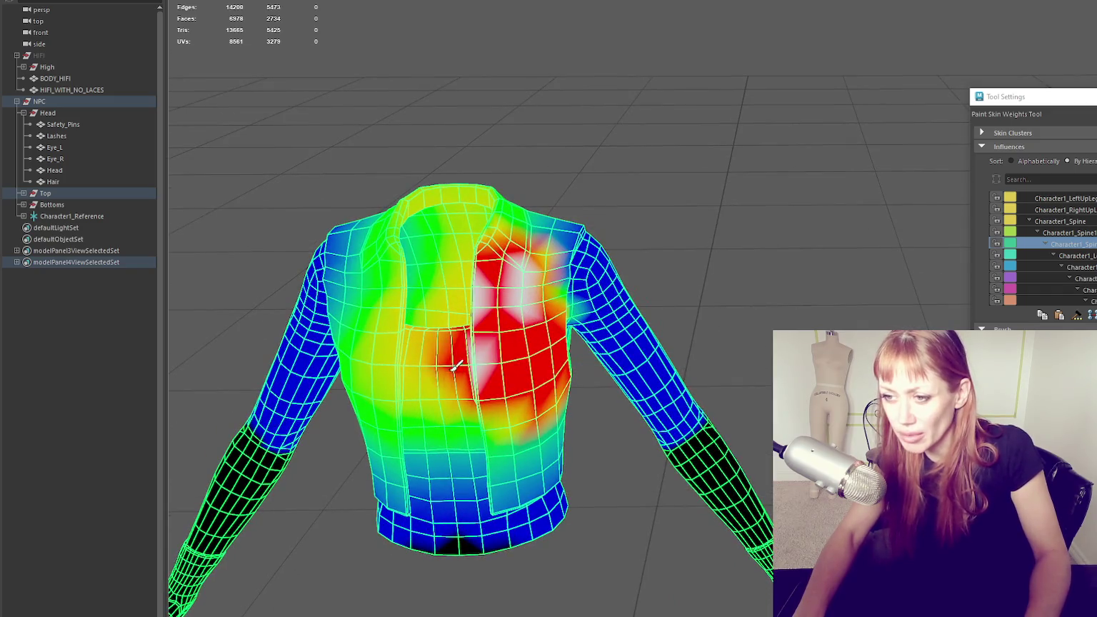
scroll(471, 310, "up", 3)
mouse_move(470, 310)
left_mouse_down()
mouse_move(437, 209)
mouse_move(428, 357)
mouse_move(542, 322)
mouse_move(521, 214)
mouse_move(582, 284)
mouse_move(685, 300)
mouse_move(482, 325)
left_mouse_up()
scroll(437, 209, "up", 2)
mouse_move(532, 300)
left_mouse_down("alt")
mouse_move(514, 257)
mouse_move(593, 214)
left_mouse_up("alt")
Paint heavier spine weight over the upper back, shoulders and right shoulder
mouse_move(400, 250)
middle_mouse_down("alt")
mouse_move(774, 256)
mouse_move(485, 257)
middle_mouse_up("alt")
left_click_drag(643, 243, 606, 236)
left_click_drag(678, 249, 657, 229)
mouse_move(585, 236)
left_mouse_down()
mouse_move(701, 234)
mouse_move(685, 286)
mouse_move(749, 271)
mouse_move(798, 223)
left_mouse_up()
mouse_move(777, 294)
left_mouse_down()
mouse_move(816, 206)
mouse_move(778, 272)
mouse_move(806, 315)
mouse_move(714, 307)
left_mouse_up()
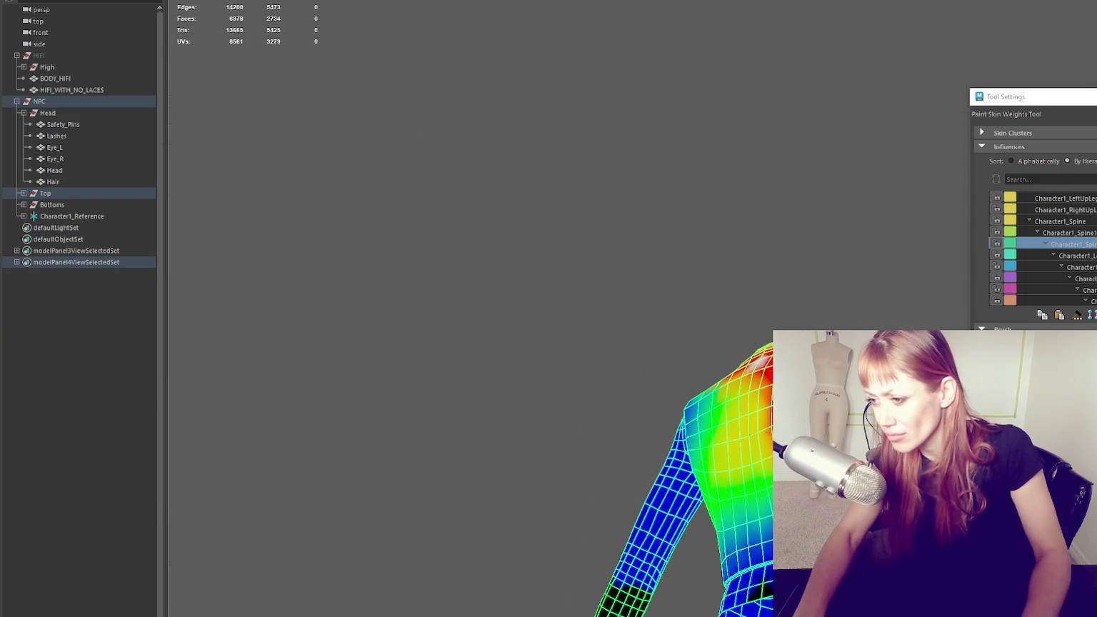
Paint more spine weight down the upper-left back and across the whole upper back
left_click_drag(785, 314, 600, 307, "alt")
mouse_move(554, 249)
left_mouse_down()
mouse_move(568, 336)
mouse_move(554, 414)
mouse_move(811, 316)
mouse_move(807, 371)
left_mouse_up()
left_click_drag(830, 333, 664, 318, "alt")
mouse_move(584, 258)
left_mouse_down()
mouse_move(682, 300)
mouse_move(614, 411)
mouse_move(674, 397)
mouse_move(755, 414)
mouse_move(632, 424)
left_mouse_up()
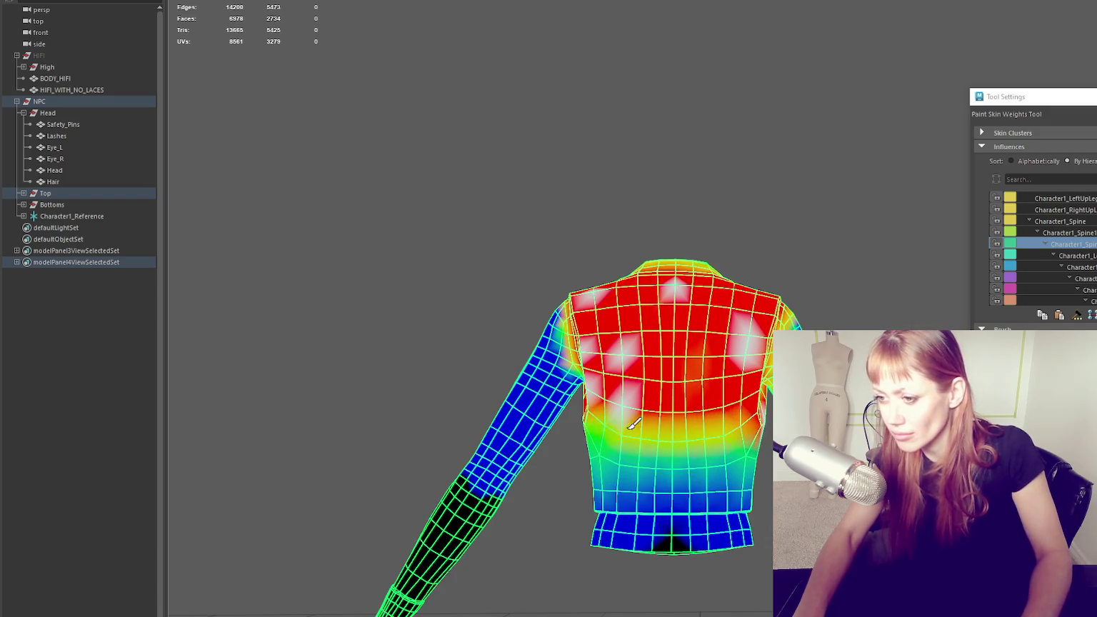
mouse_move(740, 409)
left_mouse_down("alt")
mouse_move(754, 416)
mouse_move(693, 436)
mouse_move(658, 371)
mouse_move(752, 385)
mouse_move(690, 416)
mouse_move(750, 380)
mouse_move(807, 400)
left_mouse_up("alt")
mouse_move(830, 332)
left_mouse_down("alt")
mouse_move(717, 367)
mouse_move(629, 350)
mouse_move(728, 389)
left_mouse_up("alt")
Finish weight painting, clear the selection and exit isolation to show the whole character
key("q")
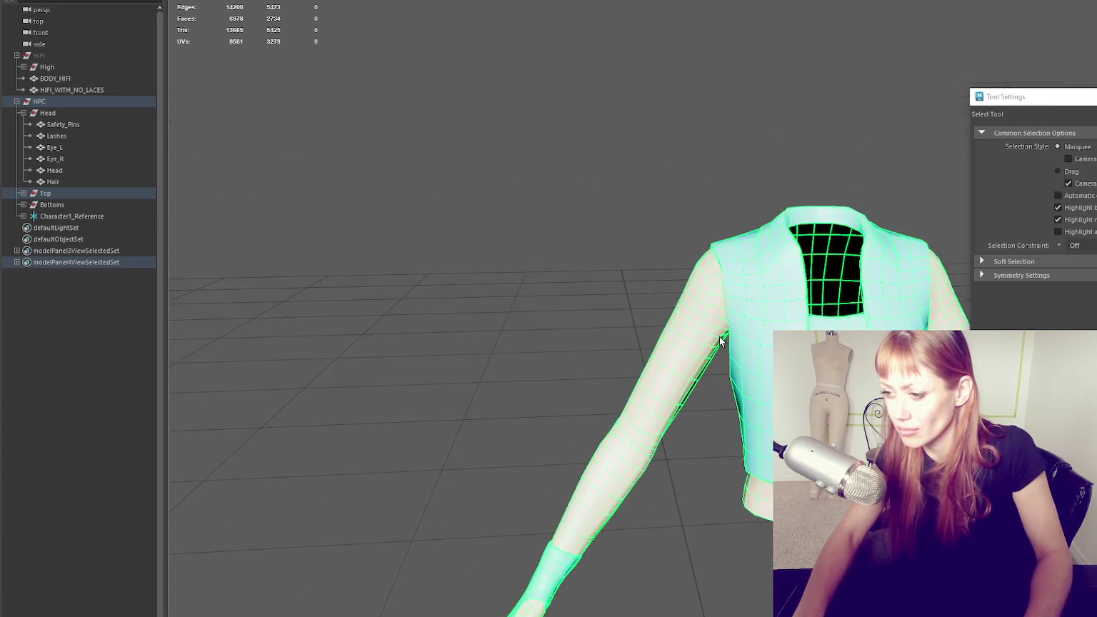
left_click_drag(728, 342, 597, 343, "alt")
left_click(638, 213)
key("ctrl+1")
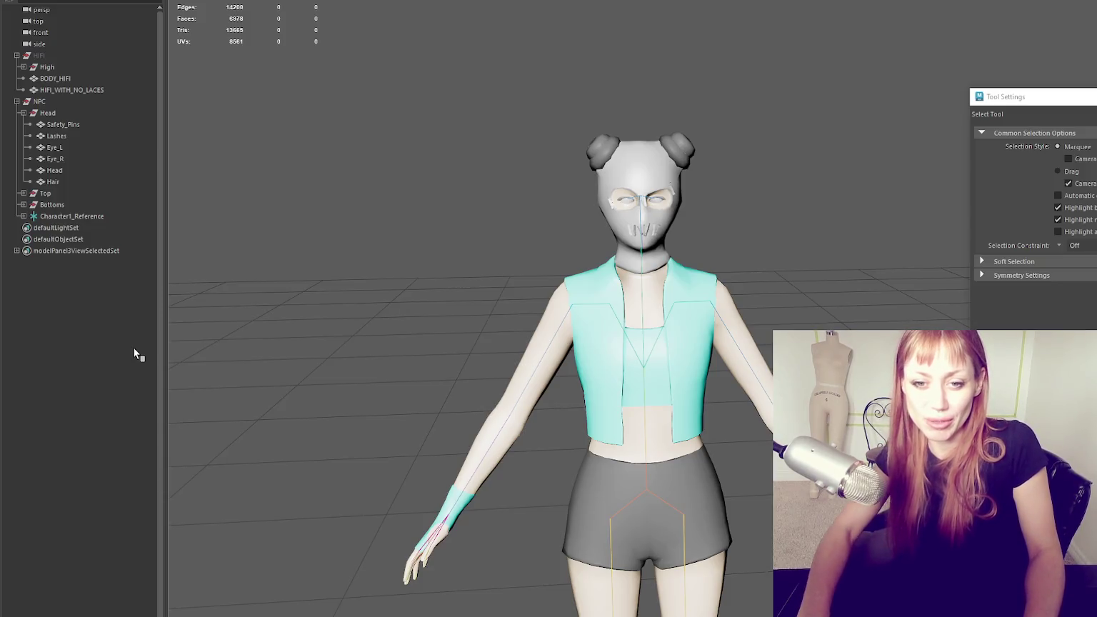
Select the NPC group in the Outliner, frame it, and switch to the Move Tool
left_click(121, 193)
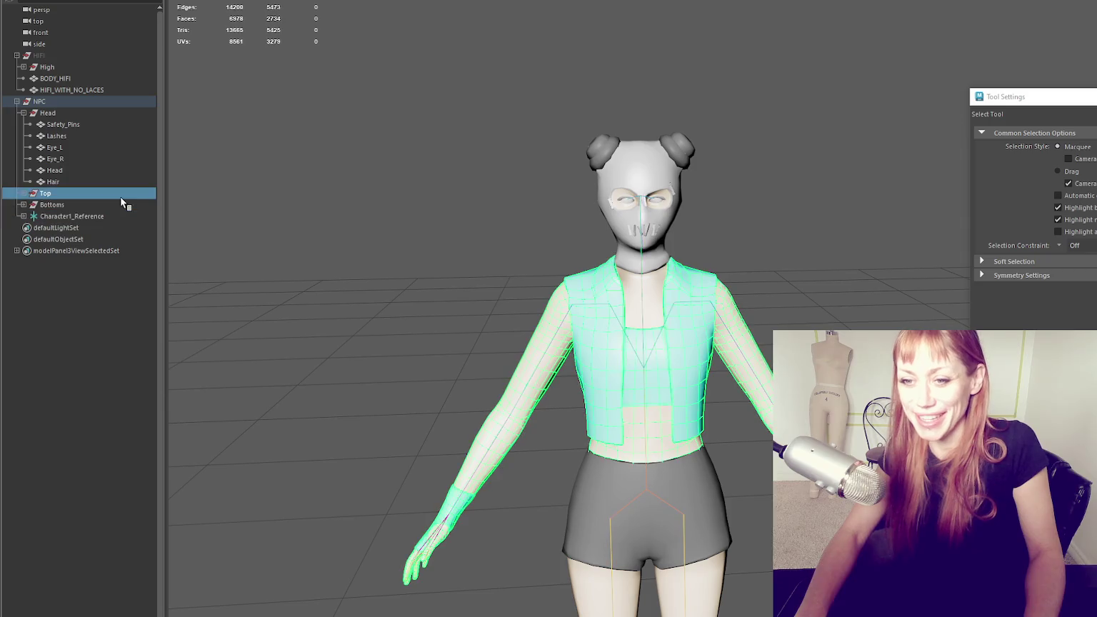
left_click(24, 112)
left_click(39, 101)
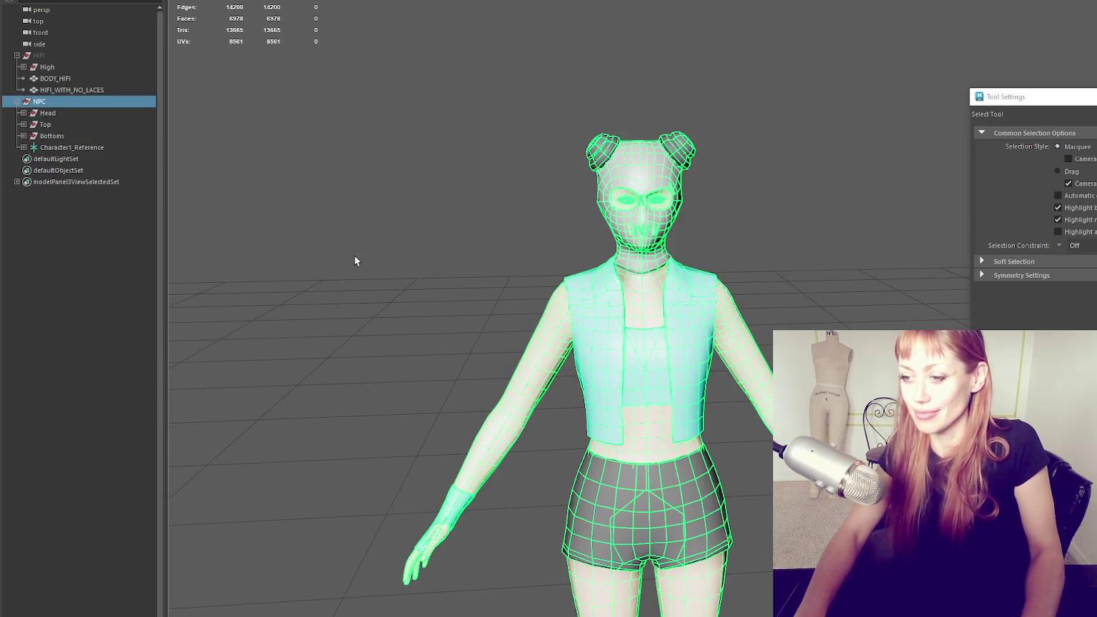
middle_click_drag(355, 255, 470, 322, "alt")
key("f")
key("w")
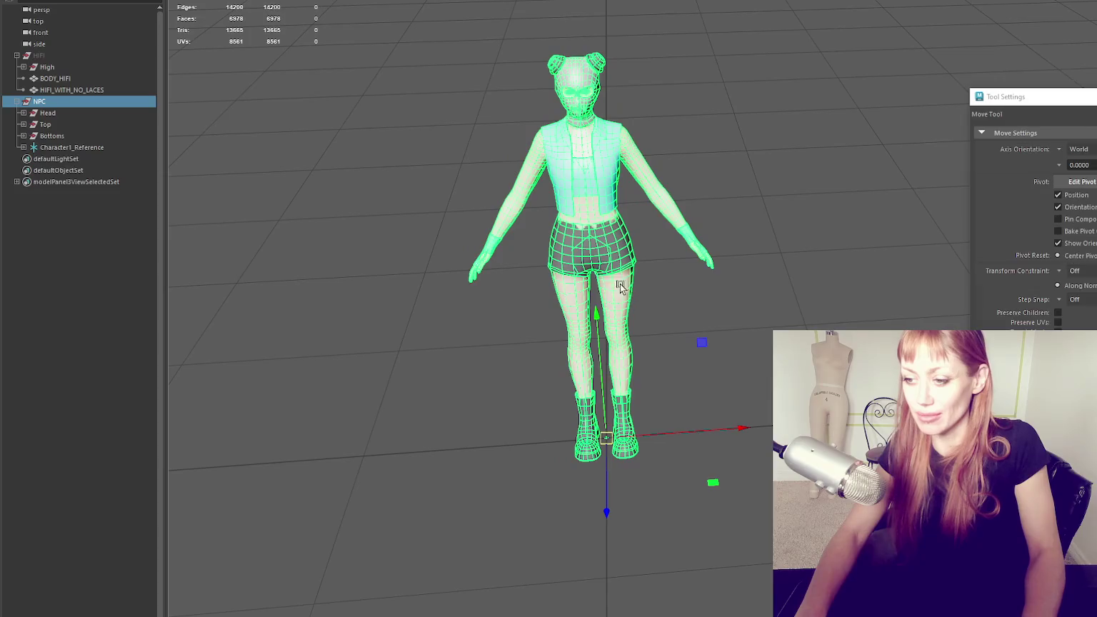
right_click_drag(22, 134, 381, 267)
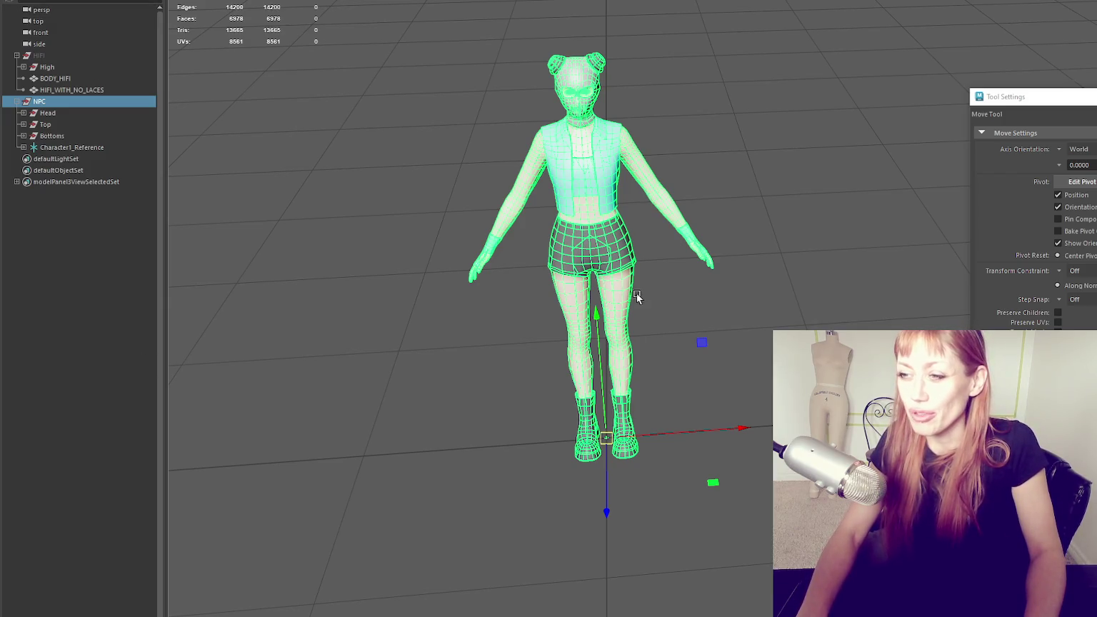
mouse_move(607, 111)
left_mouse_down("alt")
mouse_move(611, 189)
mouse_move(637, 136)
left_mouse_up("alt")
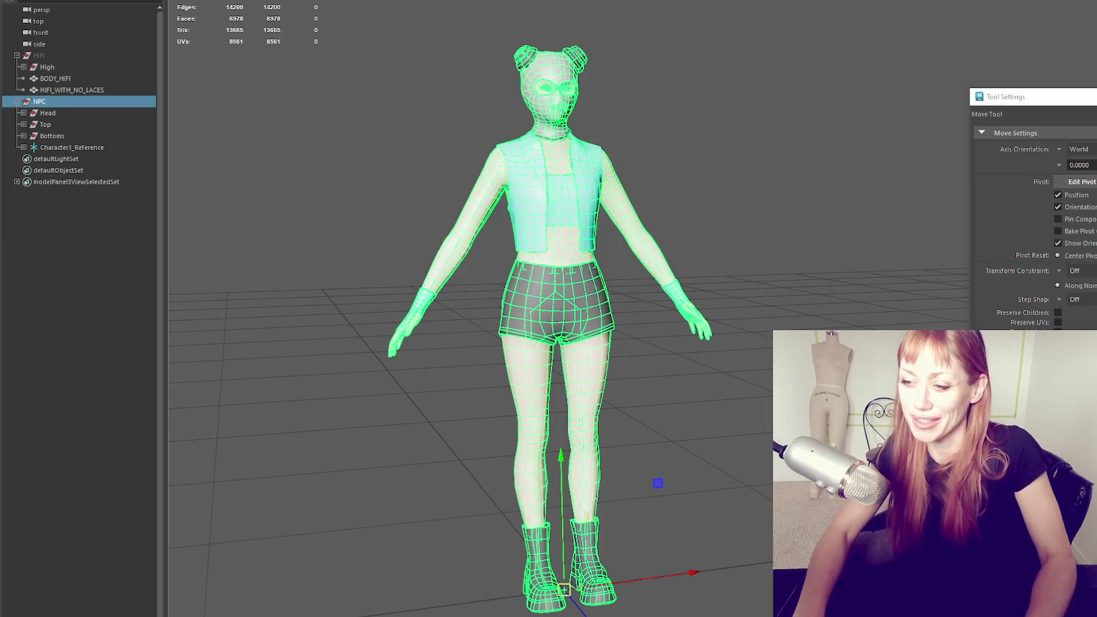
mouse_move(535, 240)
left_mouse_down("alt")
mouse_move(402, 238)
mouse_move(543, 289)
mouse_move(565, 262)
mouse_move(592, 289)
mouse_move(502, 301)
mouse_move(228, 139)
mouse_move(495, 187)
mouse_move(673, 333)
mouse_move(677, 254)
left_mouse_up("alt")
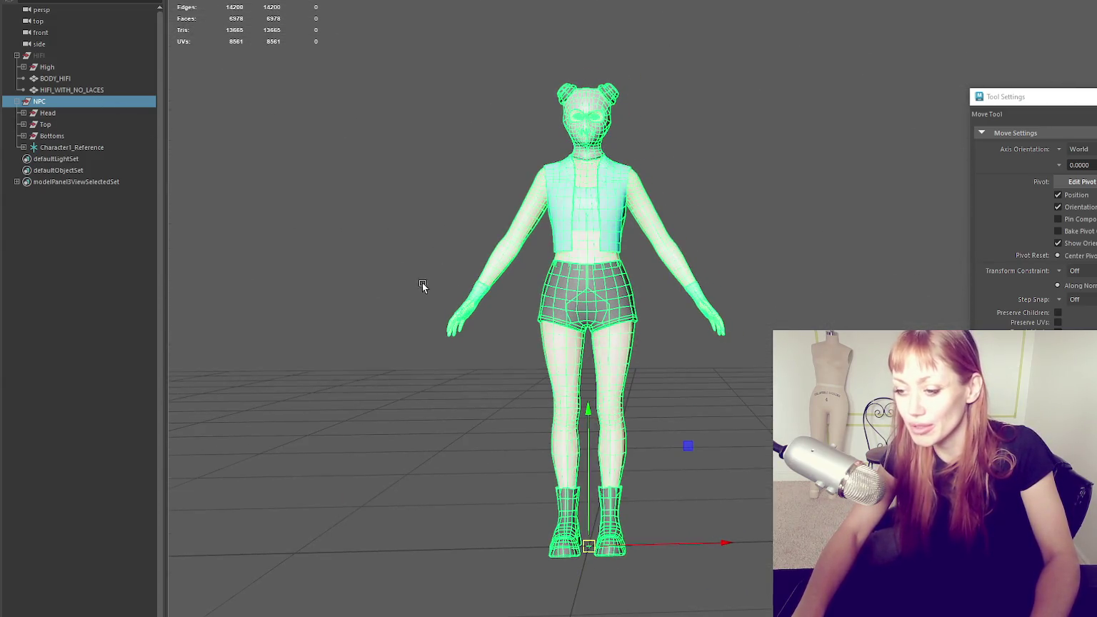
left_click_drag(424, 289, 482, 280, "alt")
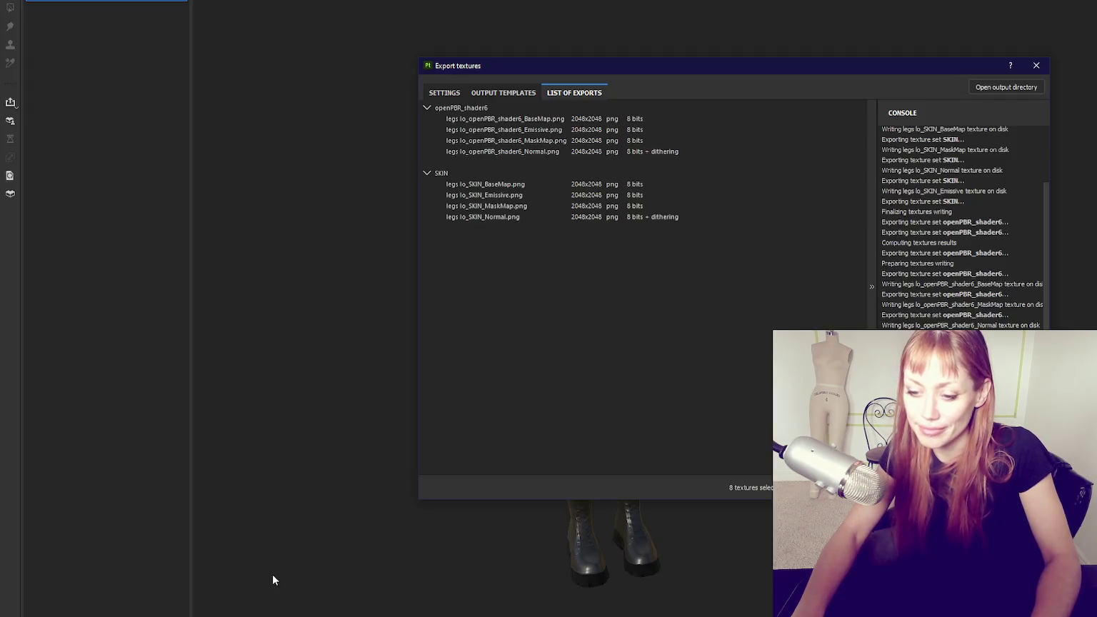
left_click(1034, 65)
mouse_move(894, 115)
left_mouse_down("alt")
mouse_move(526, 103)
mouse_move(643, 108)
left_mouse_up("alt")
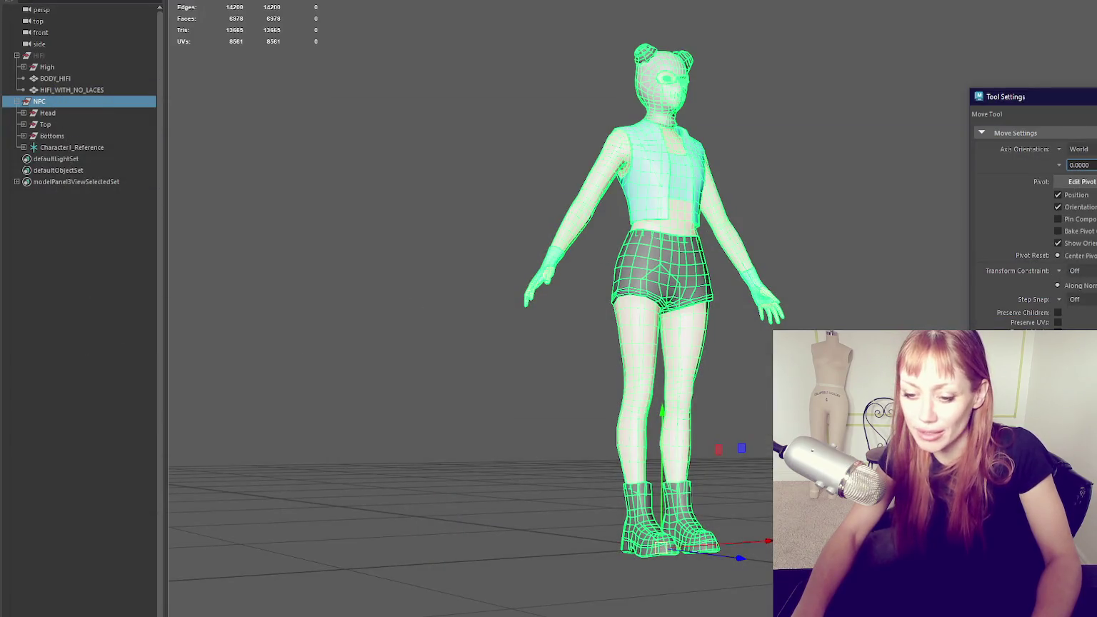
key("super")
key("super")
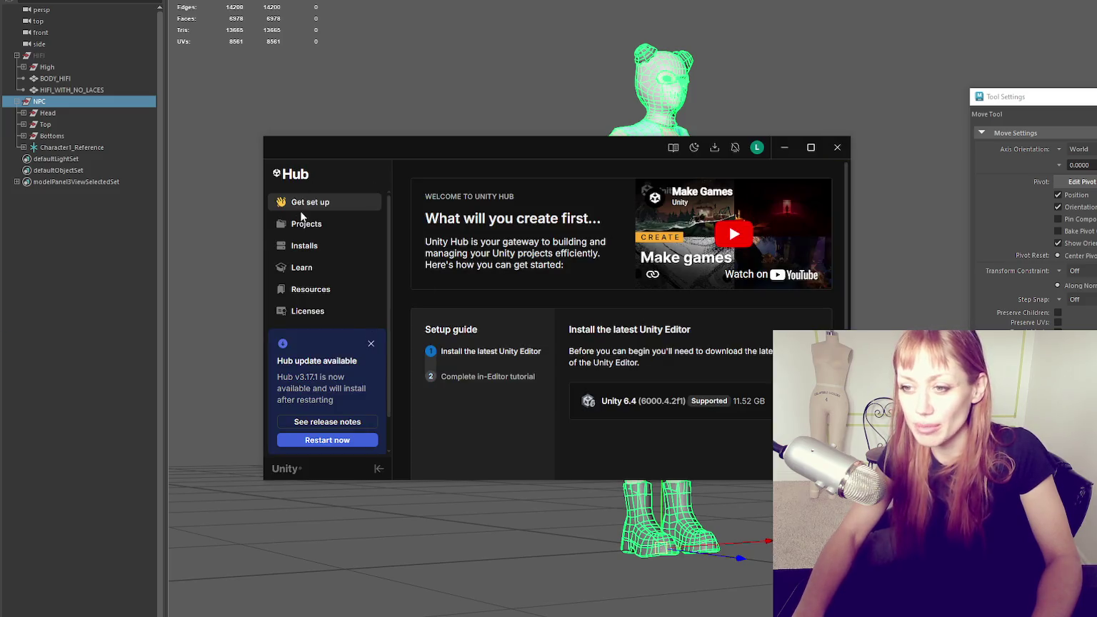
Dismiss the Hub update notice and open the STRAIN-Clean project from the Projects list
left_click(370, 343)
left_click(346, 226)
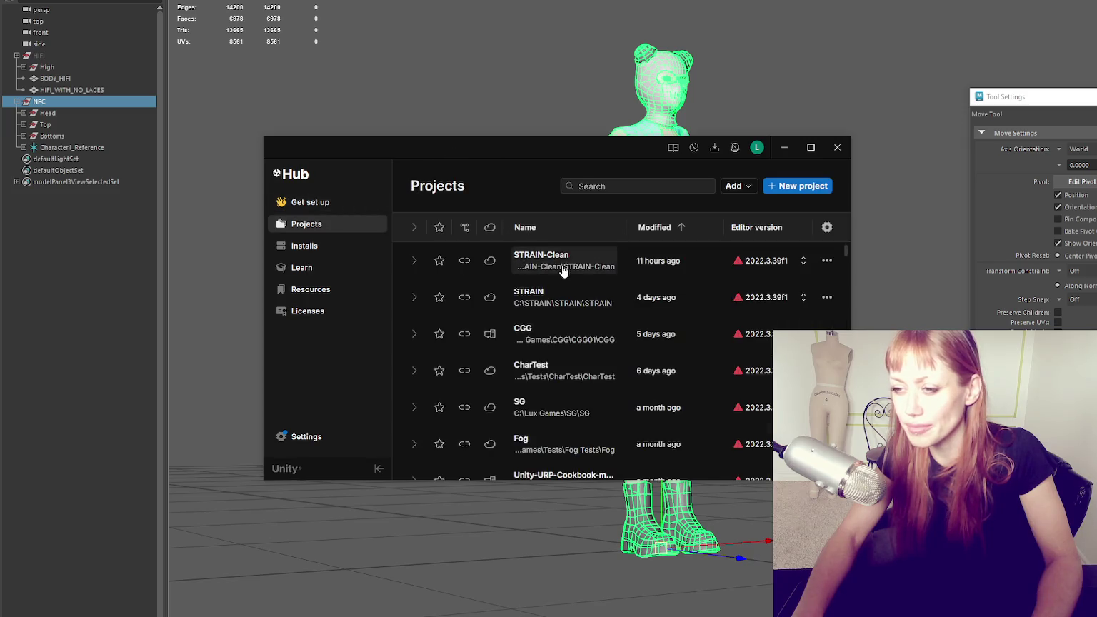
left_click(443, 546)
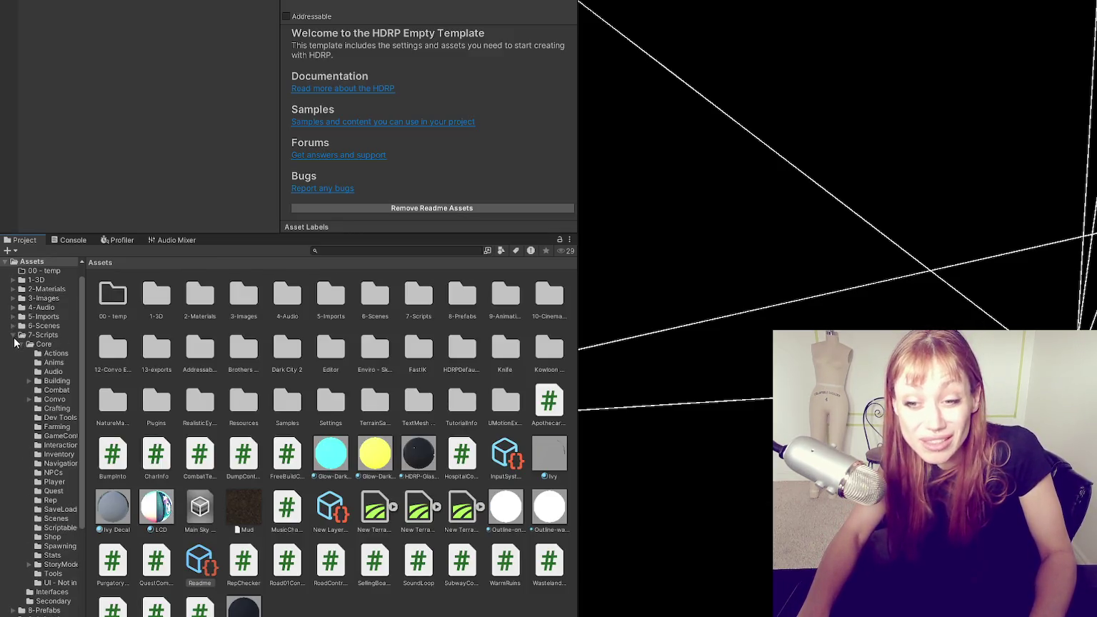
Collapse the 7-Scripts folder, narrow the left panels and widen the Project asset grid
left_click(13, 335)
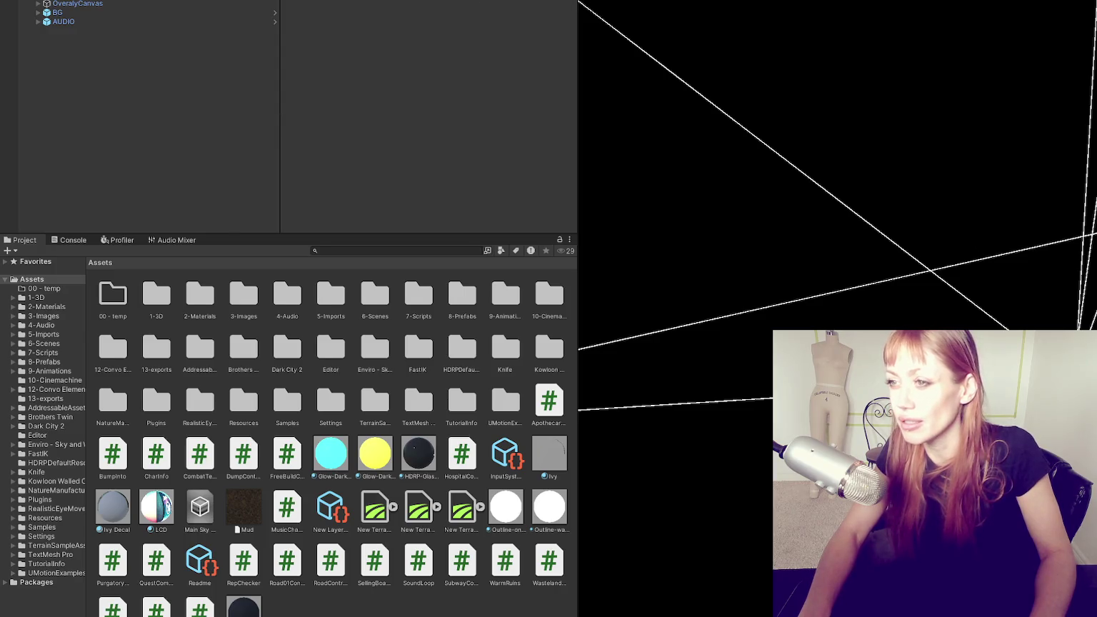
left_click_drag(576, 43, 326, 19)
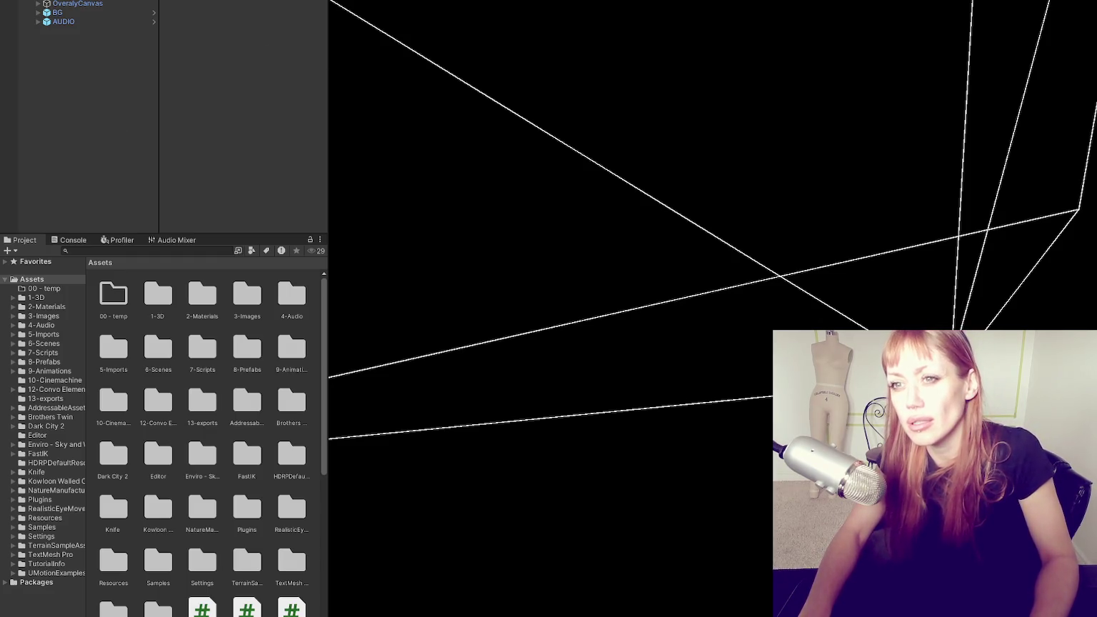
left_click_drag(324, 383, 477, 377)
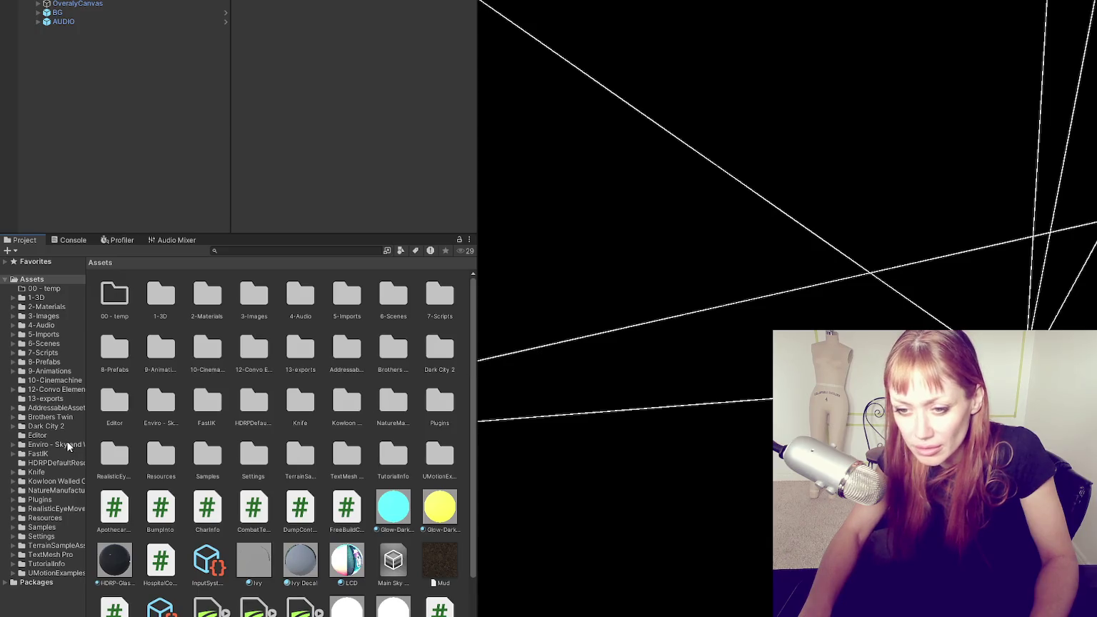
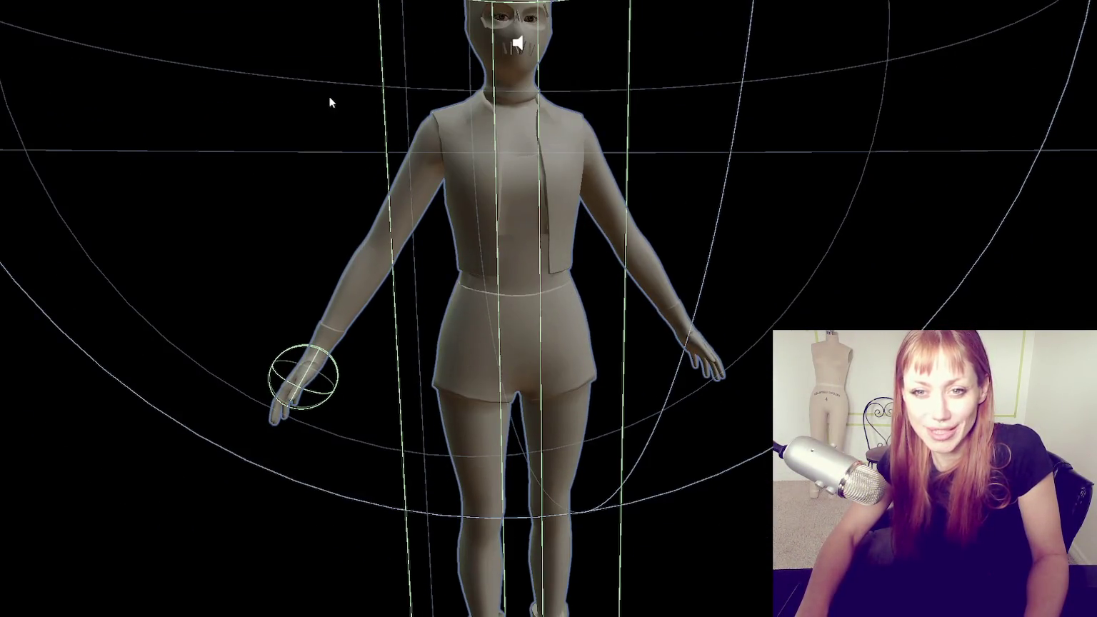
Check the avatar from behind and select the whole model
key("shift+alt+z")
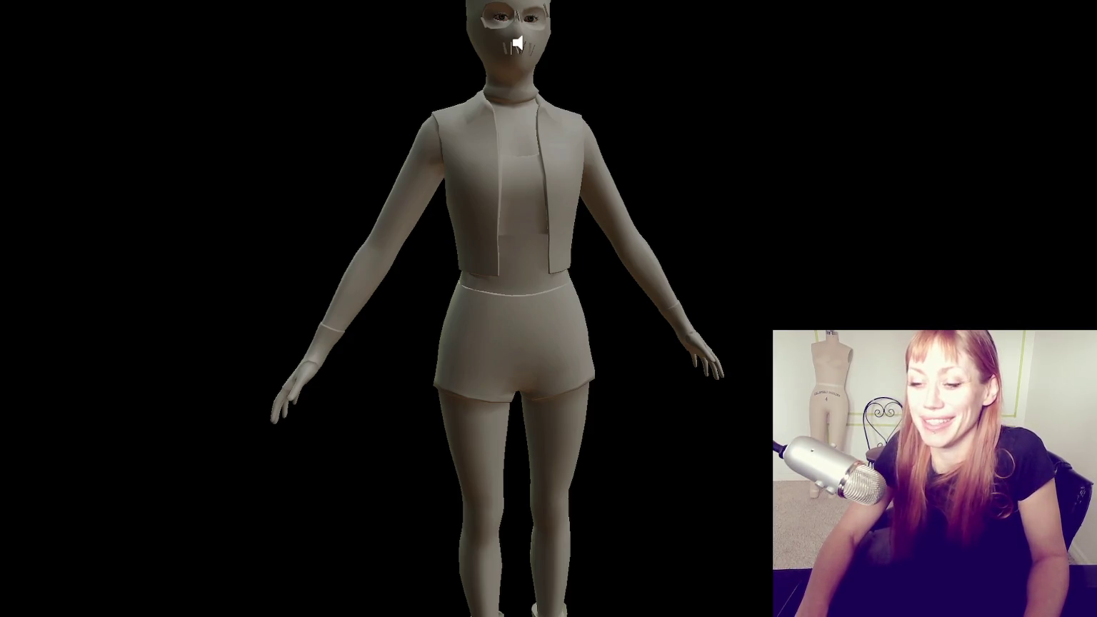
key("shift+alt+z")
mouse_move(355, 81)
middle_mouse_down()
mouse_move(2, 191)
mouse_move(500, 169)
middle_mouse_up()
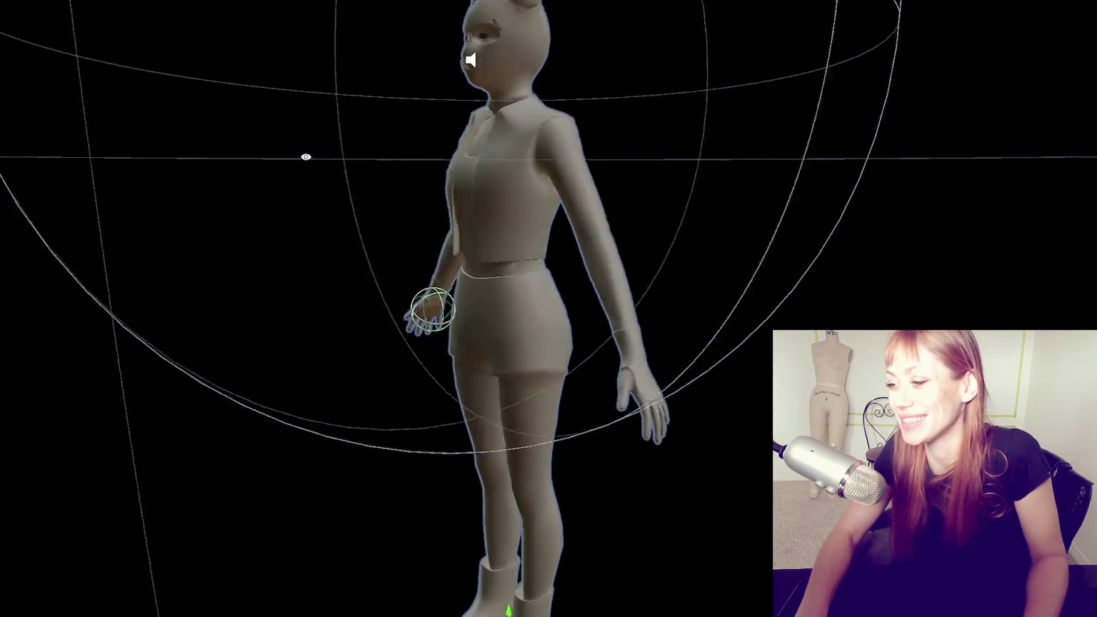
key("shift+alt+z")
key("shift+alt+z")
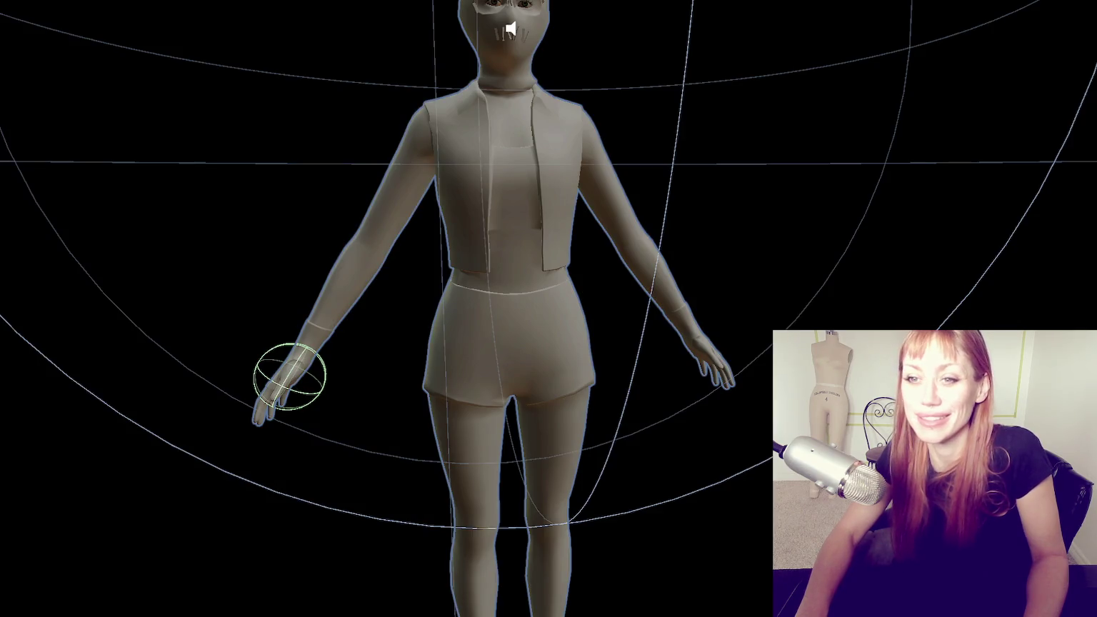
left_click(267, 361)
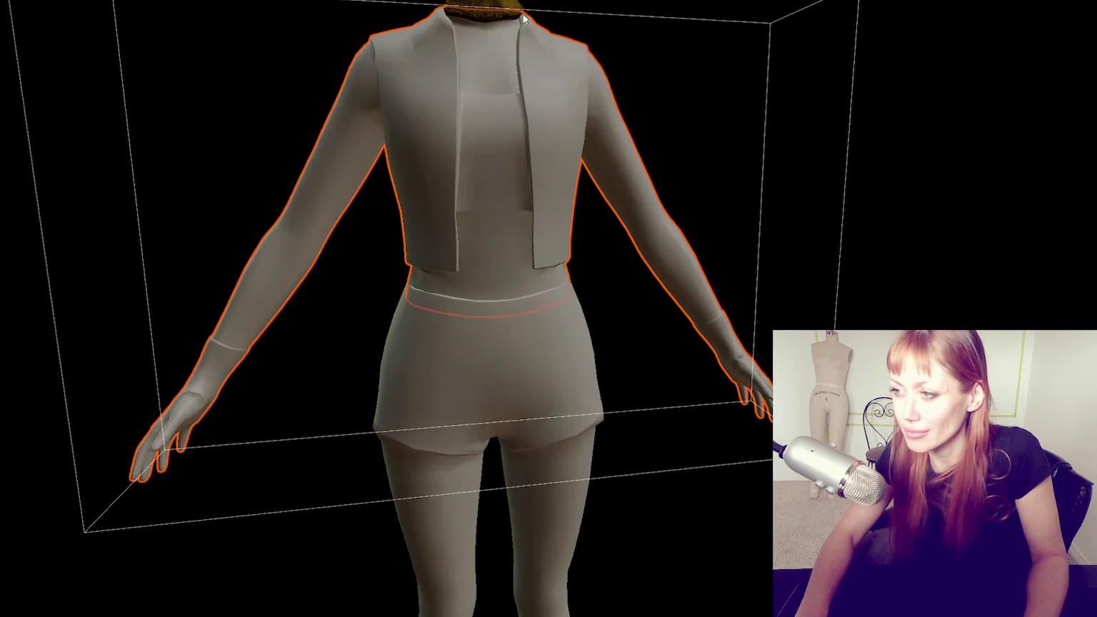
Zoom in close on the masked head with the selection outline and grid hidden
scroll(521, 24, "up", 3)
middle_click_drag(522, 25, 504, 271)
scroll(504, 270, "up", 3)
scroll(564, 114, "up", 3)
scroll(533, 131, "up", 2)
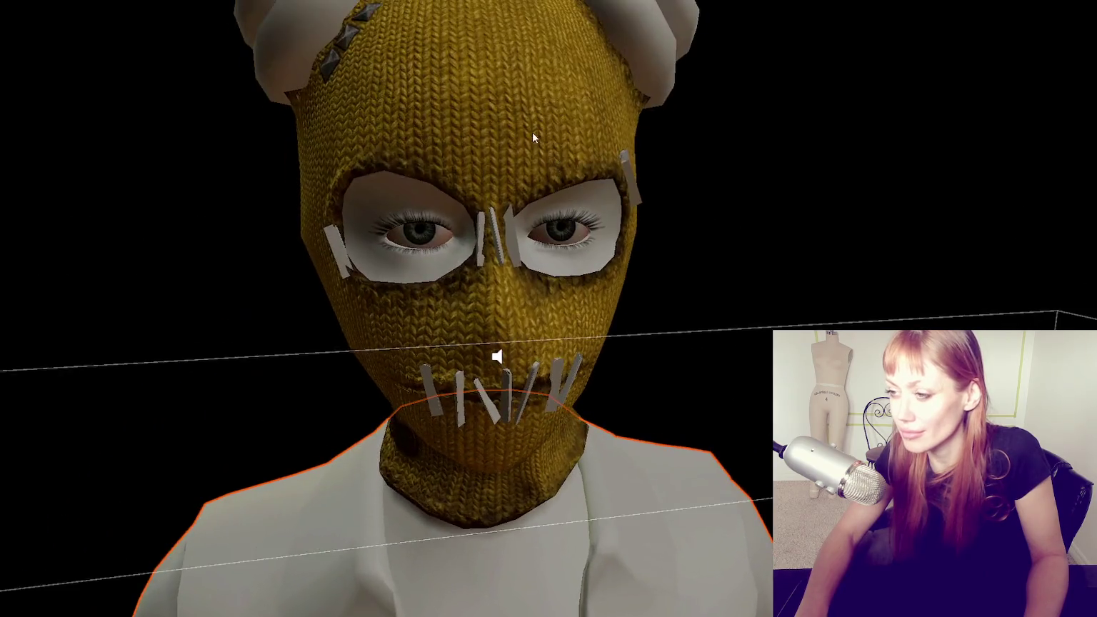
scroll(561, 113, "up", 3)
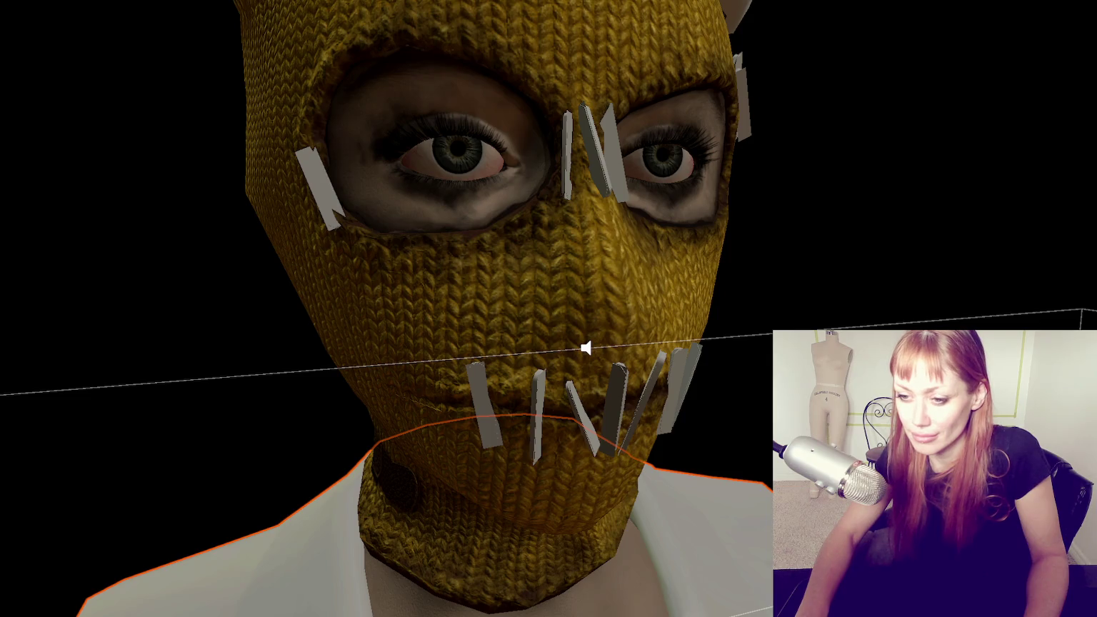
key("shift+alt+z")
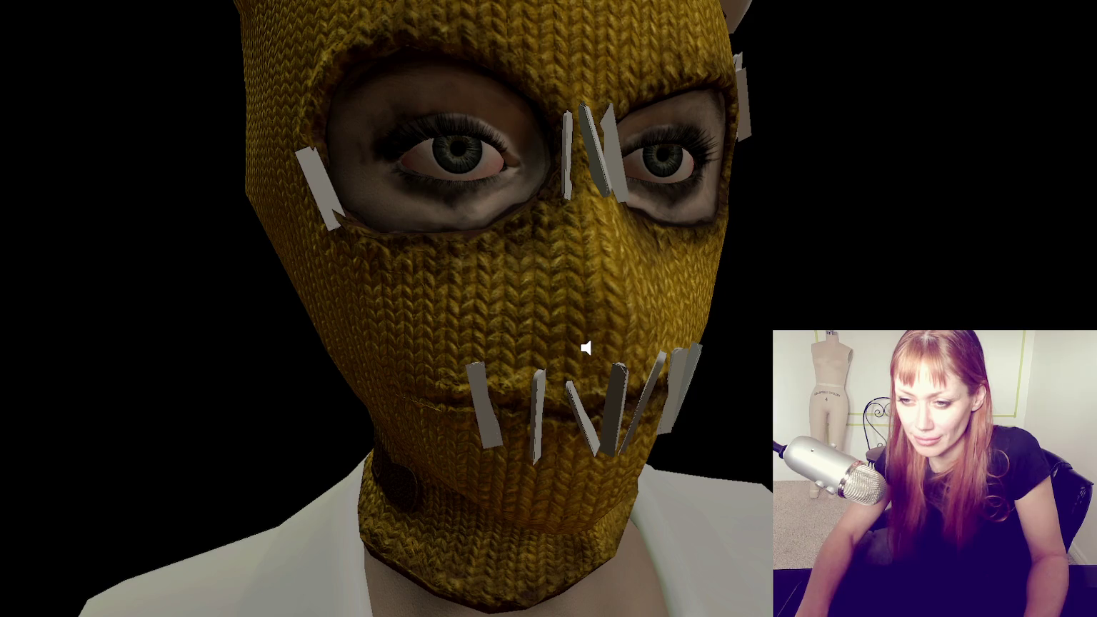
Select the white strip meshes over the balaclava's eyes and mouth, hide them, and zoom out
key("l")
key("ctrl+i")
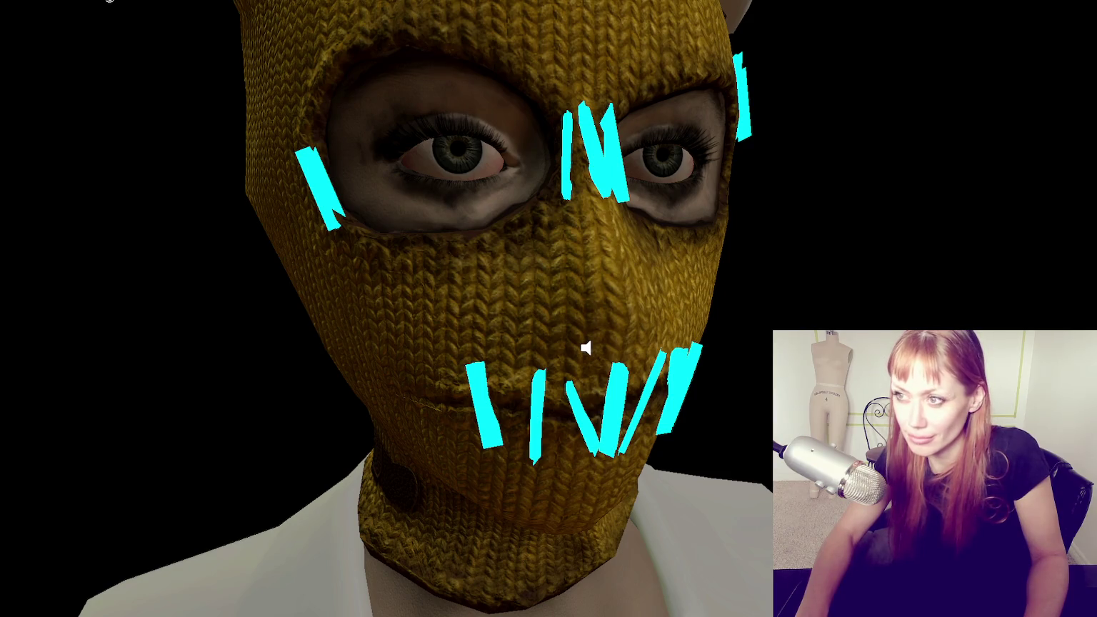
scroll(504, 276, "down", 3)
scroll(504, 271, "down", 2)
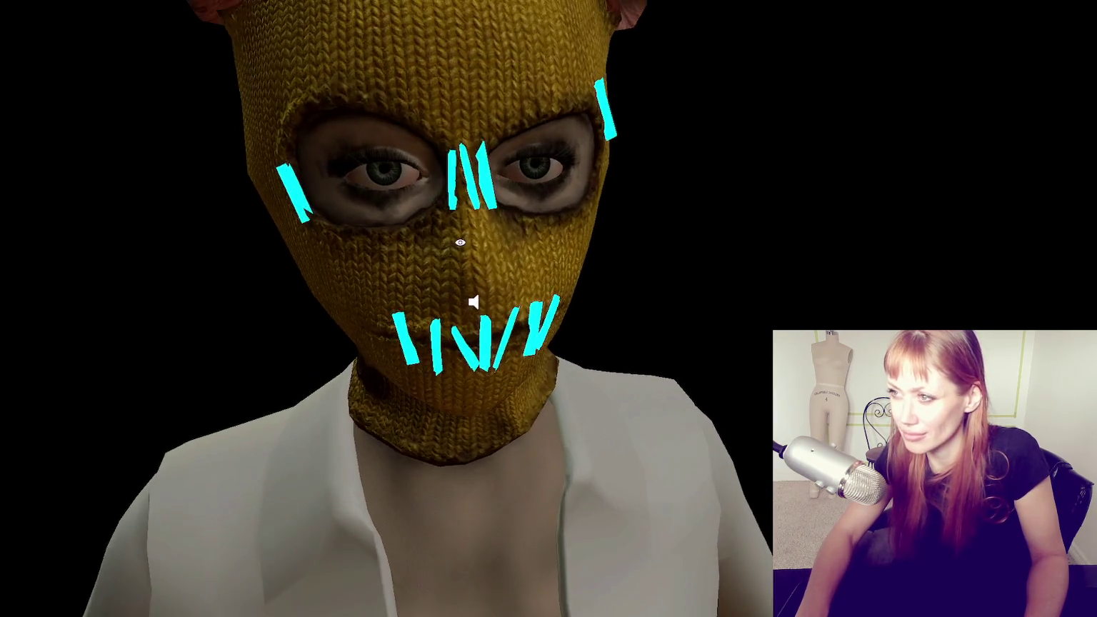
scroll(496, 251, "down", 2)
scroll(490, 228, "down", 2)
scroll(481, 212, "down", 1)
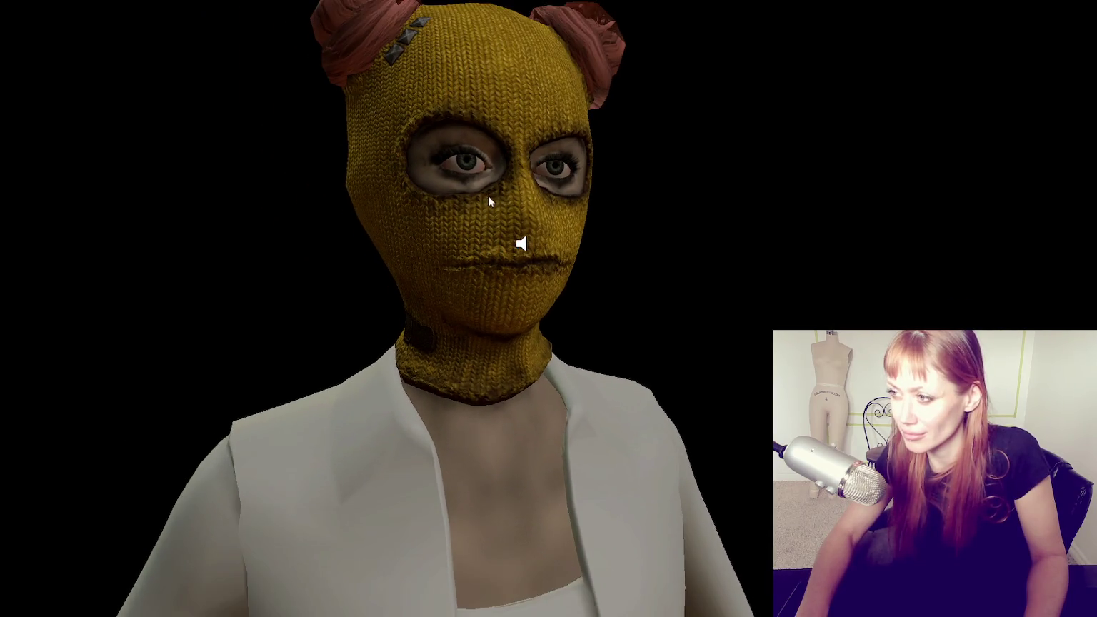
Face the head frontally, select the masked model and show the mouth pin pieces for editing
left_click_drag(481, 212, 478, 172, "alt")
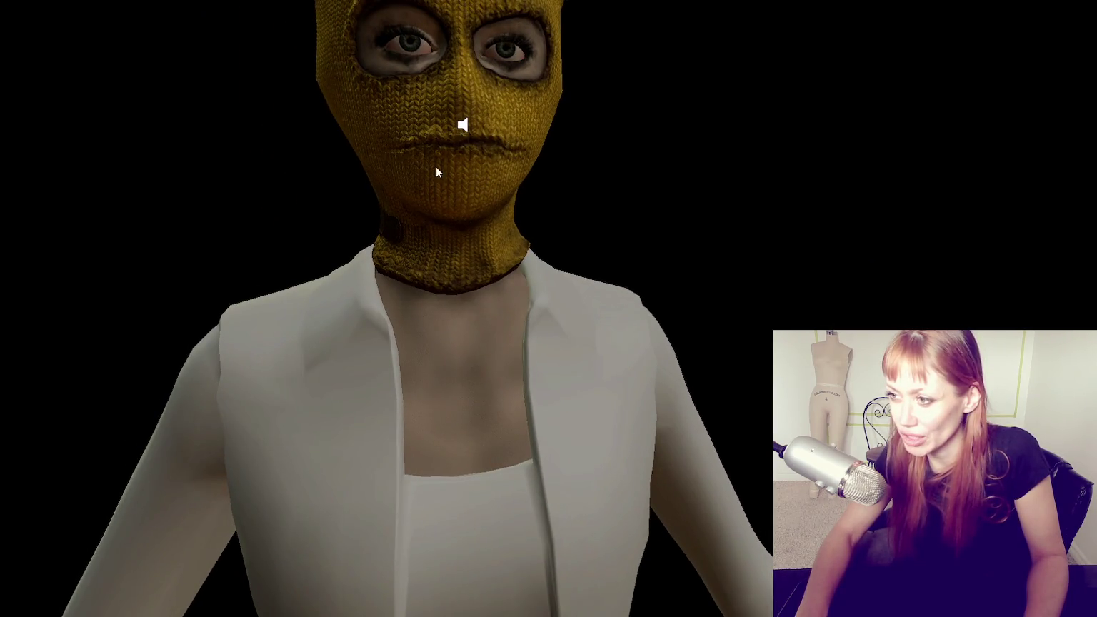
scroll(501, 111, "down", 2)
scroll(367, 161, "up", 4)
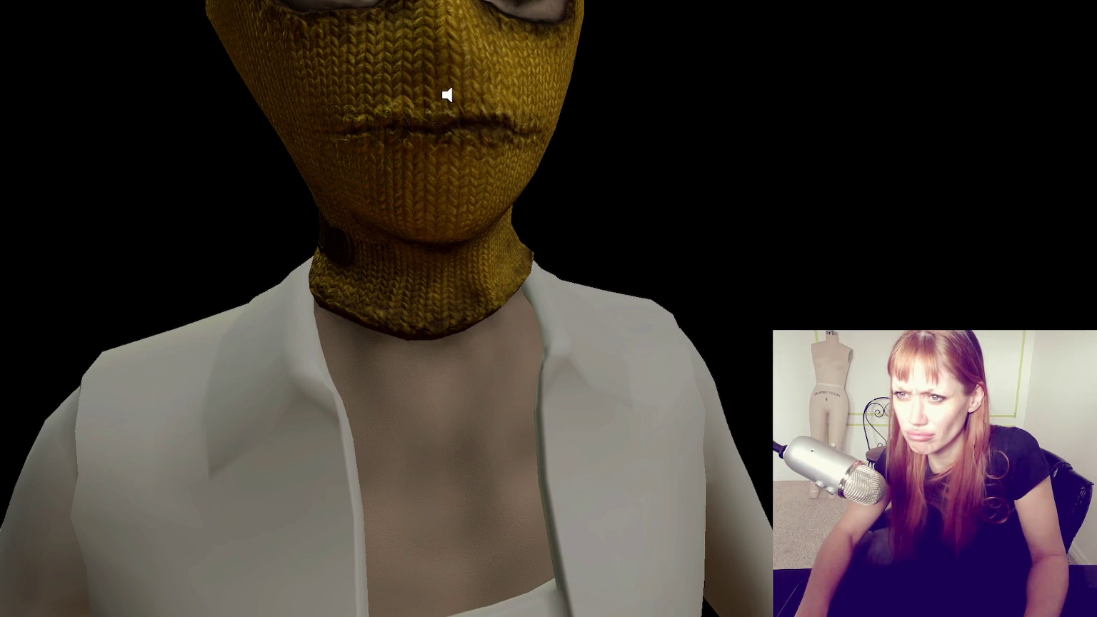
left_click(344, 94)
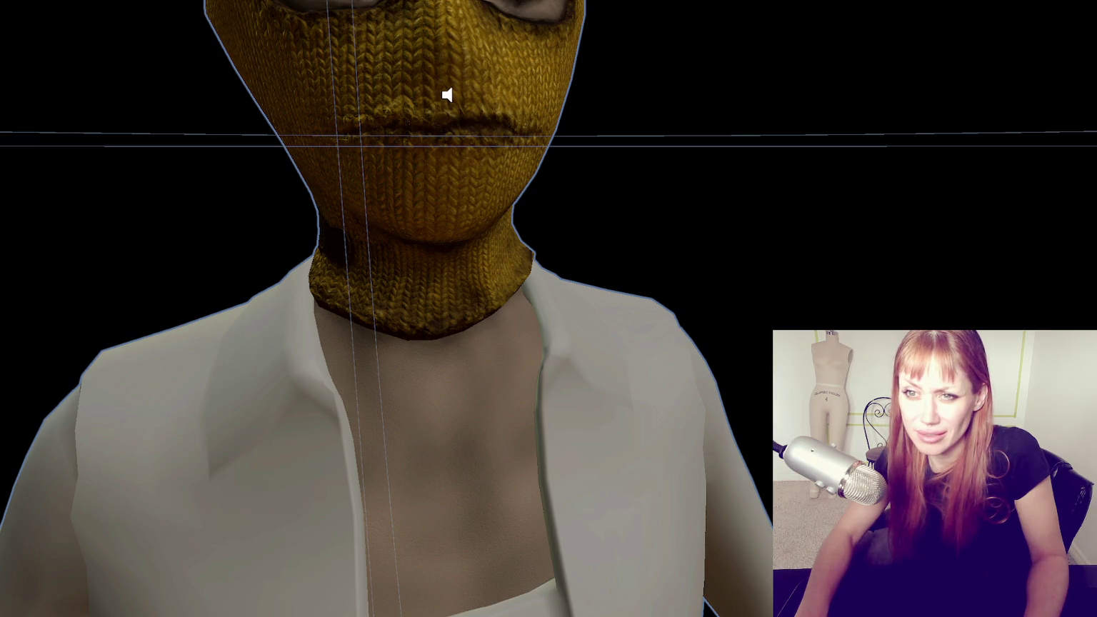
key("Tab")
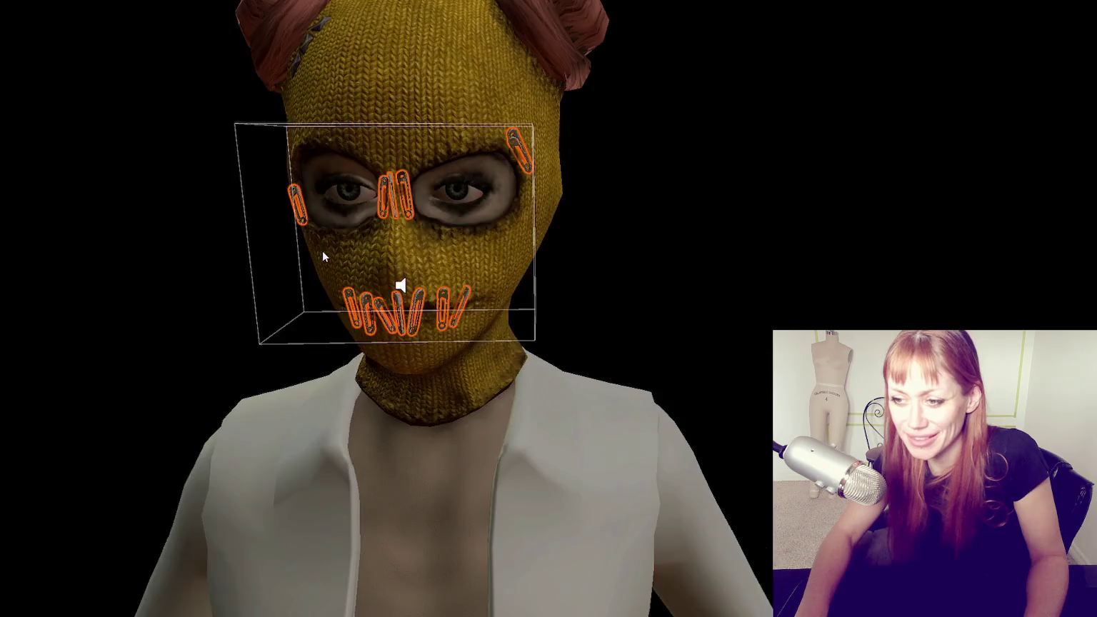
left_click(656, 257)
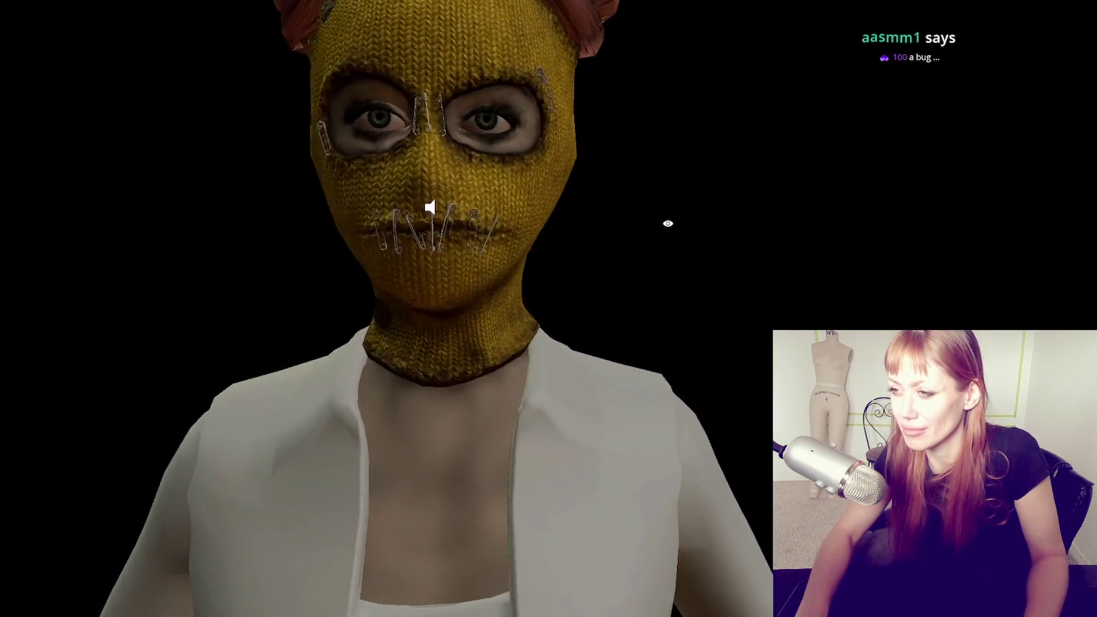
scroll(747, 230, "up", 5)
left_click_drag(748, 229, 719, 252)
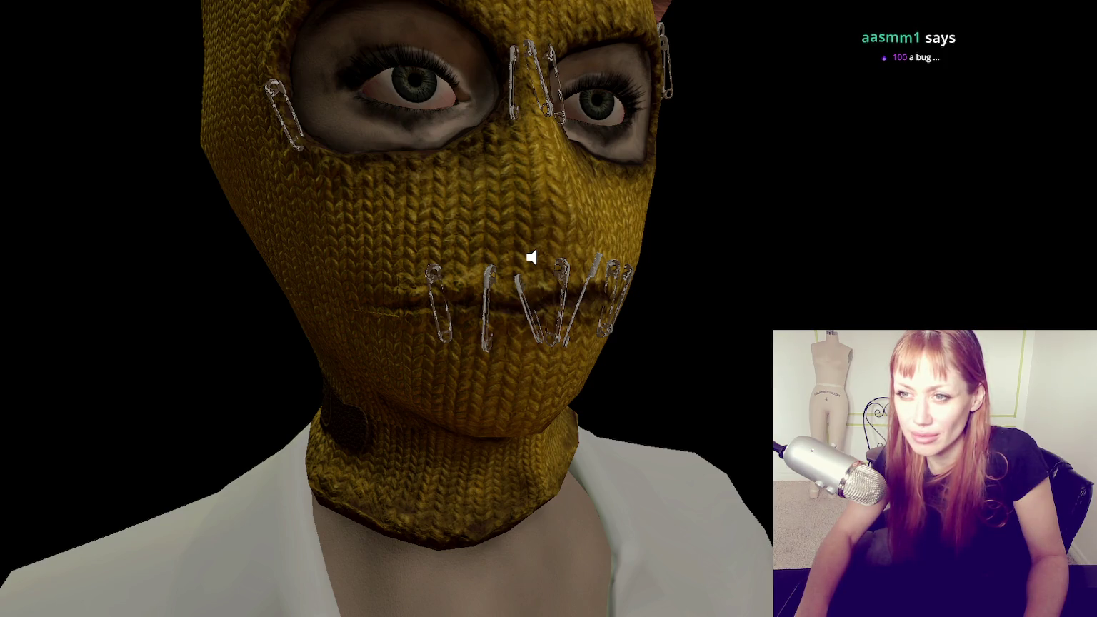
scroll(272, 167, "up", 5)
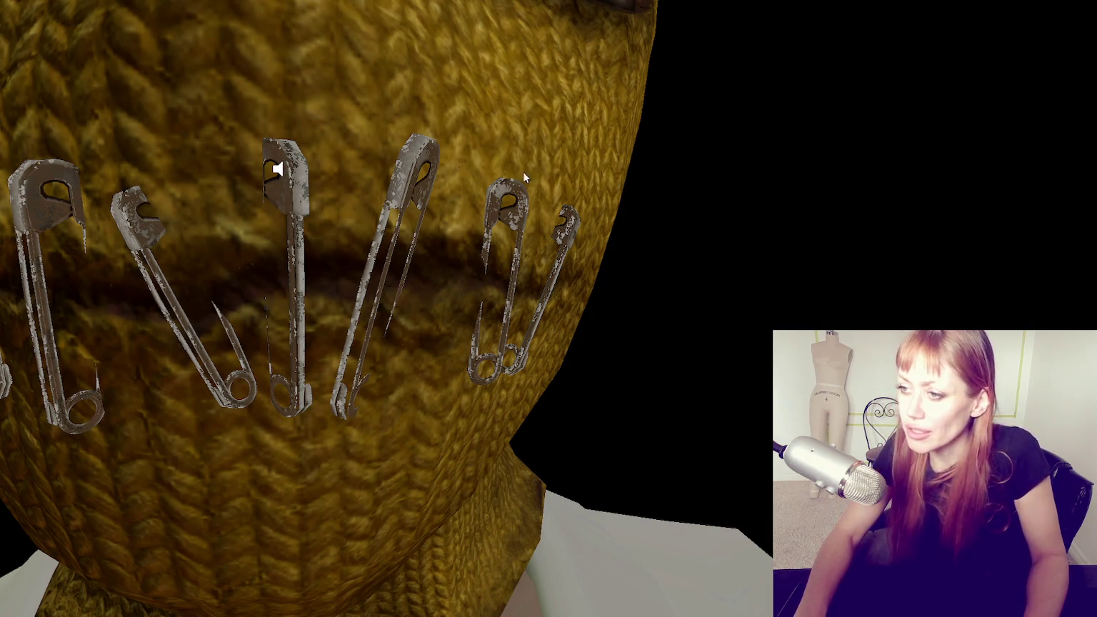
key("Escape")
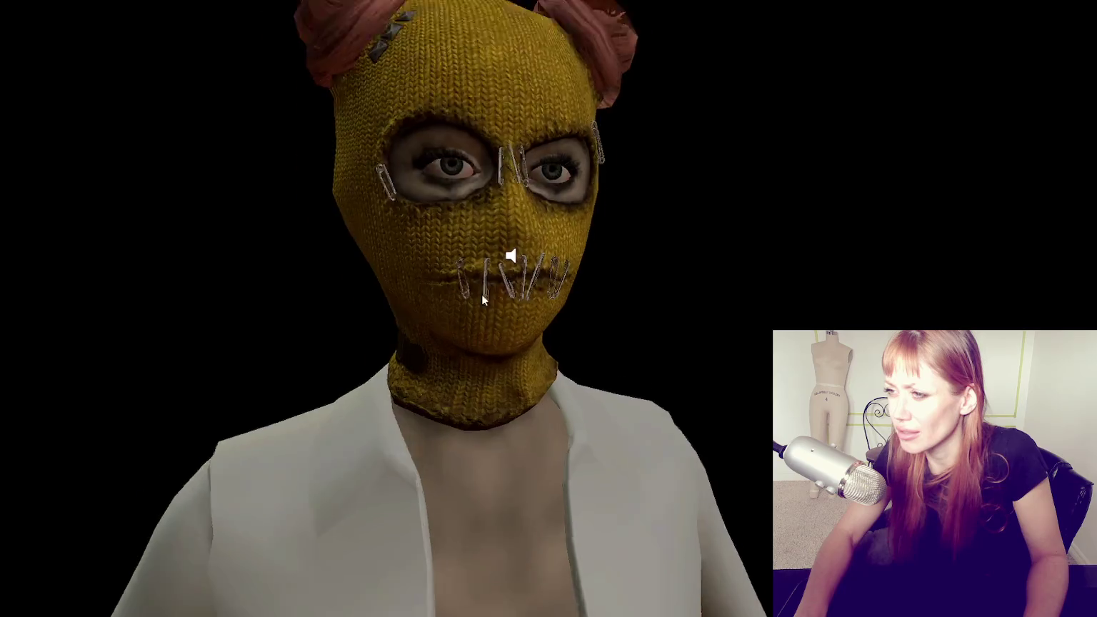
scroll(481, 300, "down", 5)
scroll(540, 199, "up", 5)
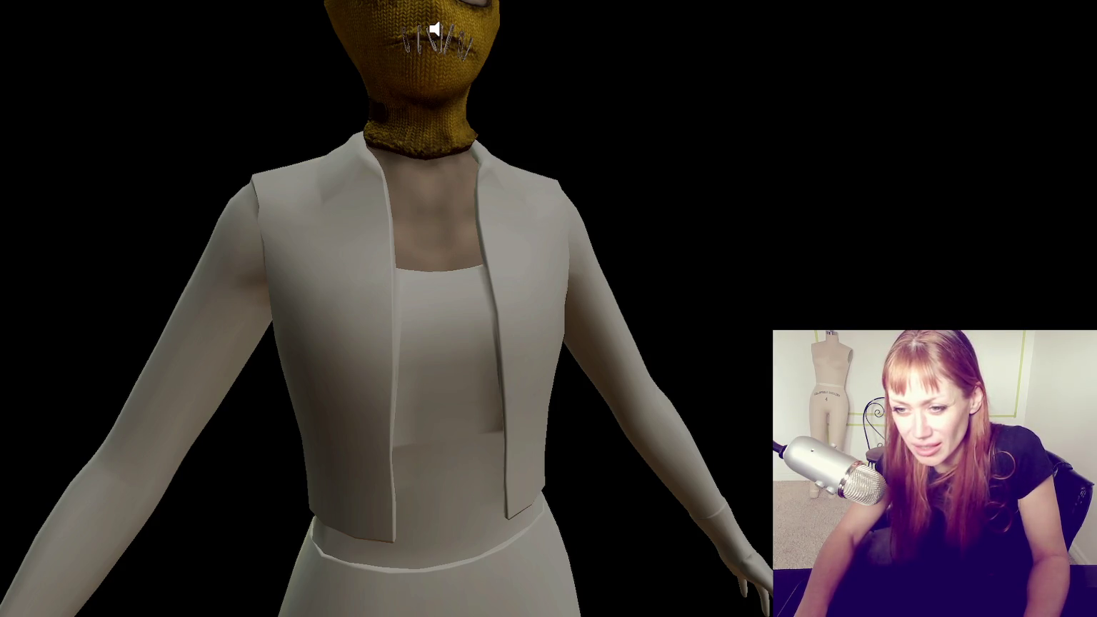
Create a new folder in the Project window's assets for the character textures
right_click(2, 205)
left_click(145, 11)
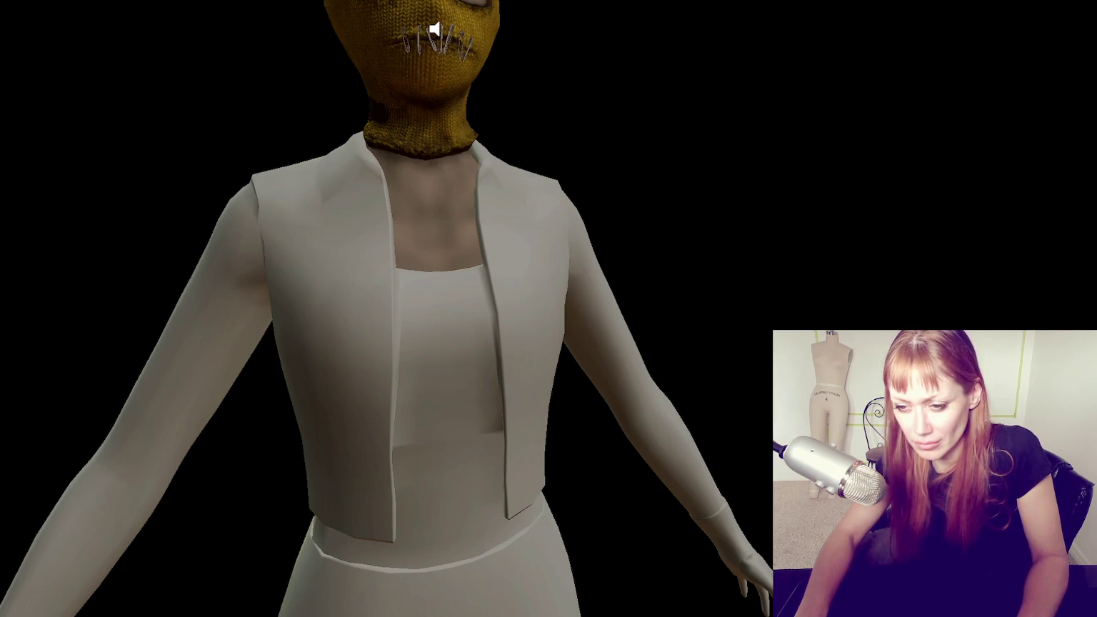
right_click(2, 140)
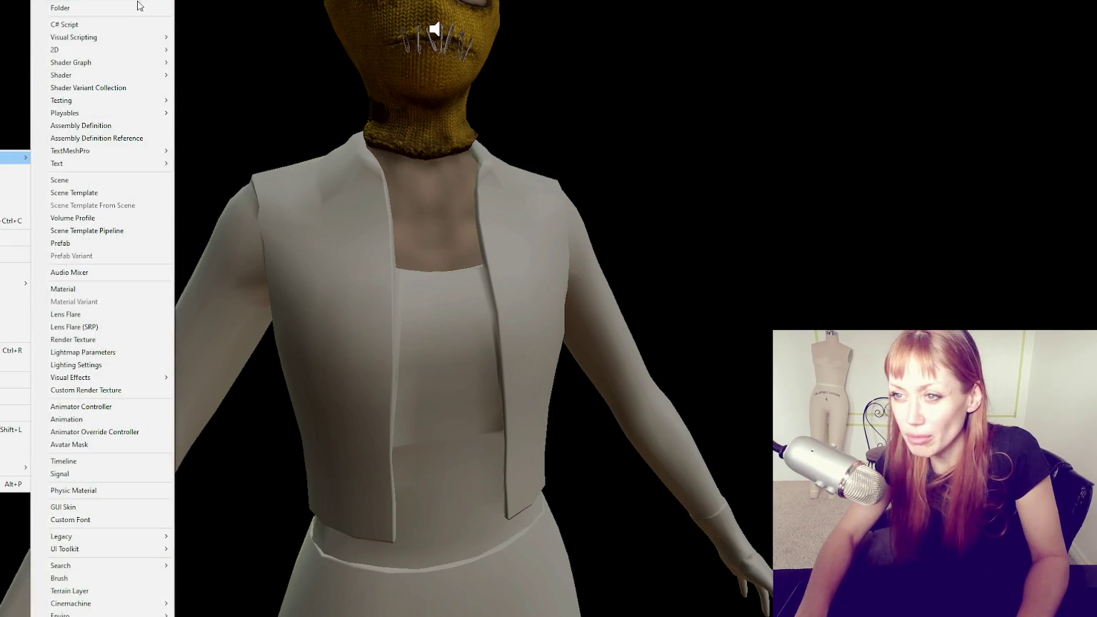
mouse_move(15, 157)
left_click(133, 7)
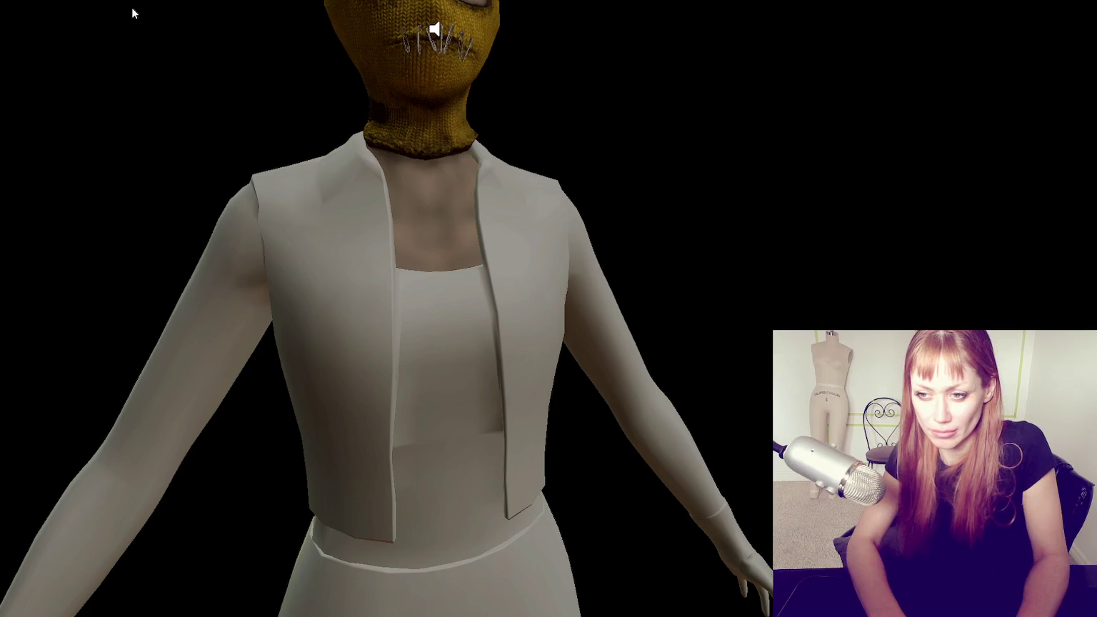
right_click(155, 153)
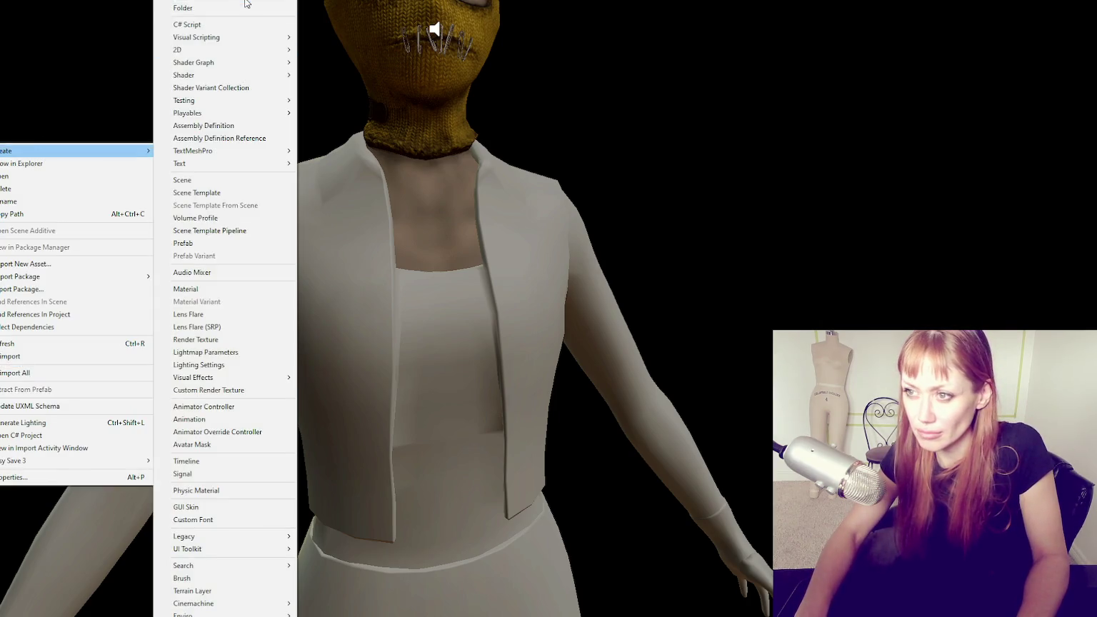
mouse_move(52, 151)
left_click(250, 15)
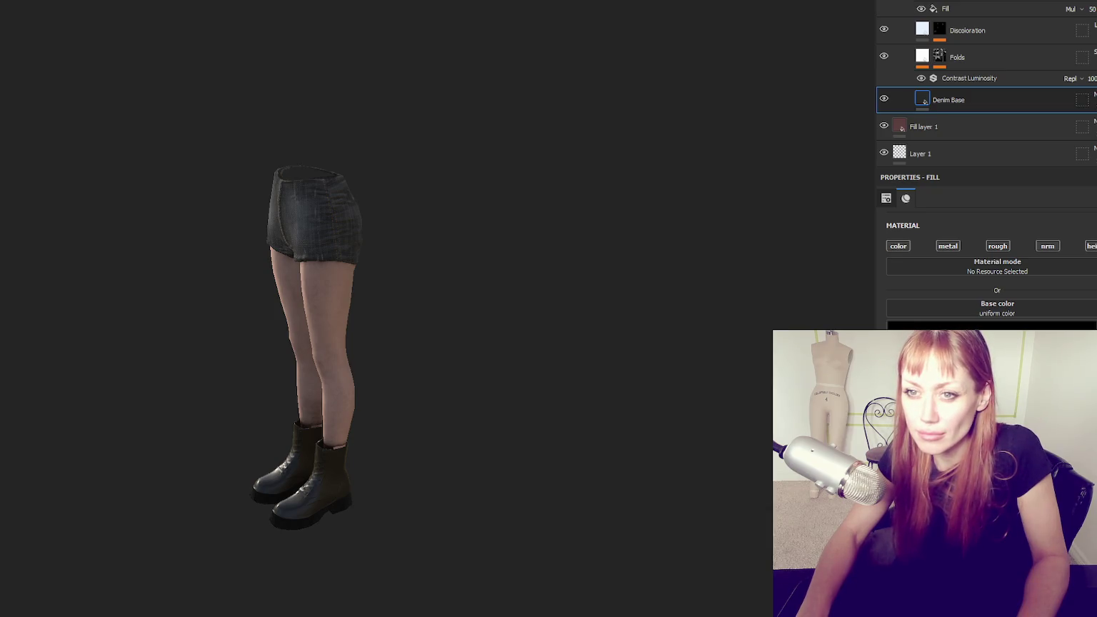
Export openPBR_shader6 and SKIN textures at 2048 with Unity HDRP Metallic Standard, then open the output folder
key("ctrl+shift+e")
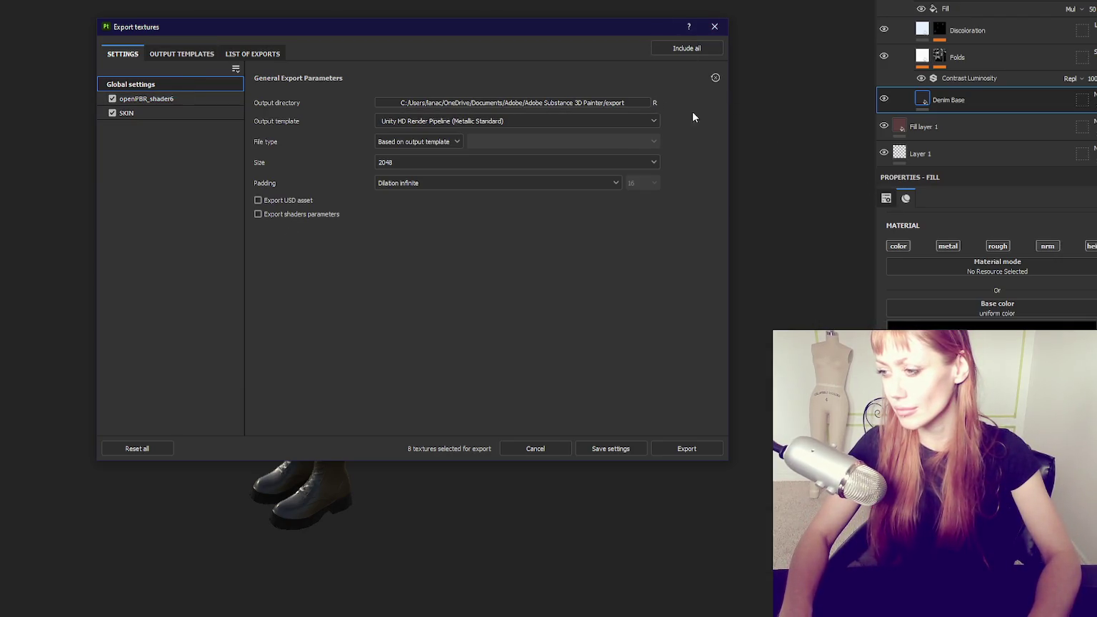
left_click(705, 450)
left_click(693, 49)
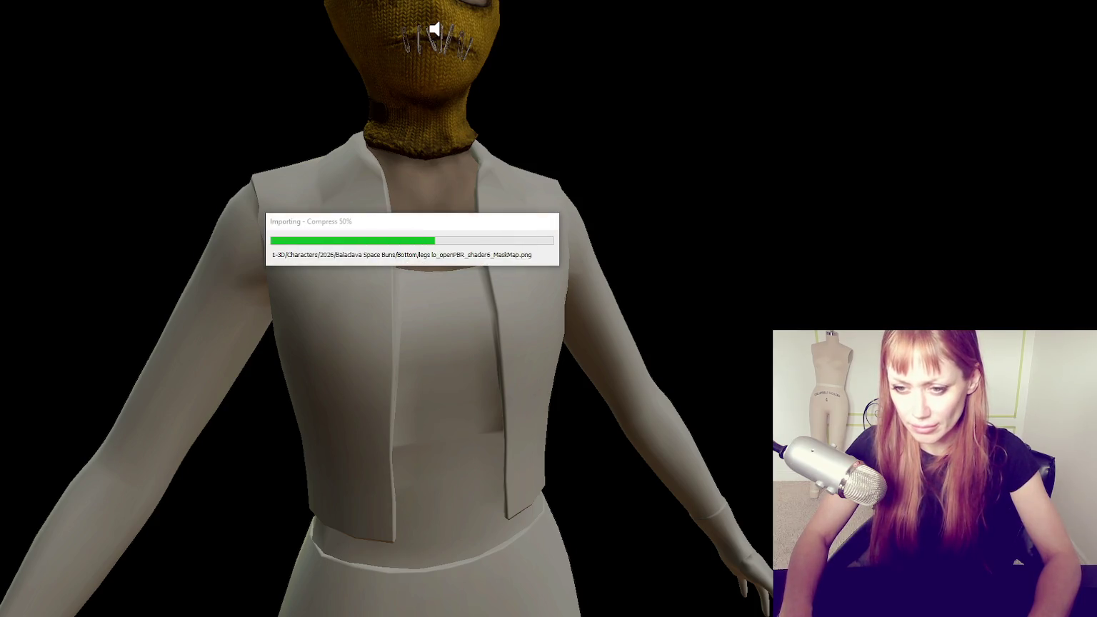
Create a new material in the Project window for the shorts' denim textures
right_click(2, 75)
mouse_move(12, 82)
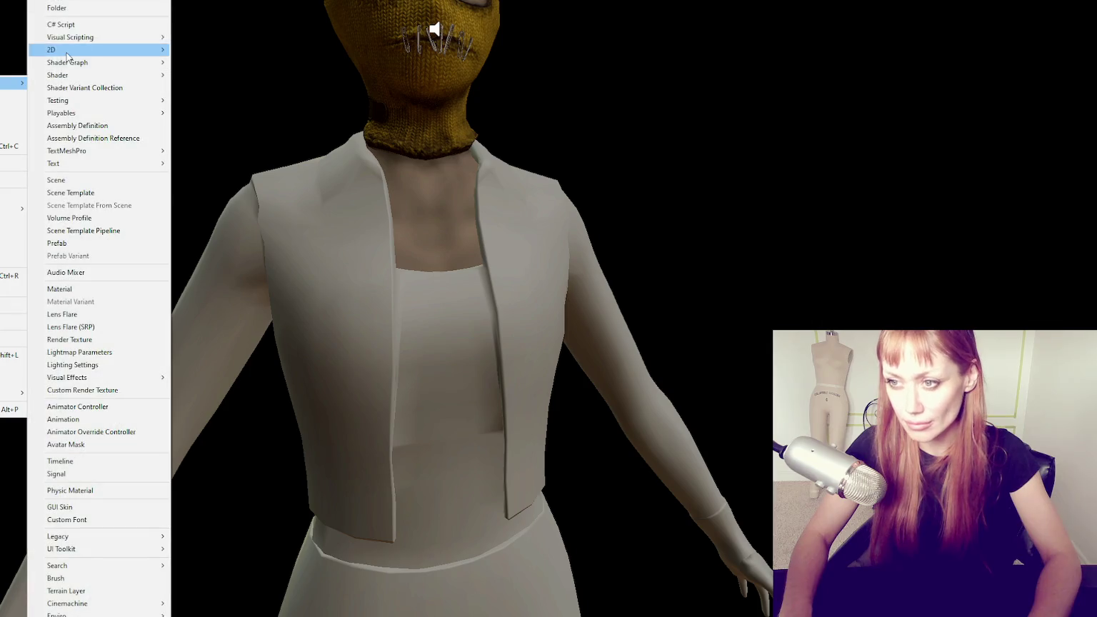
left_click(71, 289)
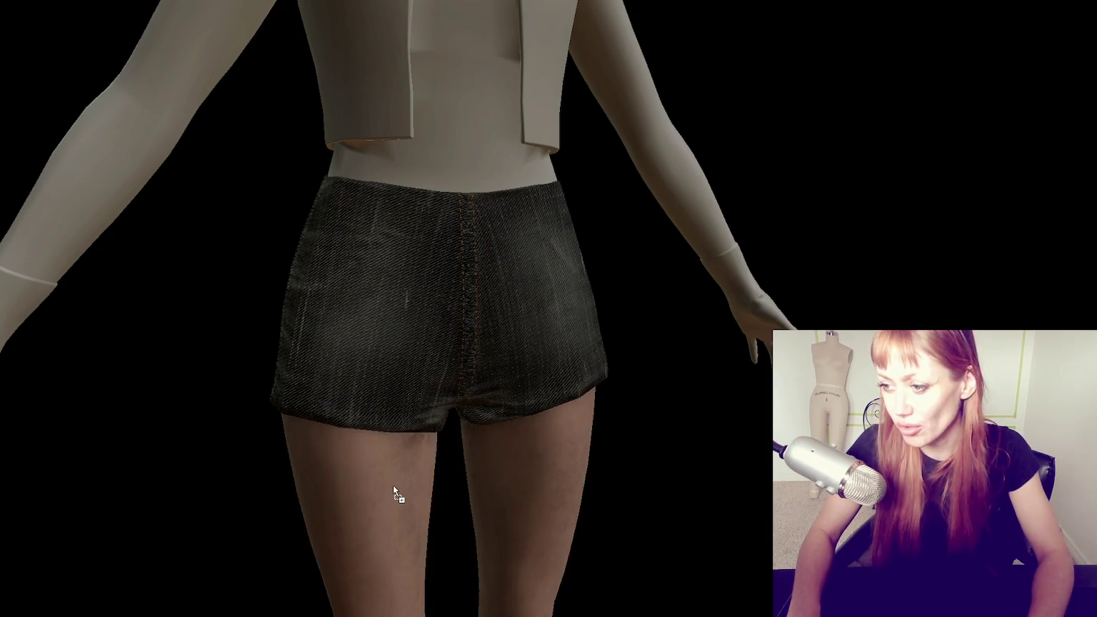
Create a second new material in the Project window for the skin texture set
scroll(392, 486, "down", 5)
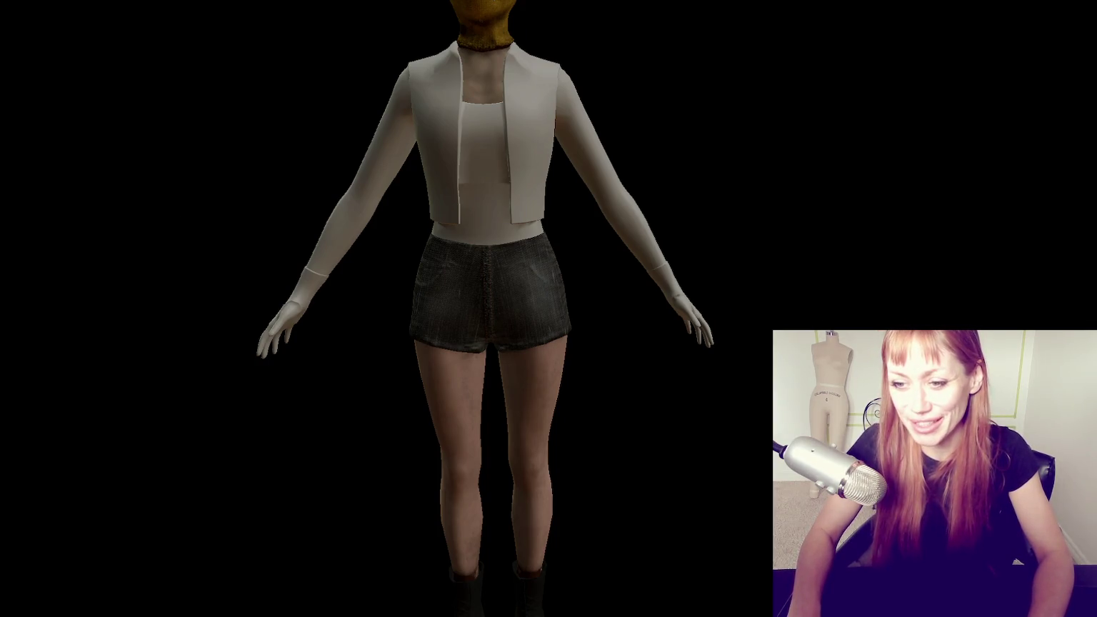
right_click(2, 54)
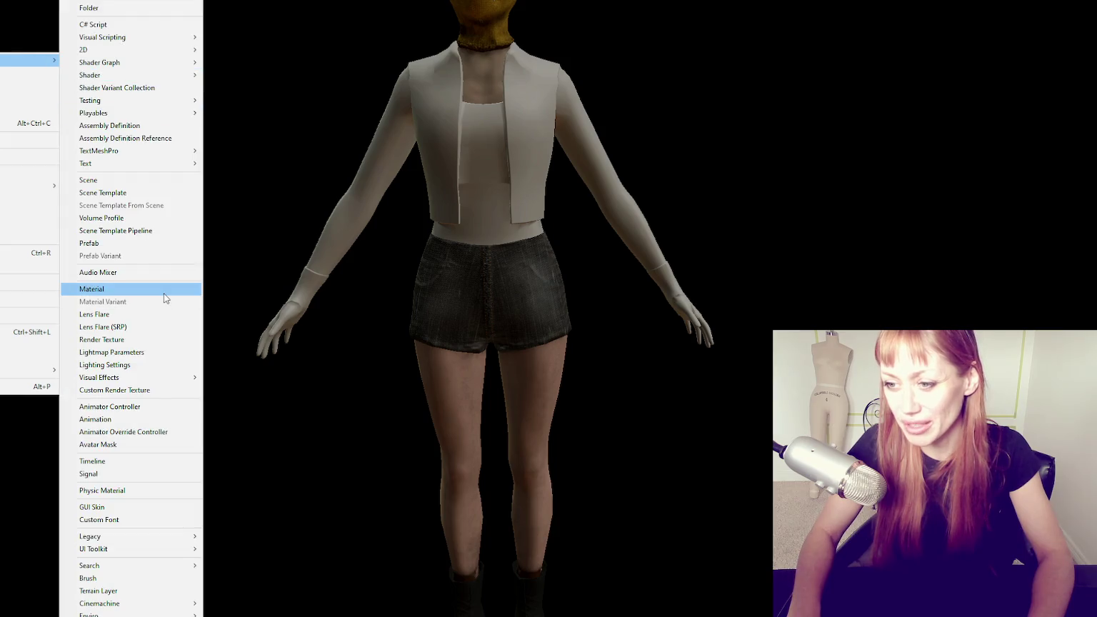
left_click(164, 296)
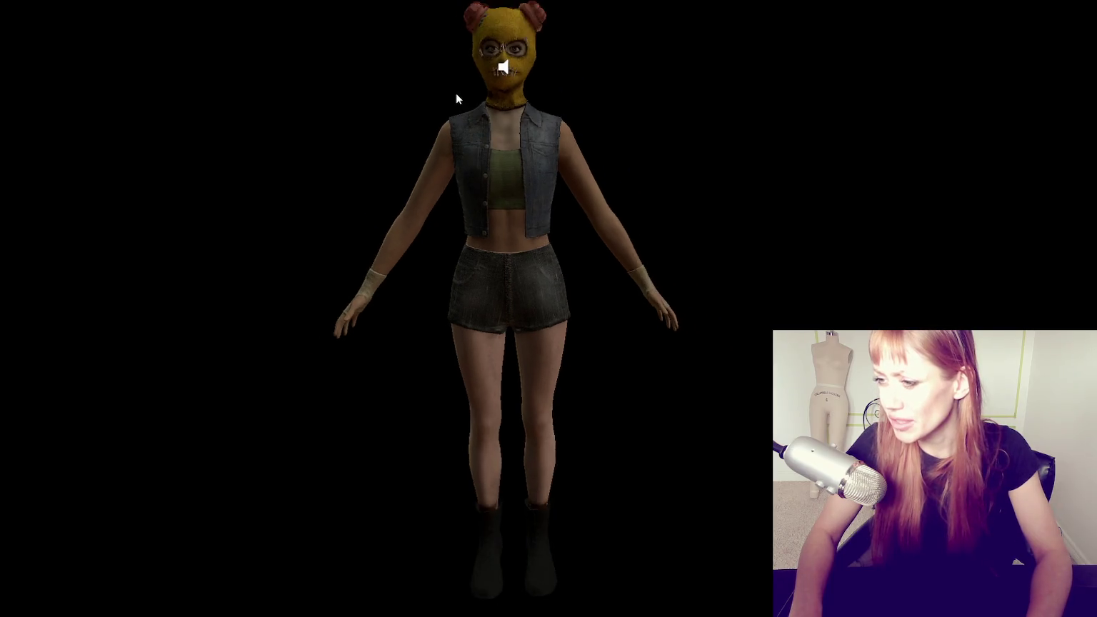
Orbit to a three-quarter view to check the textured vest, crop top, skin and wrist wraps
mouse_move(456, 92)
left_mouse_down()
mouse_move(340, 156)
mouse_move(408, 139)
left_mouse_up()
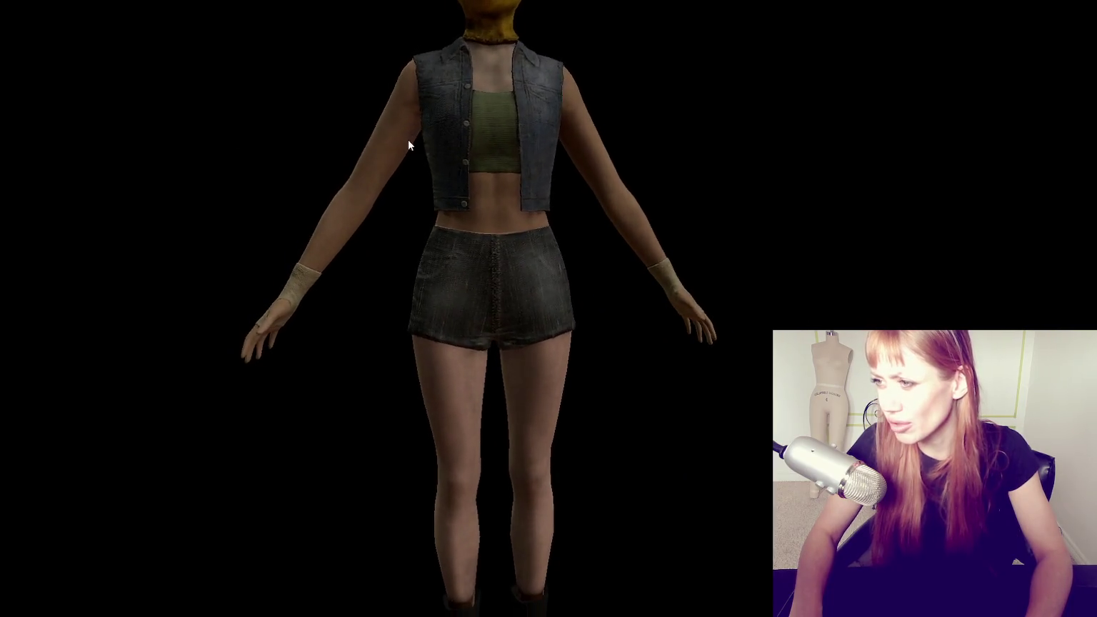
scroll(408, 142, "down", 3)
mouse_move(601, 178)
left_mouse_down()
mouse_move(466, 216)
mouse_move(254, 240)
mouse_move(386, 215)
left_mouse_up()
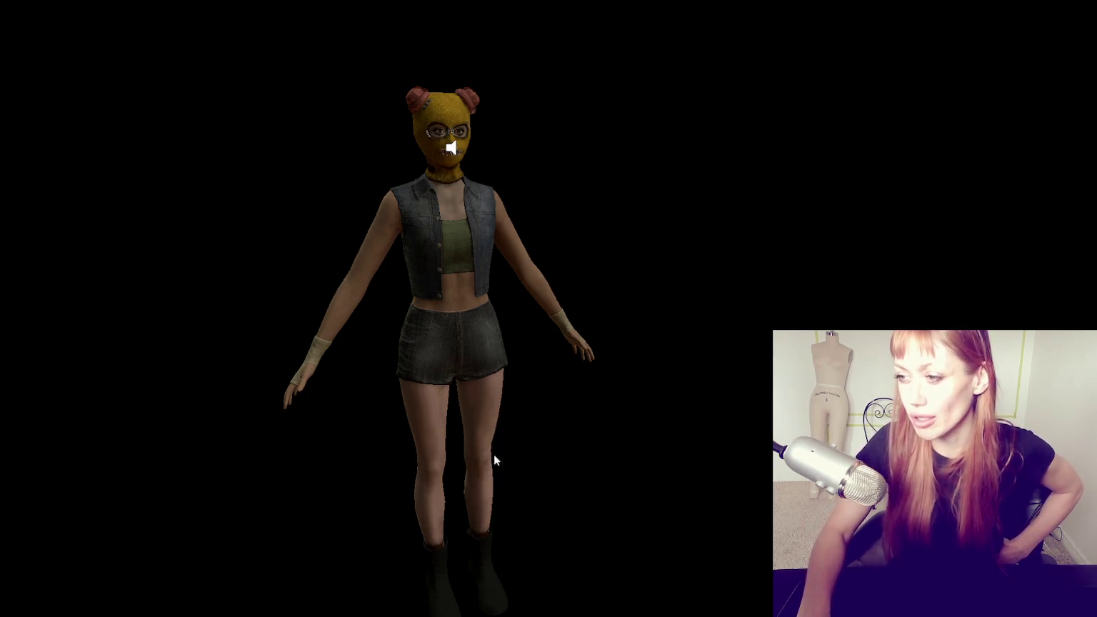
Zoom in on the character's torso and arms
scroll(497, 416, "up", 3)
left_click_drag(497, 409, 29, 331)
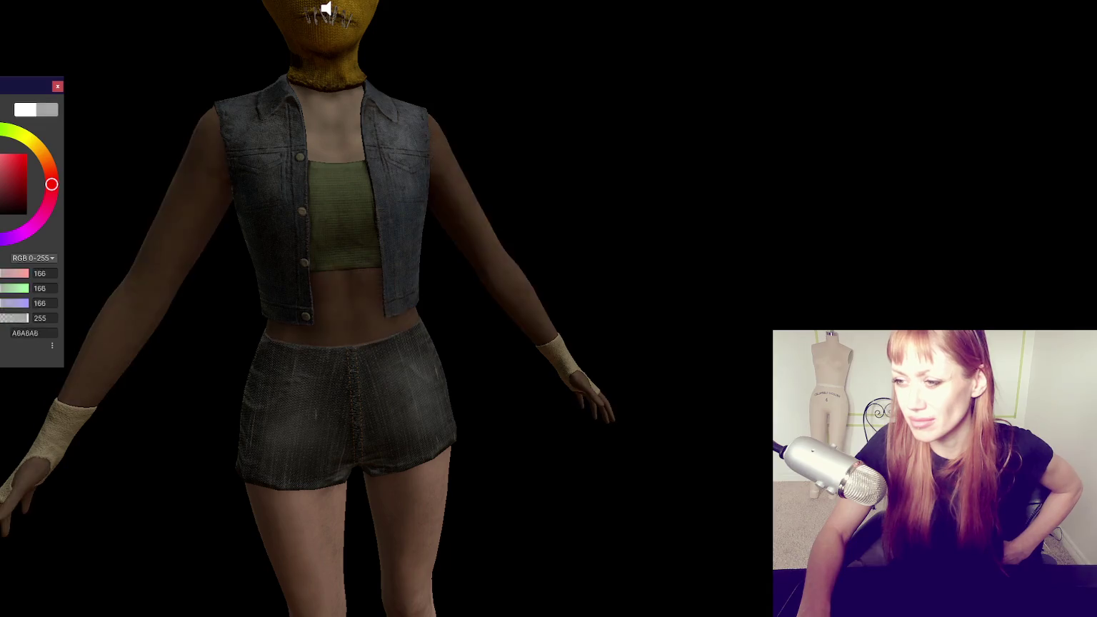
Set the skin material's tint colour to FFFFFF and close the colour picker
left_click(2, 198)
left_click(25, 109)
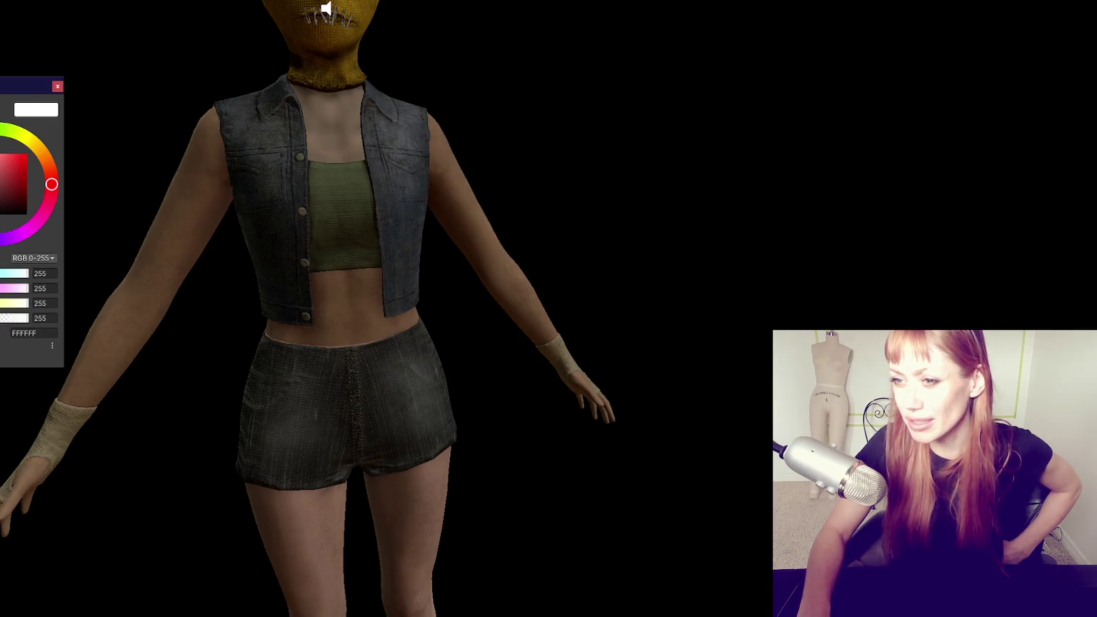
left_click(58, 87)
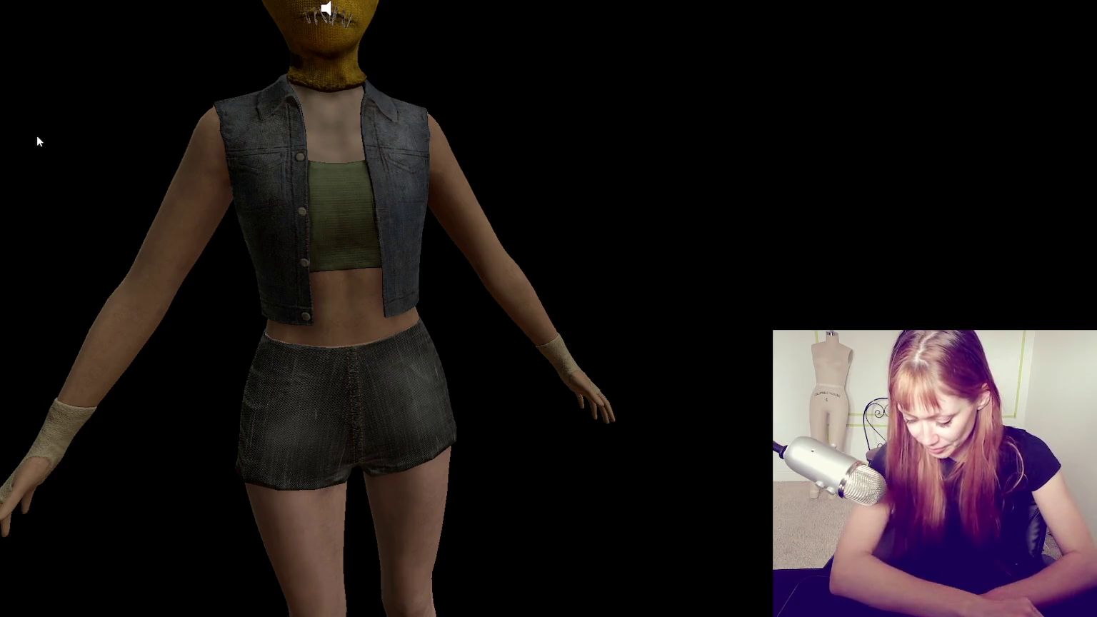
Orbit and pan around the textured character, returning to a centred front view
scroll(257, 506, "down", 3)
mouse_move(258, 506)
left_mouse_down()
mouse_move(514, 287)
mouse_move(338, 283)
left_mouse_up()
scroll(337, 284, "up", 4)
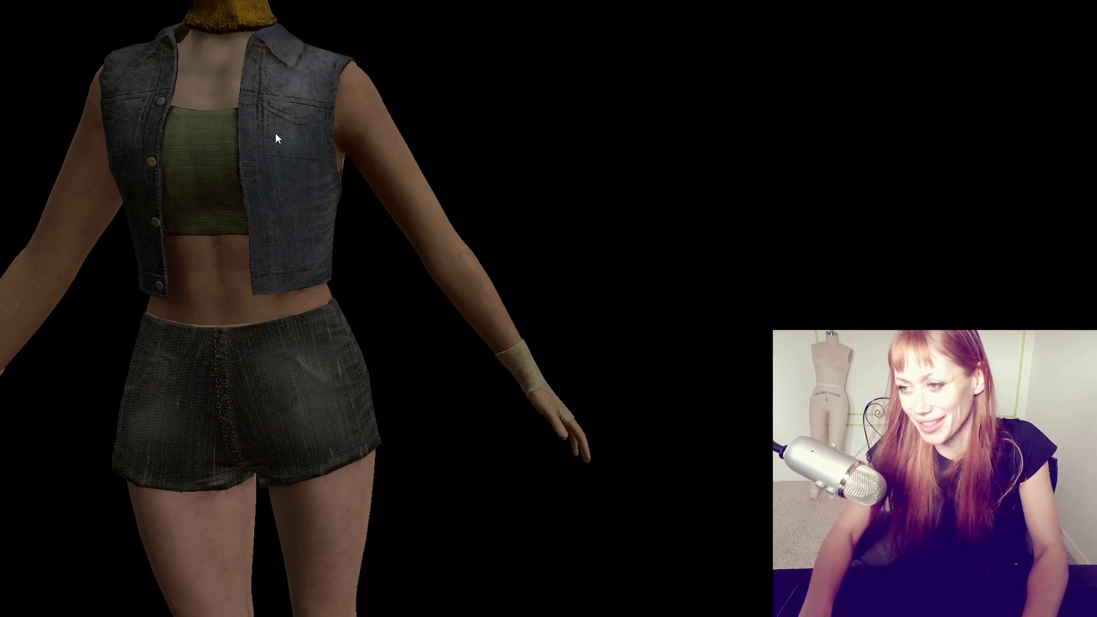
middle_click_drag(275, 131, 338, 199)
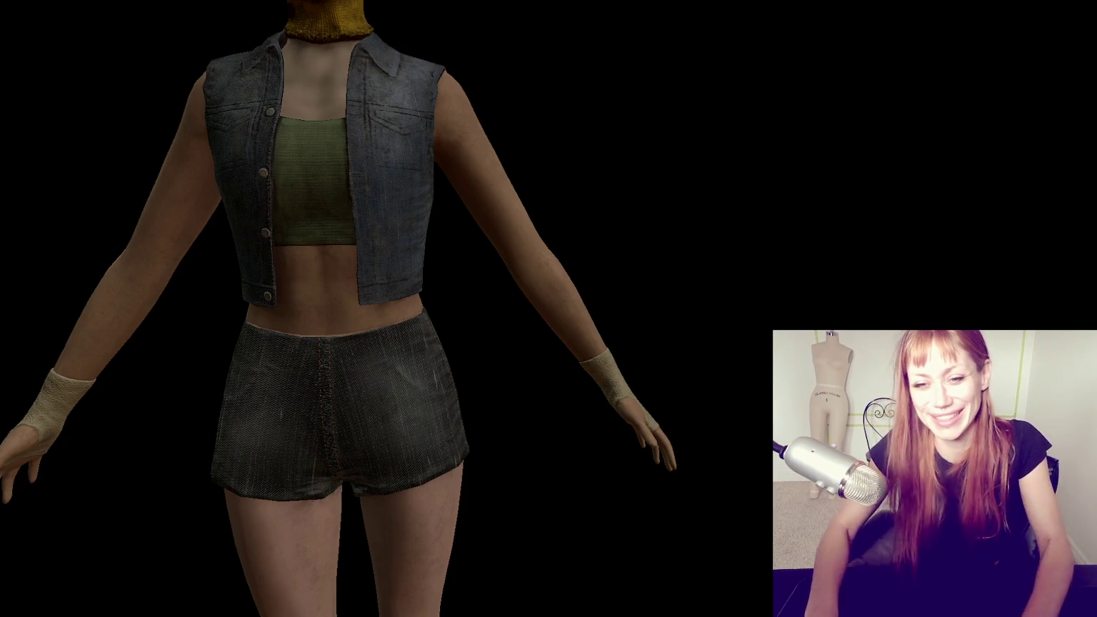
scroll(319, 202, "down", 2)
scroll(319, 208, "down", 3)
mouse_move(335, 186)
left_mouse_down()
mouse_move(293, 208)
mouse_move(337, 203)
left_mouse_up()
scroll(331, 178, "up", 3)
scroll(331, 178, "down", 2)
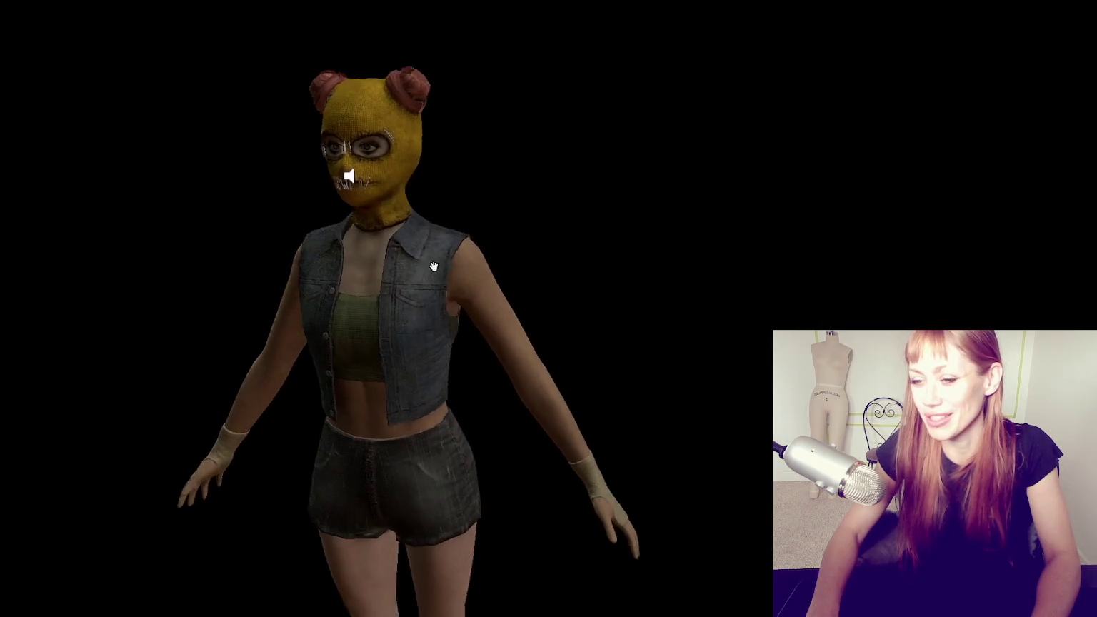
scroll(336, 203, "up", 3)
left_click_drag(270, 208, 317, 227)
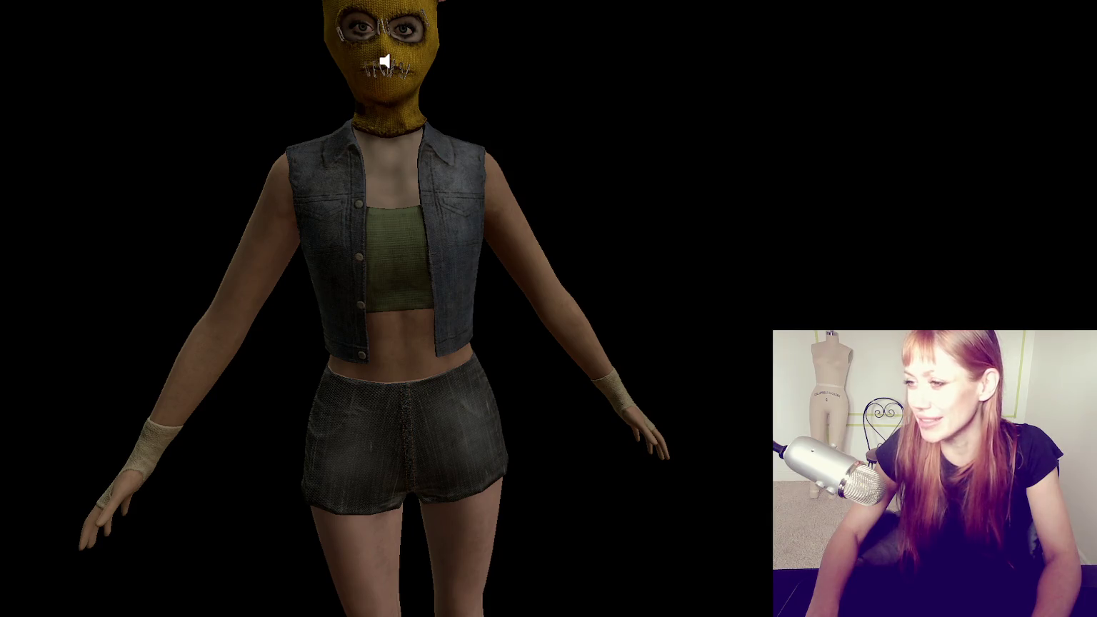
Orbit to a side view and reframe to show the character's full body
scroll(752, 67, "down", 2)
mouse_move(761, 95)
left_mouse_down()
mouse_move(526, 200)
mouse_move(696, 142)
mouse_move(658, 152)
mouse_move(194, 147)
mouse_move(723, 80)
mouse_move(656, 233)
mouse_move(316, 333)
mouse_move(607, 314)
mouse_move(667, 12)
left_mouse_up()
scroll(525, 200, "up", 2)
scroll(525, 200, "down", 2)
scroll(724, 80, "up", 2)
scroll(641, 262, "up", 2)
scroll(610, 256, "down", 1)
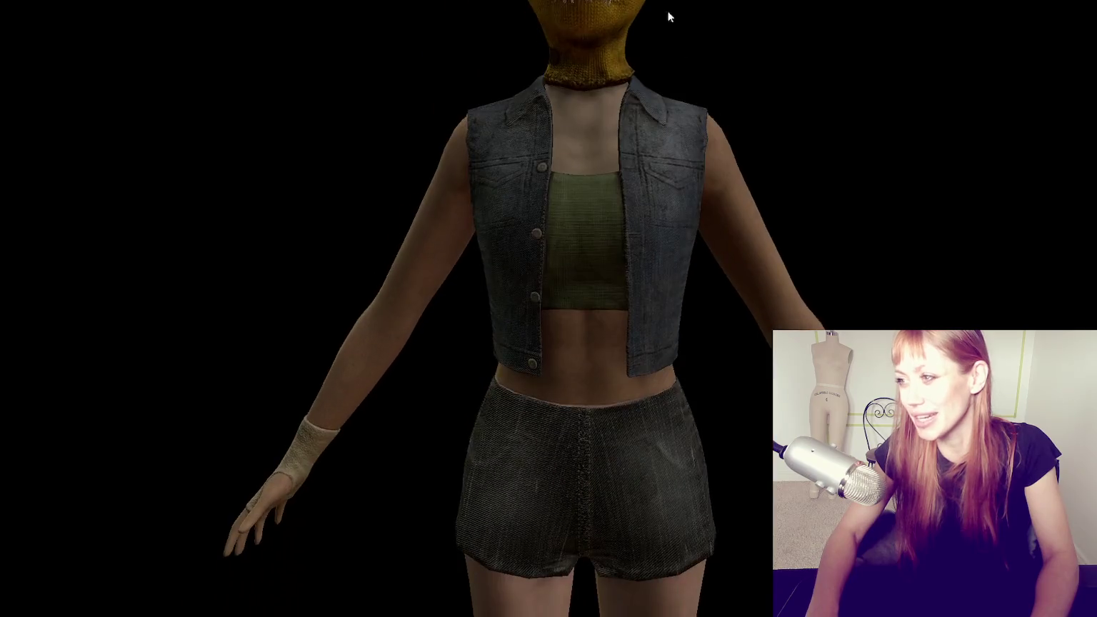
scroll(640, 203, "down", 1)
mouse_move(642, 204)
left_mouse_down()
mouse_move(714, 244)
mouse_move(676, 212)
left_mouse_up()
scroll(616, 138, "down", 1)
left_click_drag(617, 138, 644, 130)
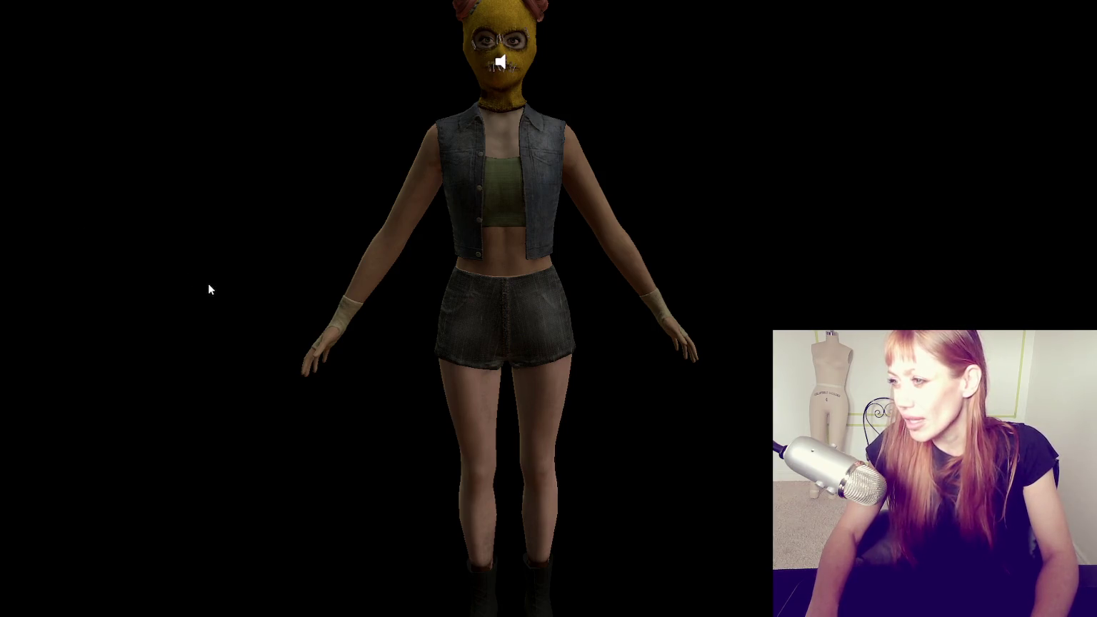
scroll(413, 263, "down", 2)
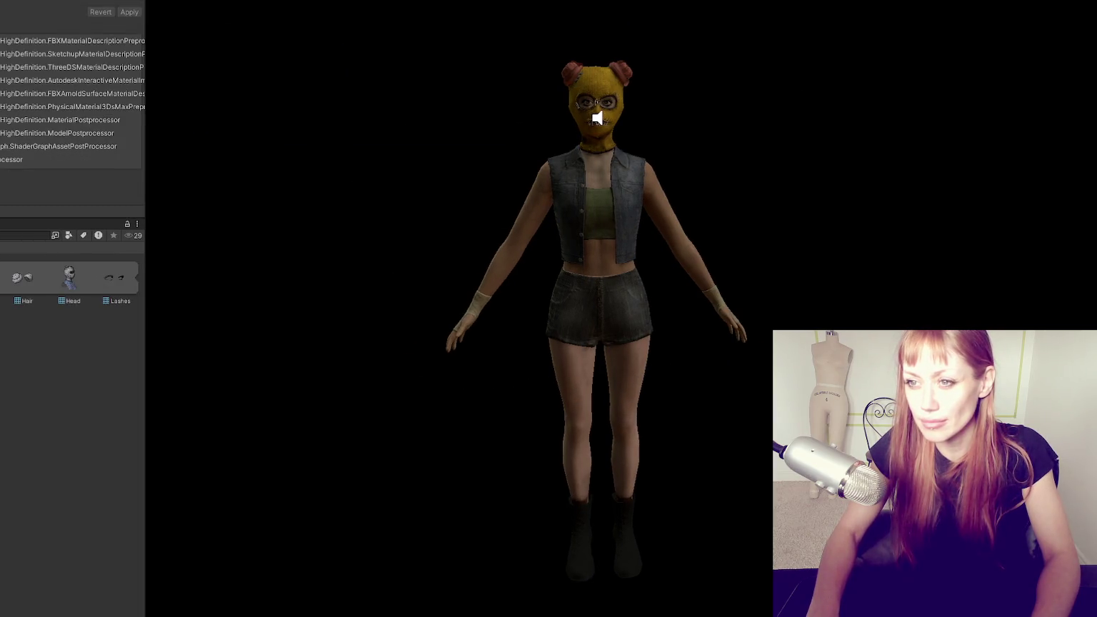
Set the Rig's Animation Type to Humanoid, apply it, and save to open the avatar mapping
left_click(74, 9)
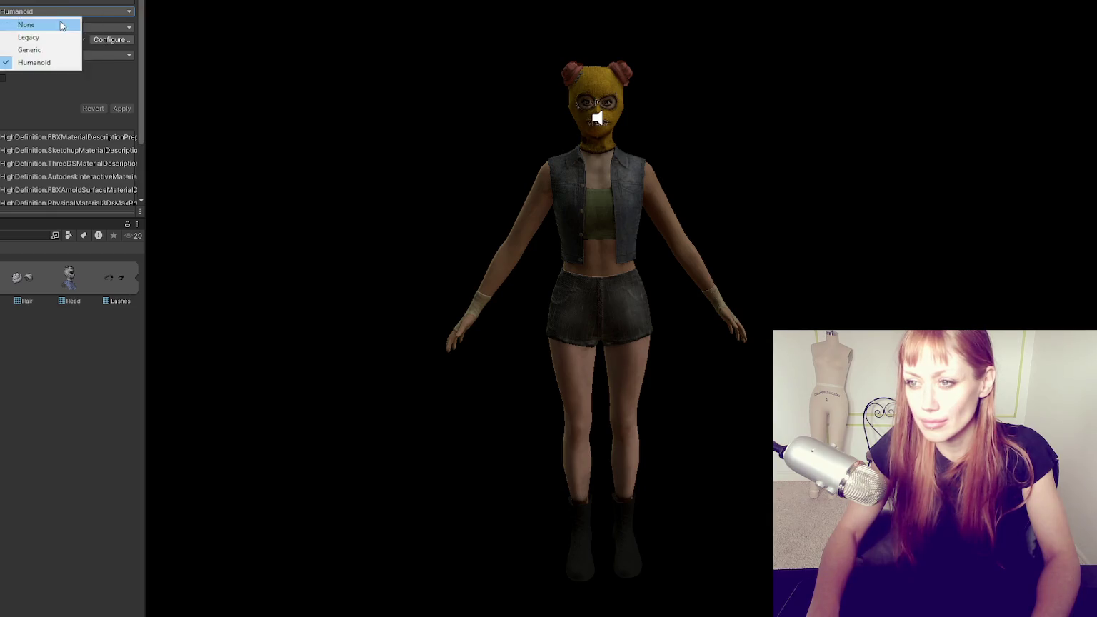
scroll(72, 71, "down", 1)
left_click(120, 44)
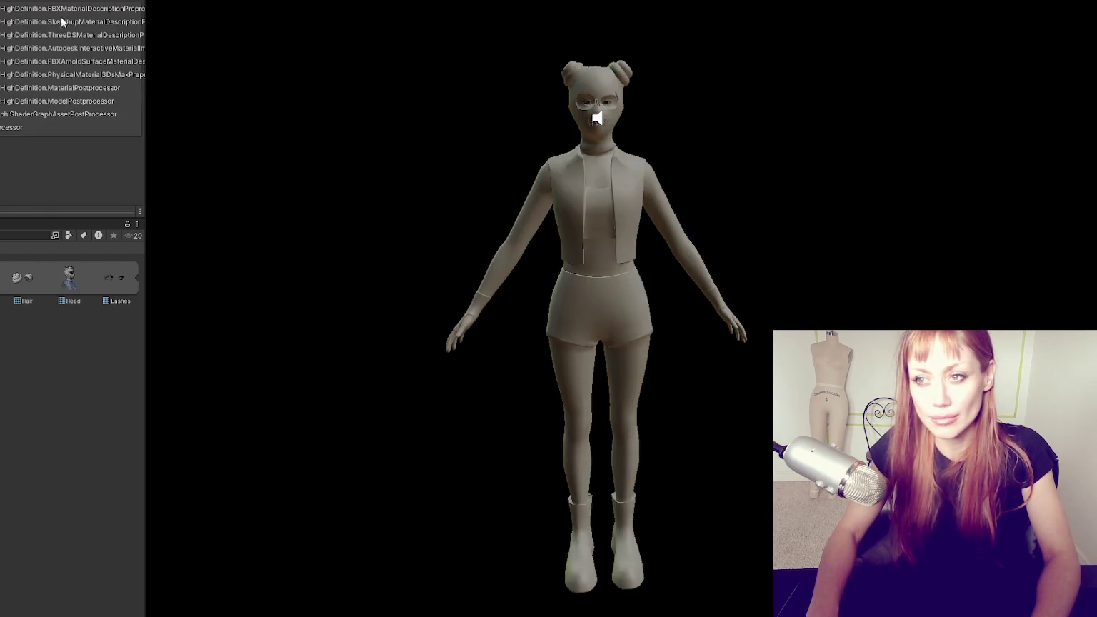
scroll(71, 107, "up", 2)
left_click(122, 43)
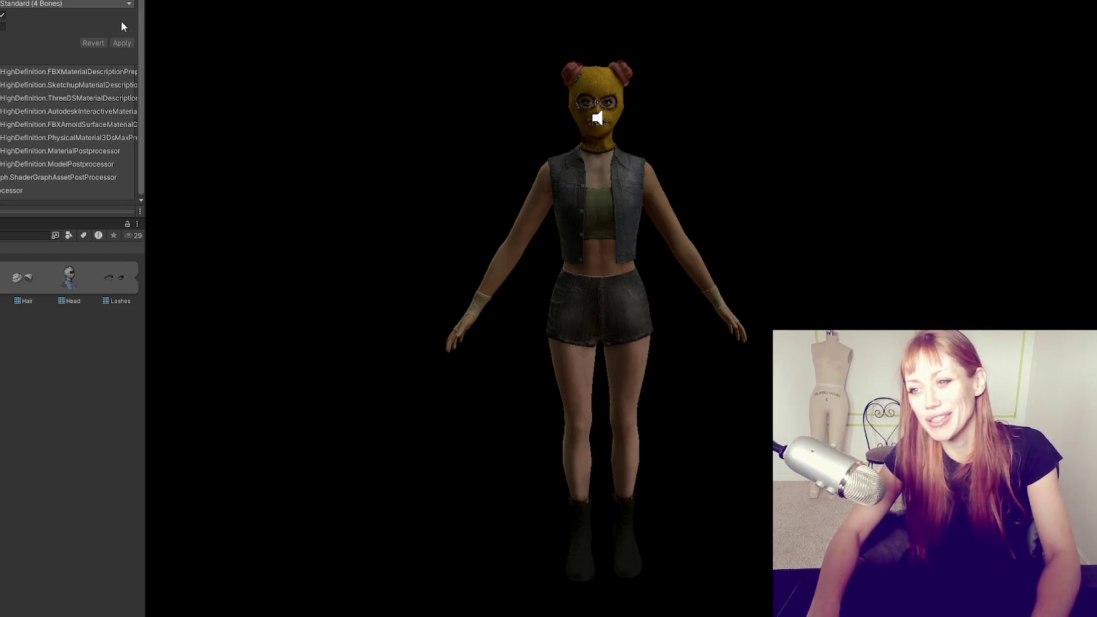
left_click(384, 270)
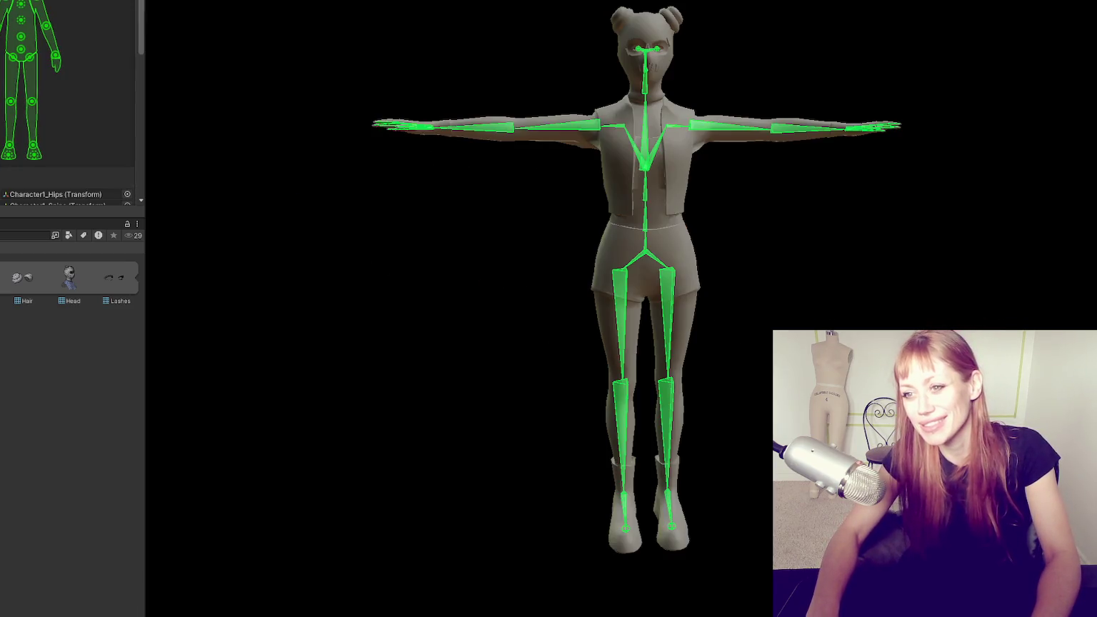
Inspect the mapped skeleton from several angles, checking the RightHandIndex1 and Jaw_Root bone placements
scroll(9, 86, "up", 2)
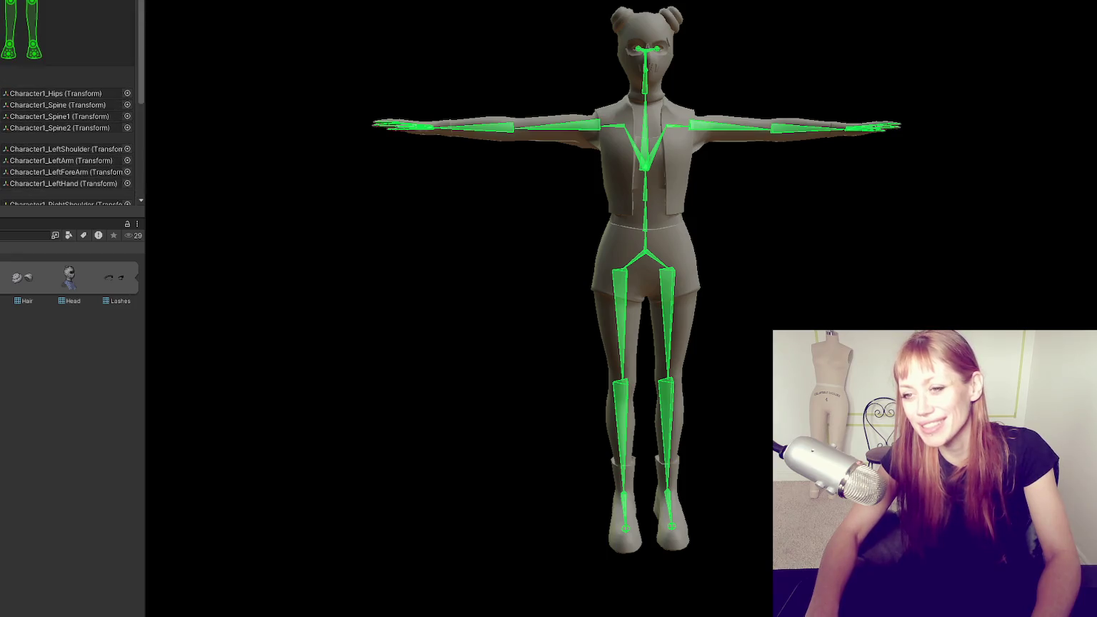
scroll(9, 86, "up", 3)
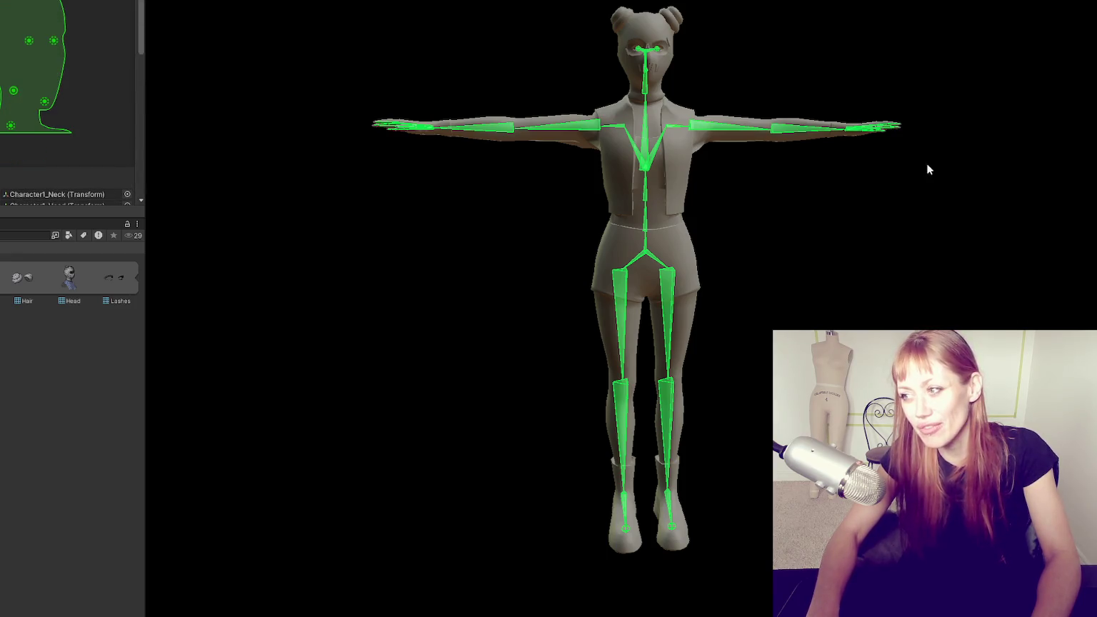
scroll(730, 452, "up", 1)
mouse_move(657, 265)
left_mouse_down("alt")
mouse_move(631, 190)
mouse_move(212, 190)
mouse_move(299, 206)
mouse_move(461, 178)
mouse_move(820, 175)
left_mouse_up("alt")
scroll(24, 105, "down", 5)
scroll(24, 104, "down", 5)
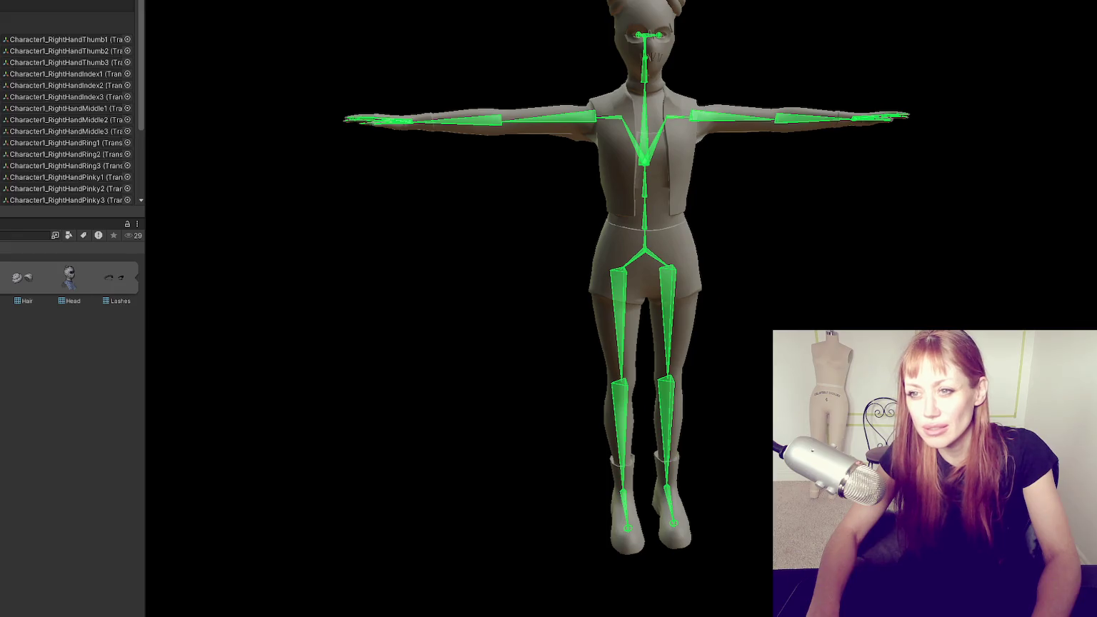
scroll(24, 105, "up", 5)
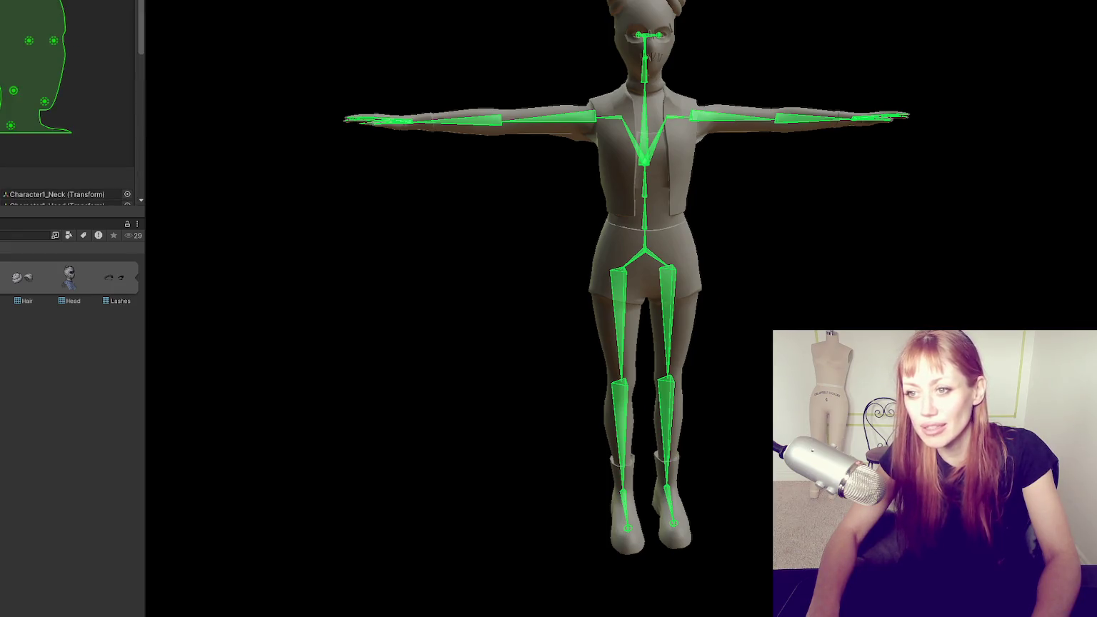
scroll(15, 90, "down", 5)
left_click(53, 75)
left_click_drag(499, 321, 543, 314, "alt")
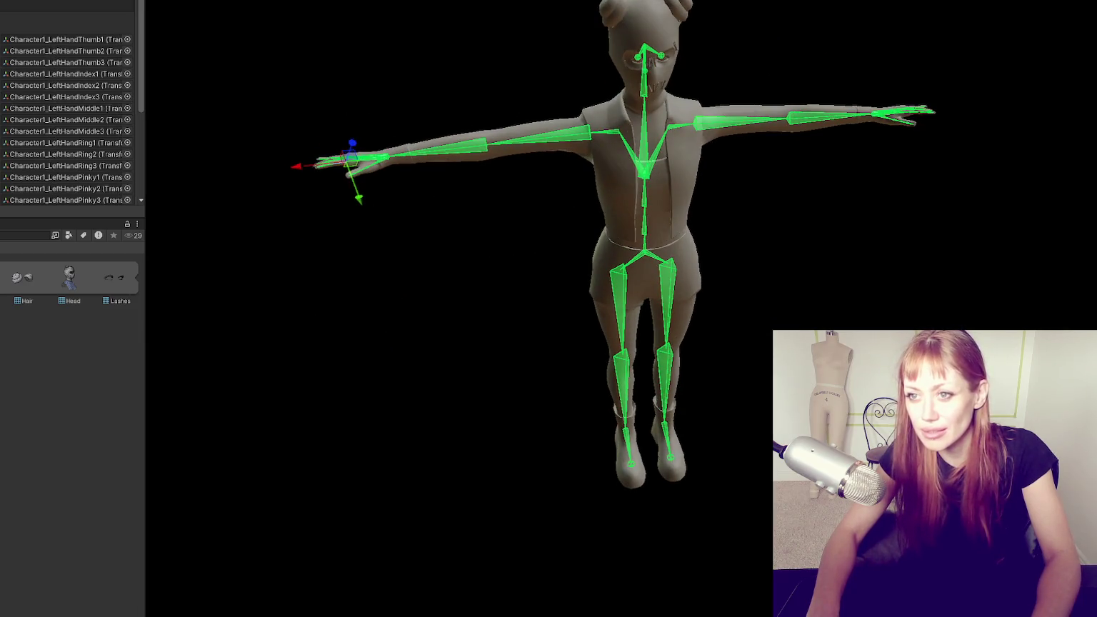
scroll(42, 93, "down", 5)
left_click(43, 85)
left_click_drag(43, 87, 108, 89)
Accept the avatar mapping with Done and apply the updated import settings
mouse_move(460, 101)
left_mouse_down("alt")
mouse_move(275, 58)
mouse_move(537, 50)
left_mouse_up("alt")
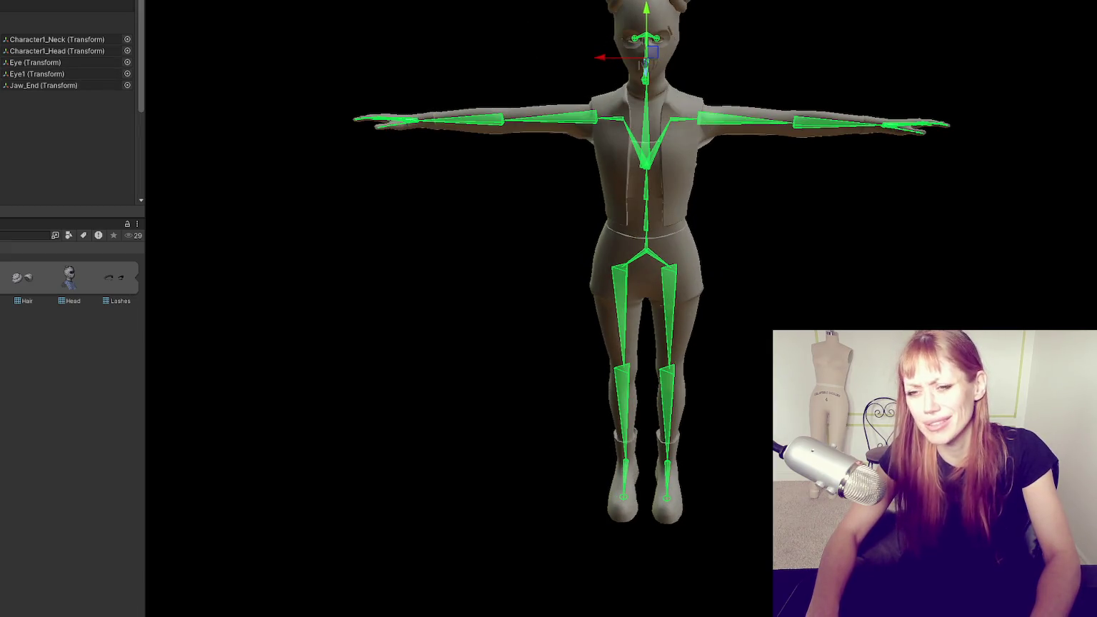
scroll(68, 107, "down", 5)
left_click(122, 143)
left_click(428, 269)
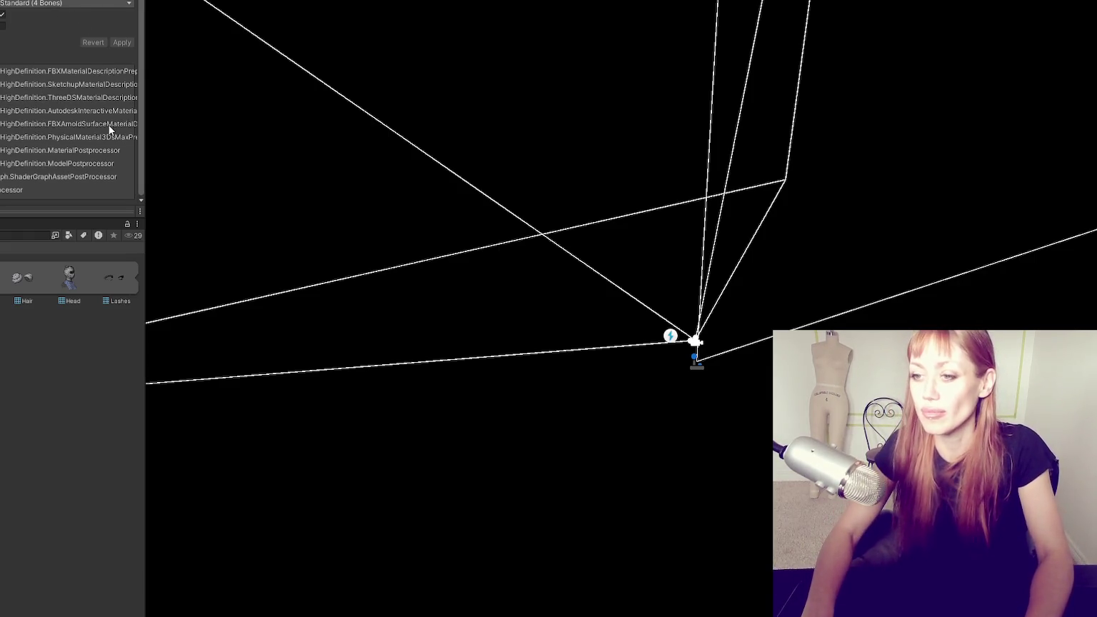
Collapse the material processors list in the Inspector
left_click(43, 58)
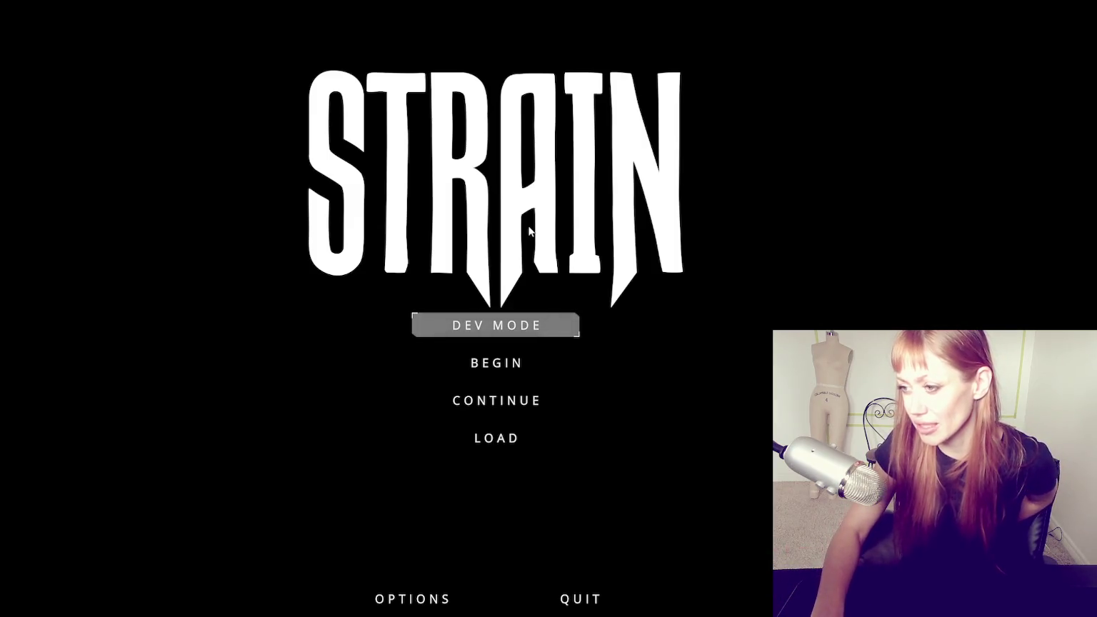
Start the game in DEV MODE, walk forward to the red door, and open it
left_click(510, 334)
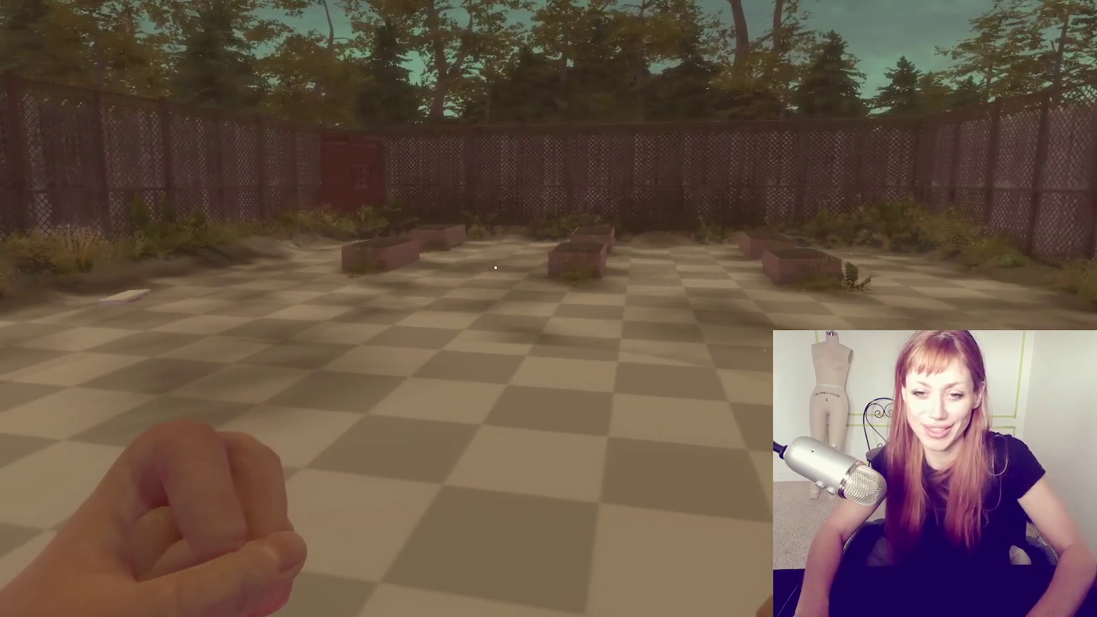
key("w")
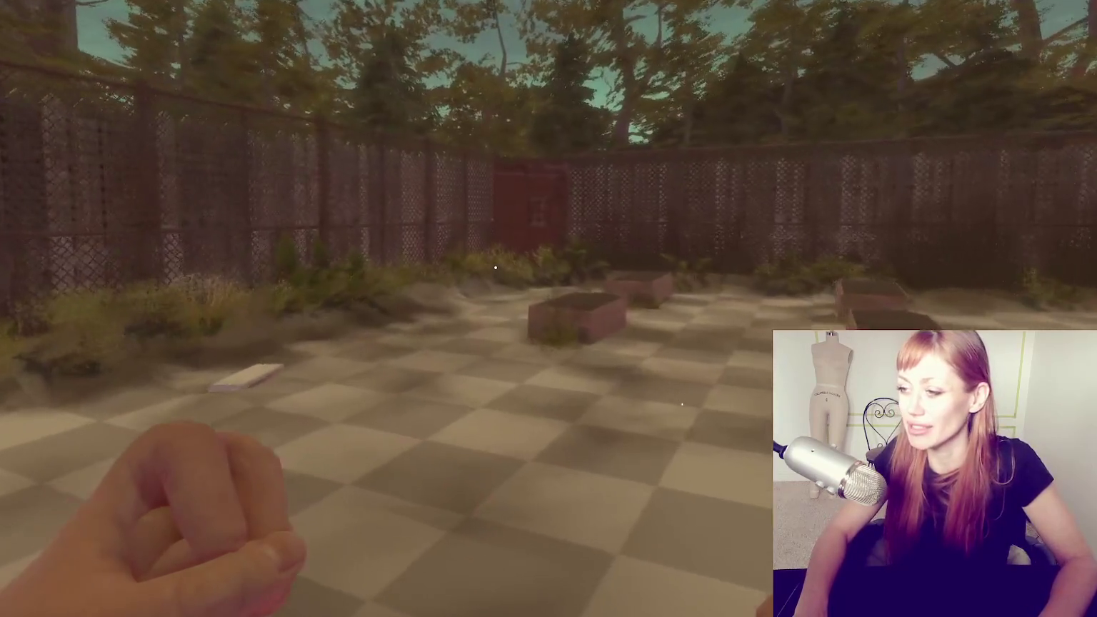
key("w")
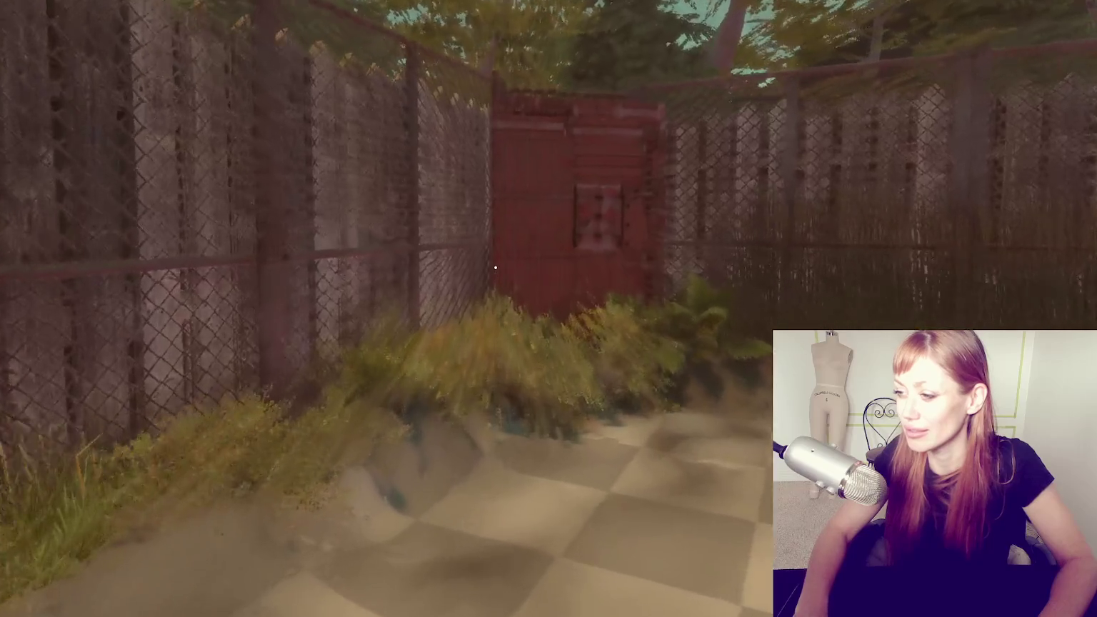
key("w")
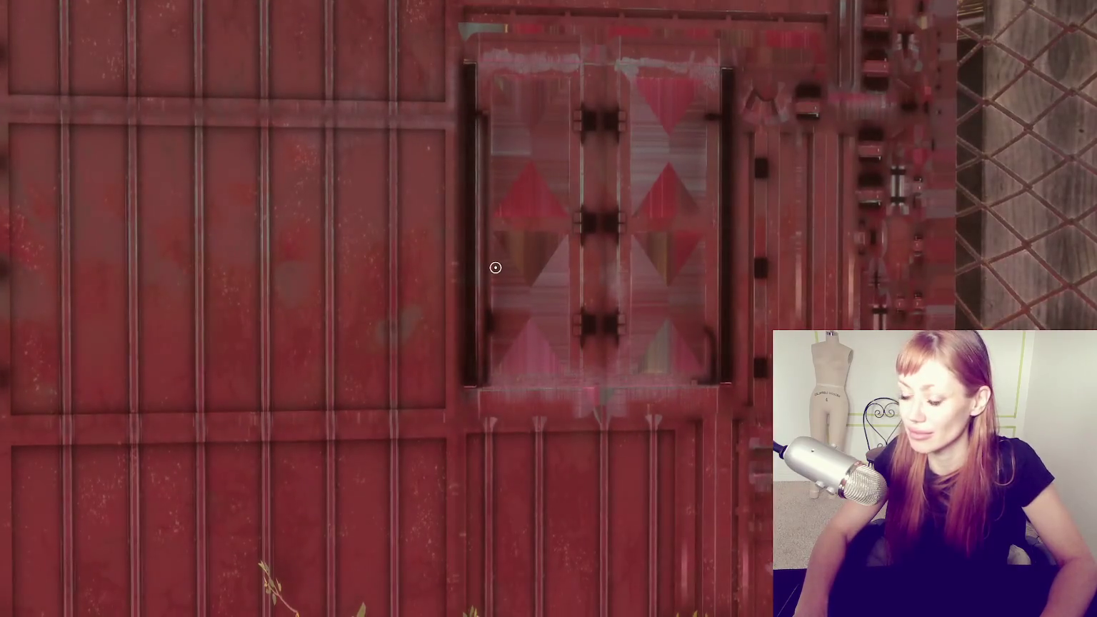
left_click(495, 267)
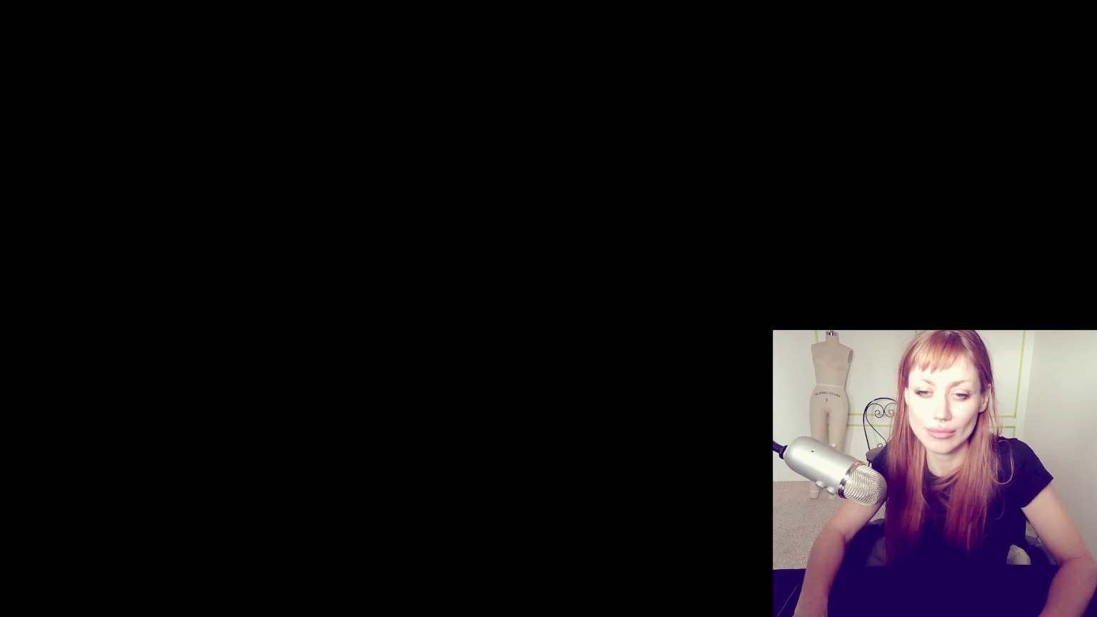